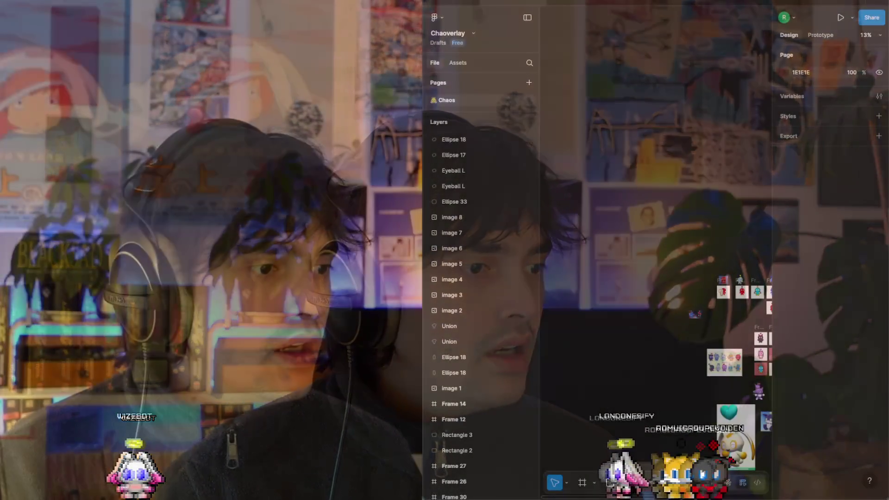
# Collapse Figma's side panels and pan the canvas over to the red Chao frames 23–31
pyautogui.scroll(-2, 572, 214)
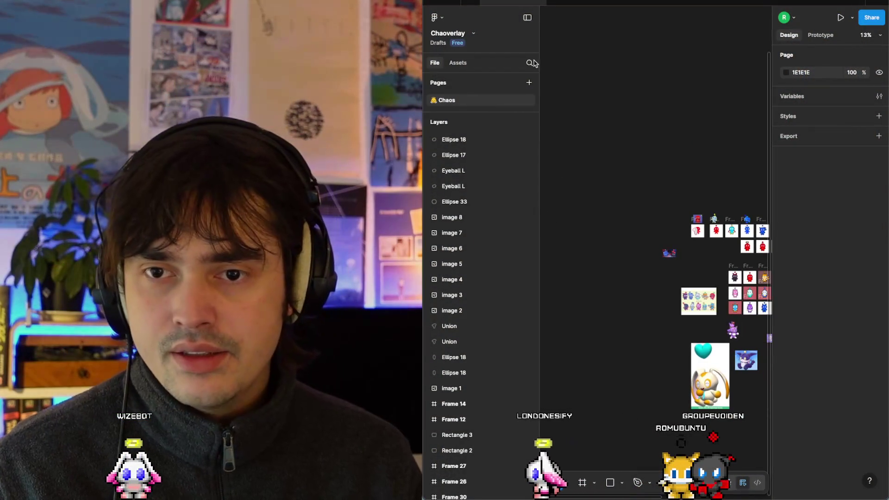
pyautogui.click(527, 19)
pyautogui.keyDown('ctrl'); pyautogui.scroll(5, 670, 202); pyautogui.keyUp('ctrl')
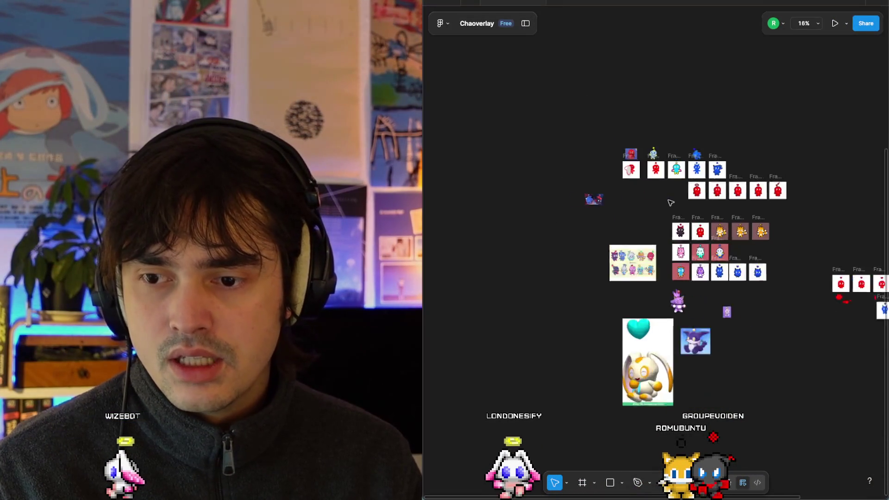
pyautogui.keyDown('ctrl'); pyautogui.scroll(5, 670, 202); pyautogui.keyUp('ctrl')
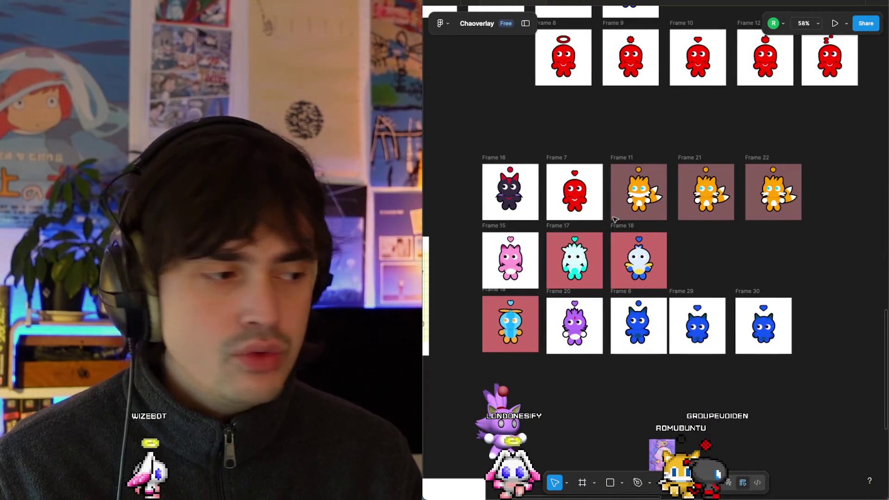
pyautogui.hscroll(10, 616, 219)
pyautogui.scroll(-3, 616, 220)
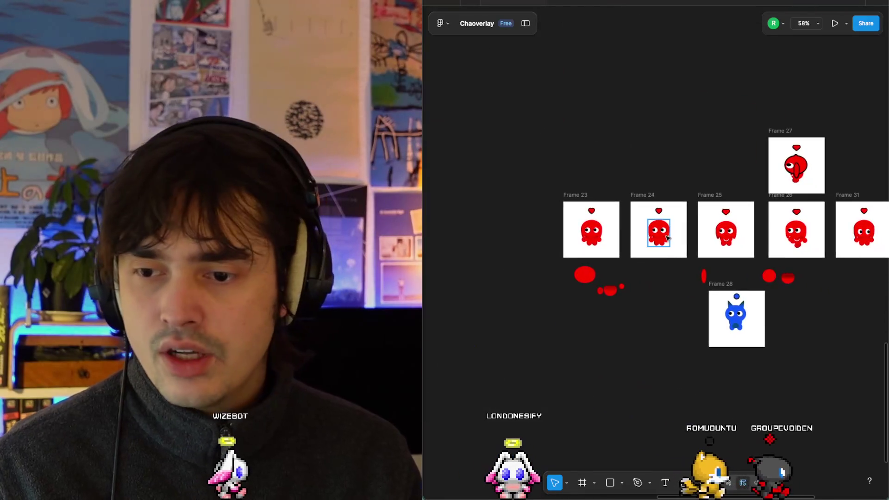
pyautogui.keyDown('ctrl'); pyautogui.scroll(5, 667, 237); pyautogui.keyUp('ctrl')
pyautogui.hscroll(5, 668, 237)
pyautogui.hscroll(-5, 667, 238)
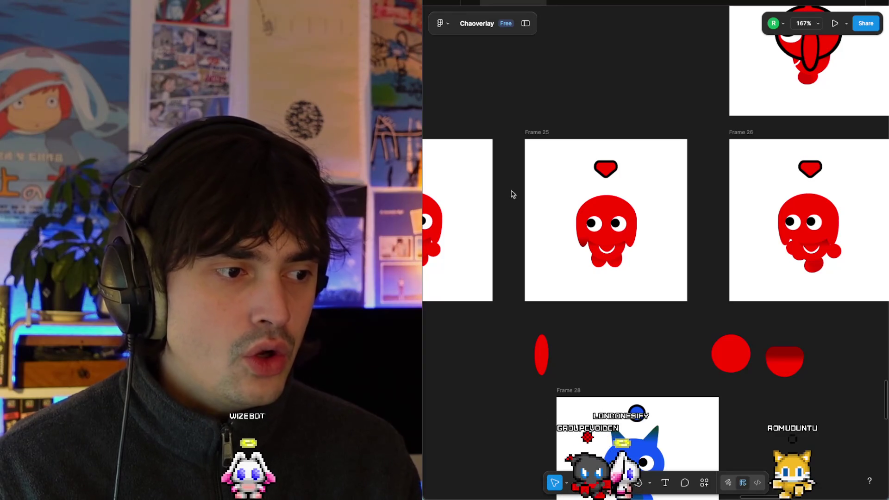
pyautogui.scroll(-3, 842, 187)
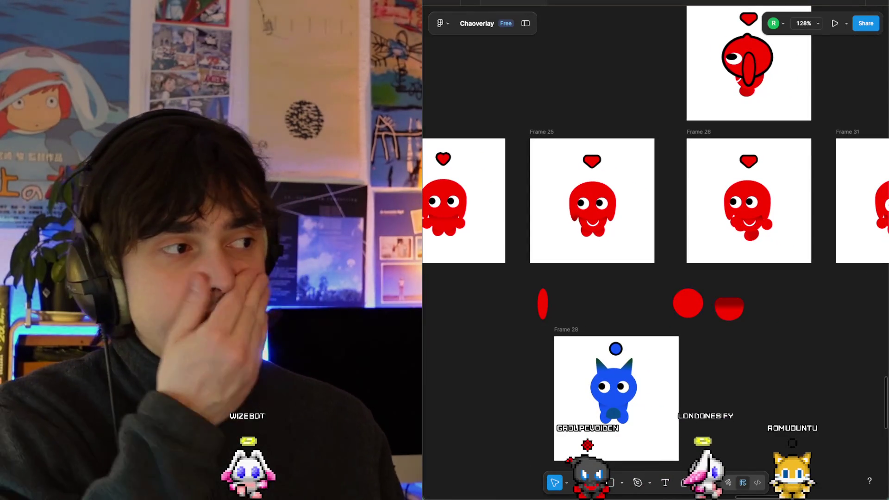
pyautogui.press('super+space')
# Launch Godot Engine from Spotlight by searching 'go', then maximize its window
pyautogui.write('gid')
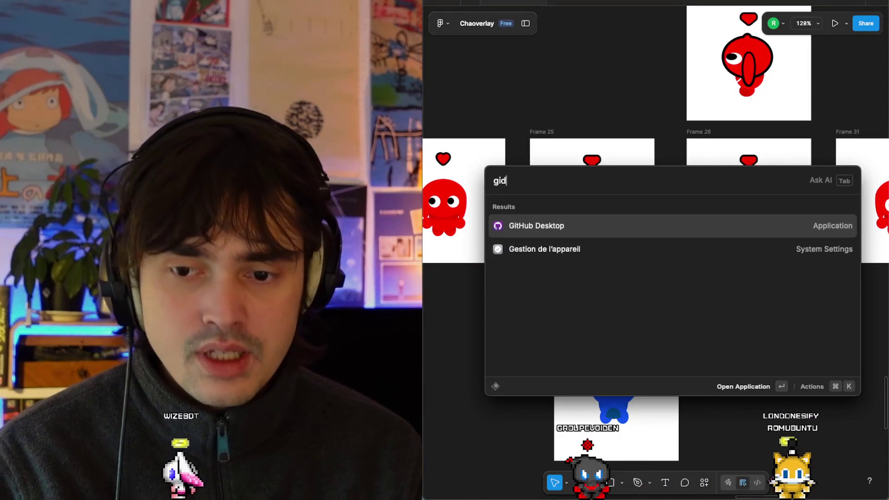
pyautogui.press('BackSpace')
pyautogui.press('BackSpace')
pyautogui.write('o')
pyautogui.press('Return')
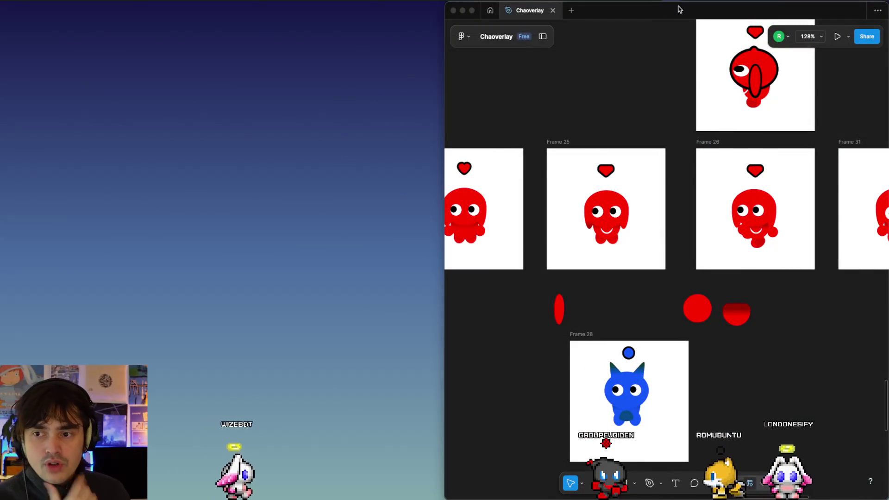
pyautogui.doubleClick(682, 11)
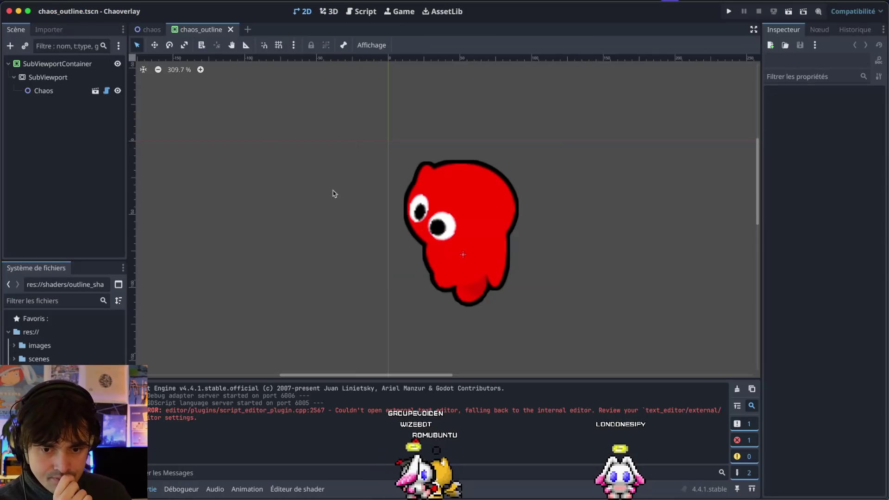
# Close the chaos_outline scene tab, leaving the chaos scene open
pyautogui.click(47, 65)
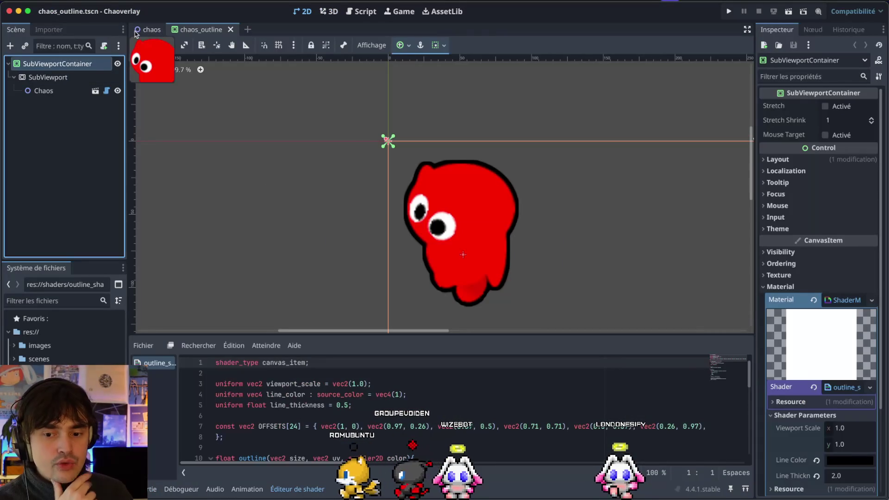
pyautogui.click(137, 31)
pyautogui.click(227, 31)
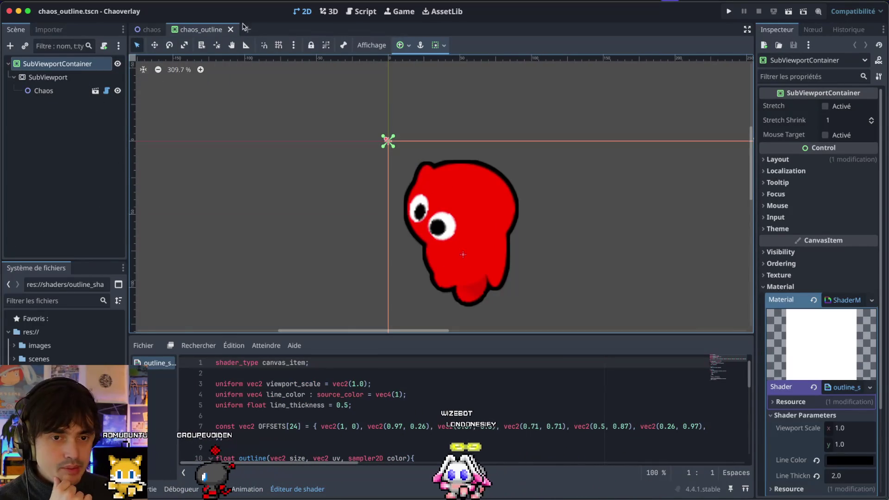
pyautogui.click(231, 30)
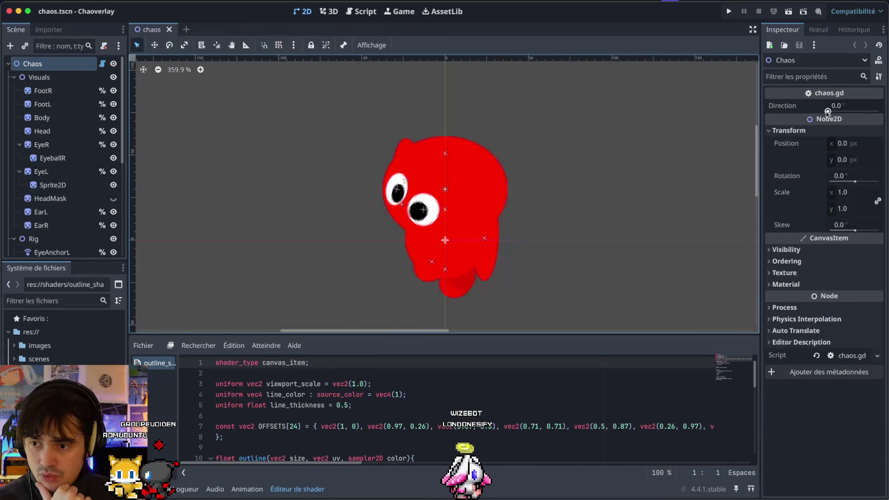
# Sweep the Chaos node's Direction value to preview other poses, ending at 0.0
pyautogui.click(828, 110)
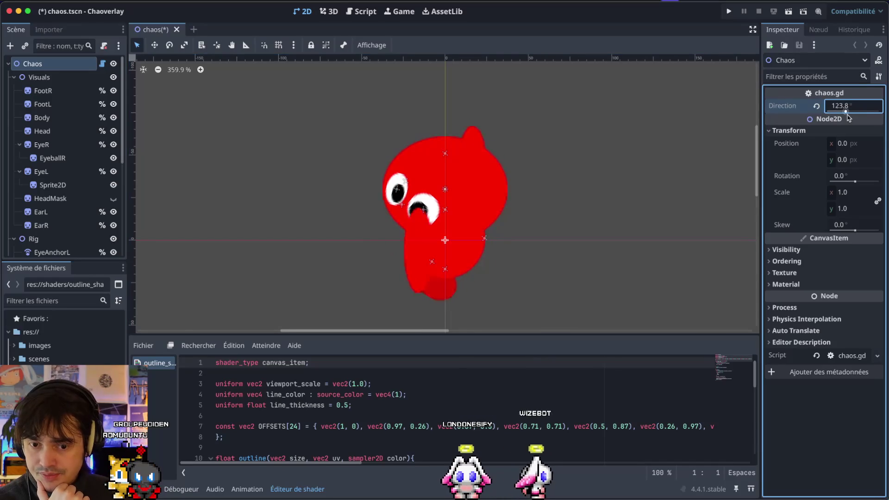
pyautogui.moveTo(814, 117); pyautogui.dragTo(841, 118)
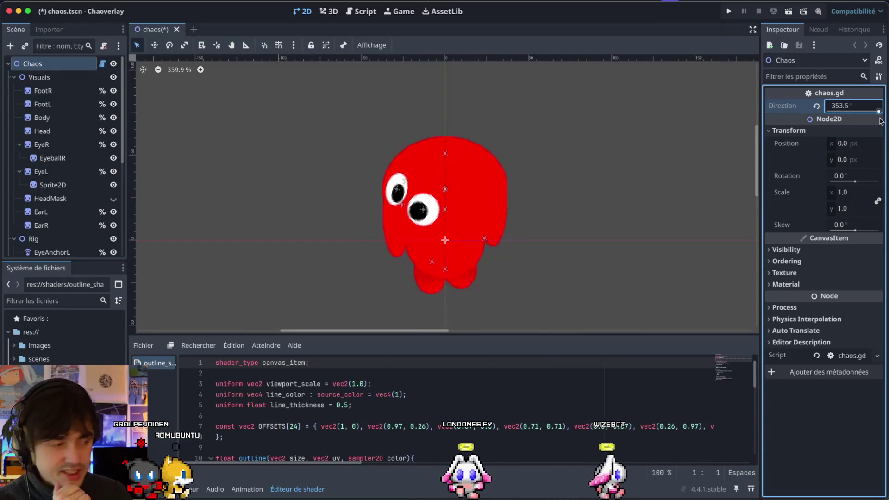
pyautogui.moveTo(775, 118)
pyautogui.mouseDown()
pyautogui.moveTo(865, 121)
pyautogui.moveTo(787, 118)
pyautogui.mouseUp()
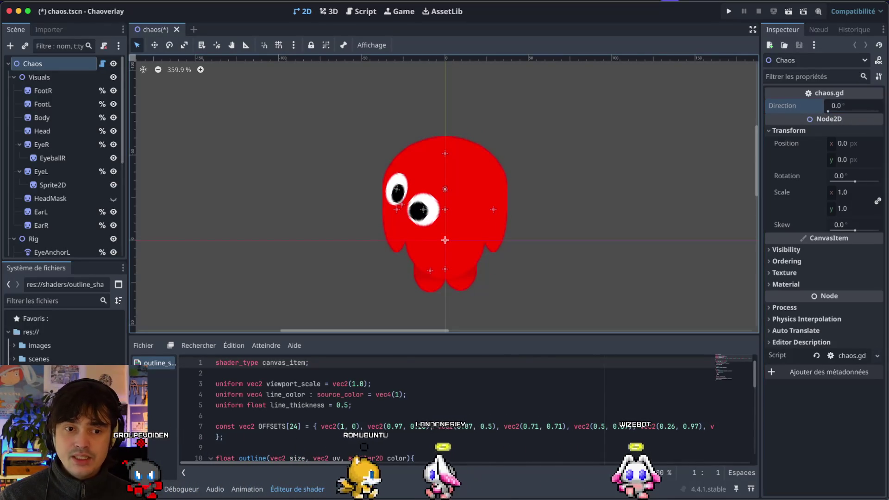
pyautogui.scroll(-5, 54, 194)
pyautogui.scroll(5, 69, 186)
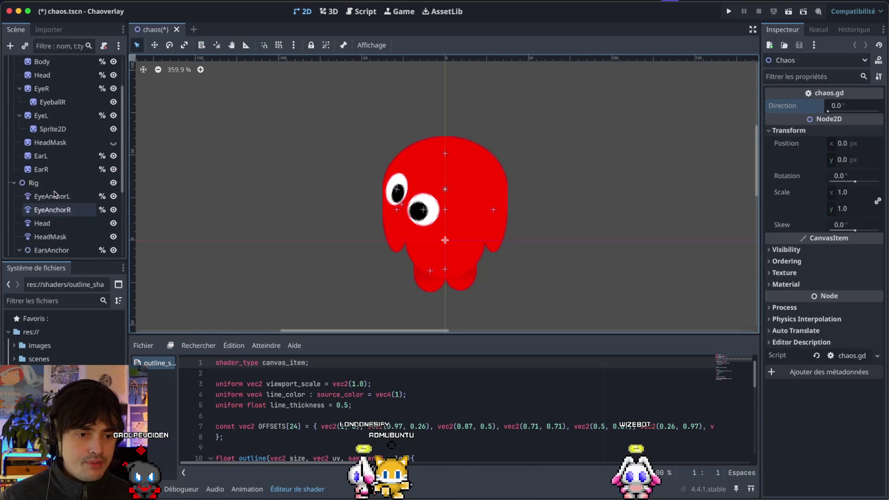
# Inspect the EarL and EyeballR nodes, then reselect the Chaos root
pyautogui.rightClick(83, 173)
pyautogui.press('Escape')
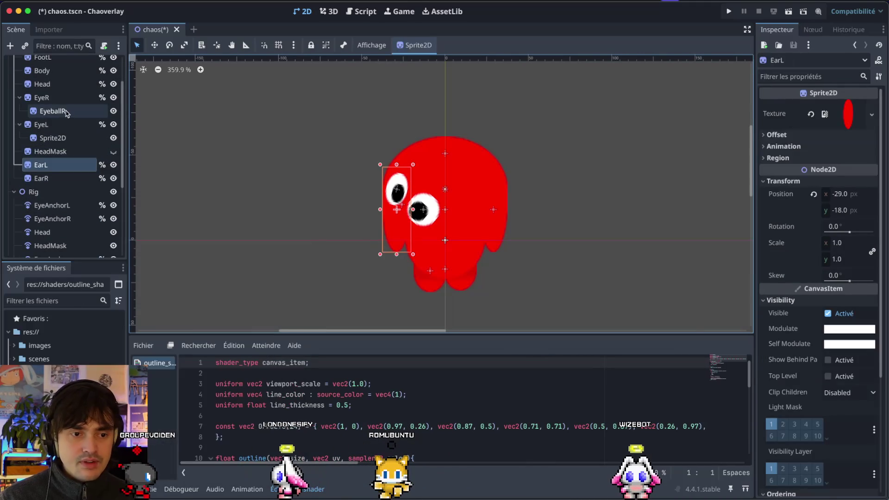
pyautogui.scroll(3, 46, 116)
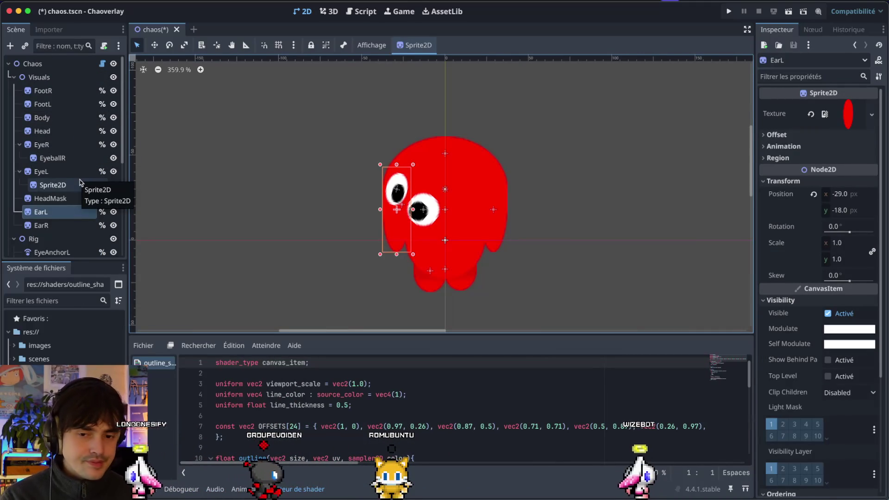
pyautogui.click(348, 236)
pyautogui.click(418, 211)
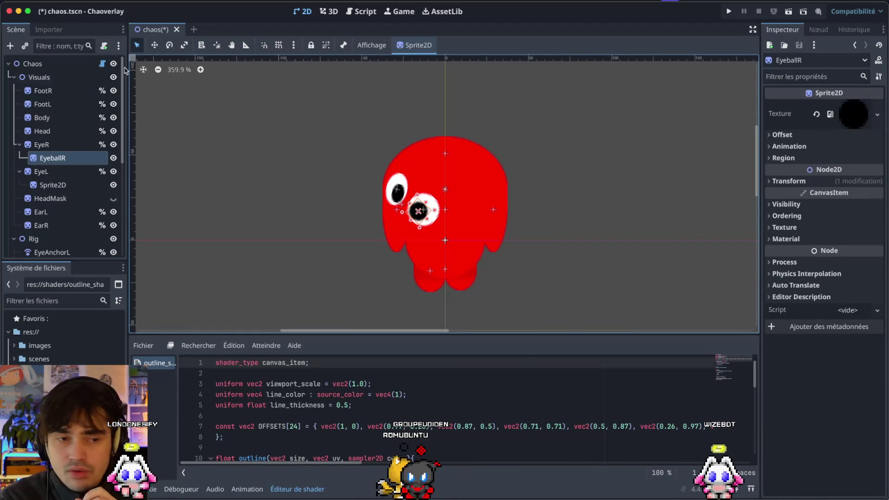
pyautogui.click(46, 63)
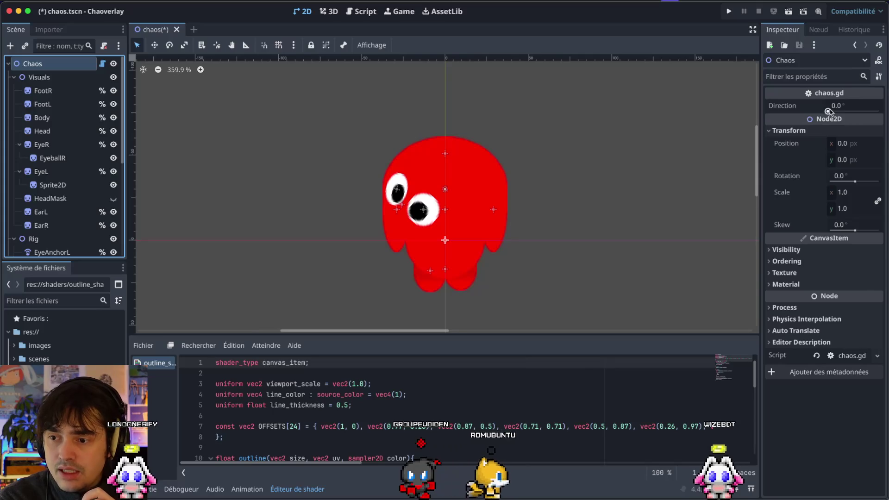
# Set the Chaos Direction to 45 and nudge it higher to preview the turned pose
pyautogui.click(836, 107)
pyautogui.write('45')
pyautogui.press('Return')
pyautogui.moveTo(836, 110); pyautogui.dragTo(850, 110)
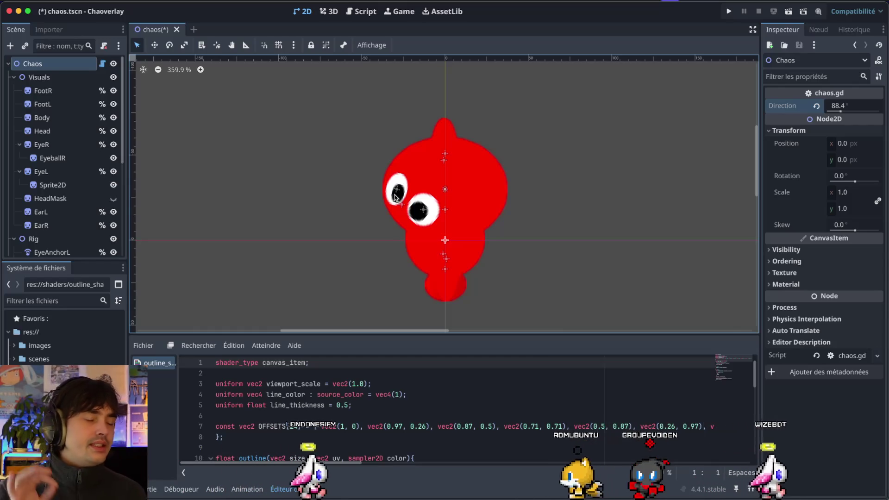
# Rotate the left eye EyeL upright to 360° and narrow its horizontal scale to a sliver
pyautogui.click(394, 196)
pyautogui.scroll(10, 395, 196)
pyautogui.scroll(-5, 395, 196)
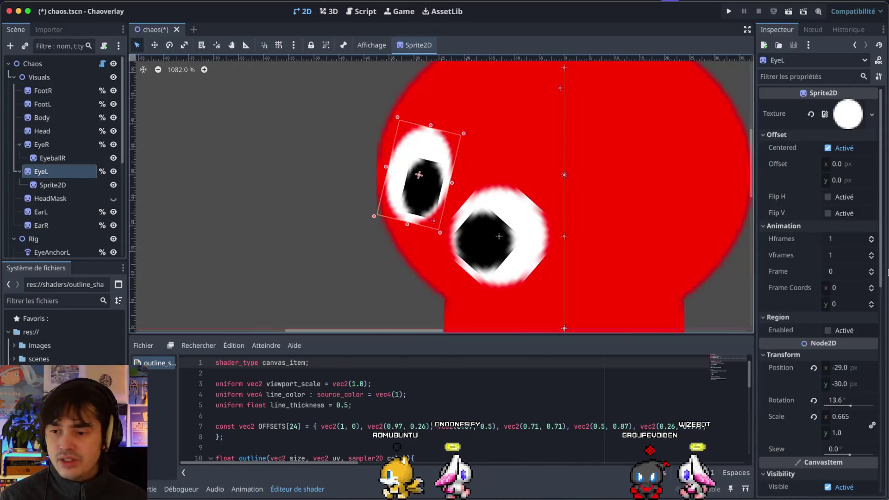
pyautogui.scroll(-4, 833, 352)
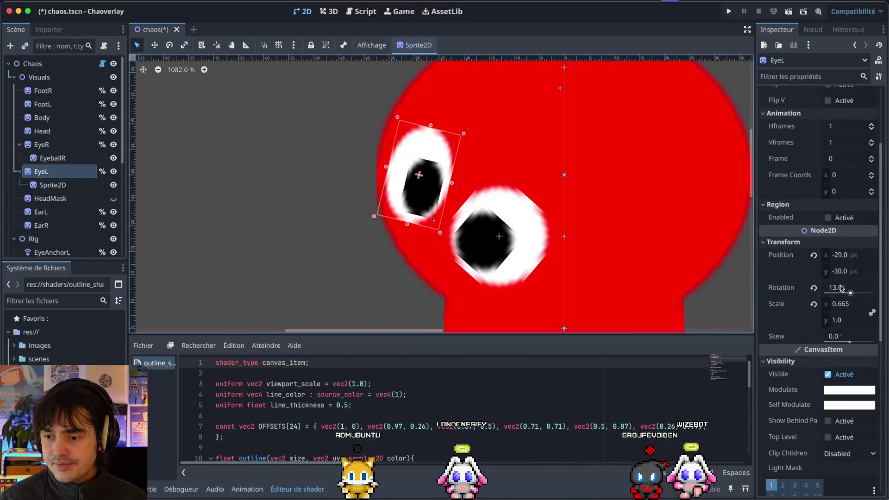
pyautogui.moveTo(843, 291); pyautogui.dragTo(878, 291)
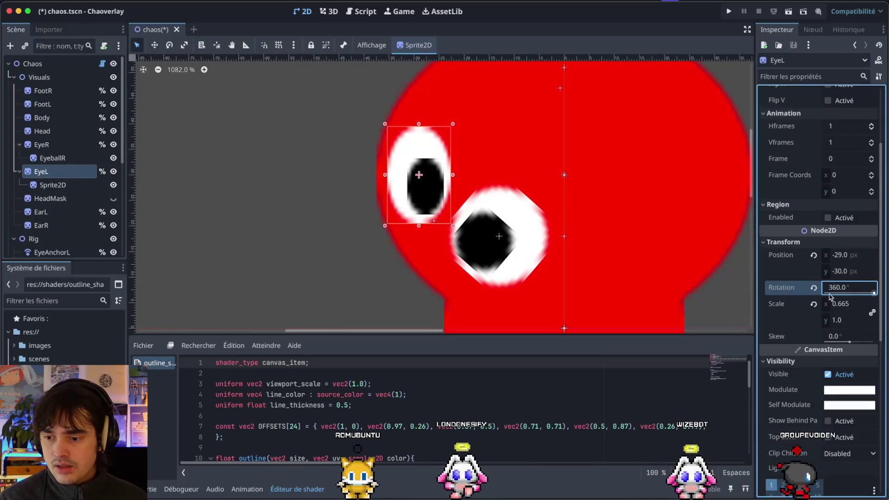
pyautogui.click(841, 303)
pyautogui.press('Return')
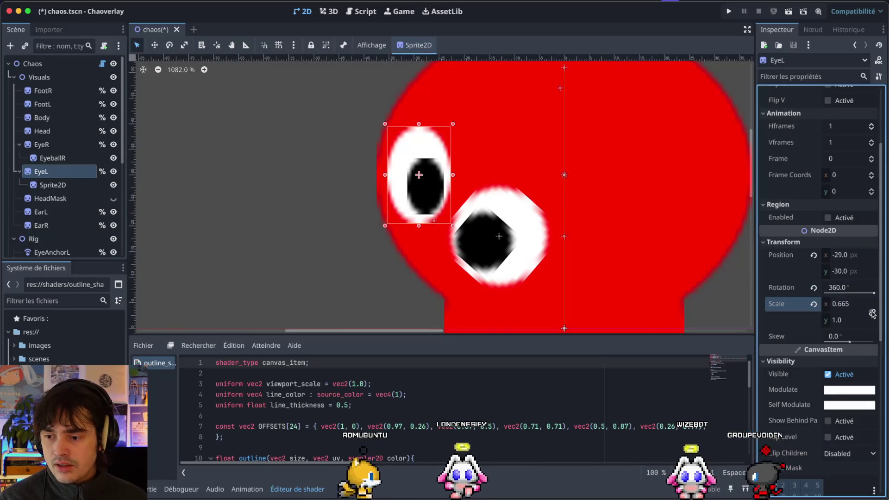
pyautogui.moveTo(837, 308)
pyautogui.mouseDown()
pyautogui.moveTo(852, 308)
pyautogui.moveTo(825, 308)
pyautogui.mouseUp()
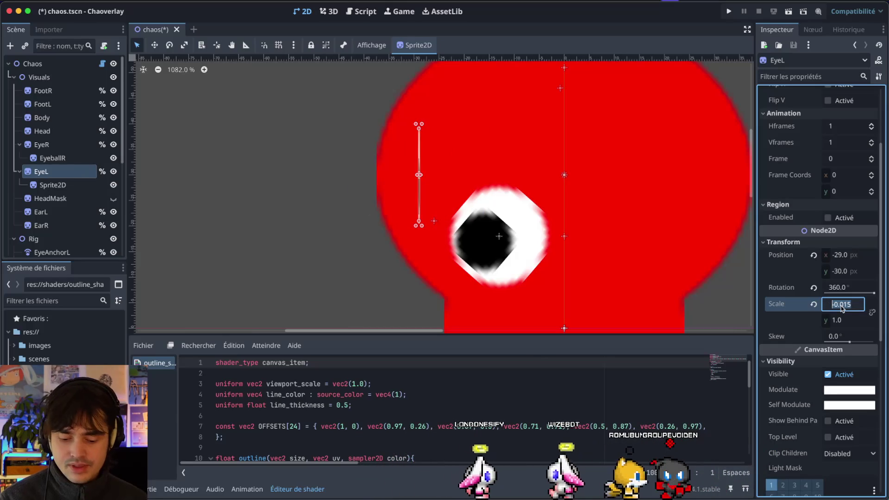
# Move EyeR together with EyeballR up and to the left on the face
pyautogui.click(486, 239)
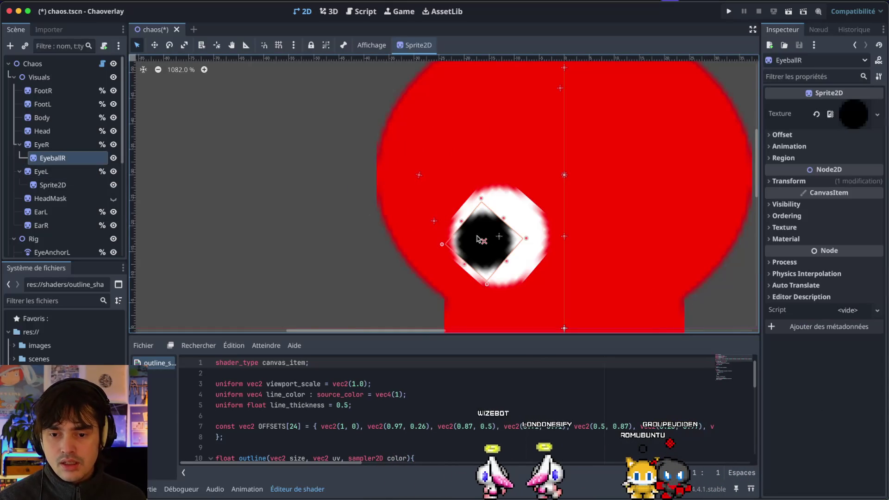
pyautogui.keyDown('shift'); pyautogui.click(528, 245); pyautogui.keyUp('shift')
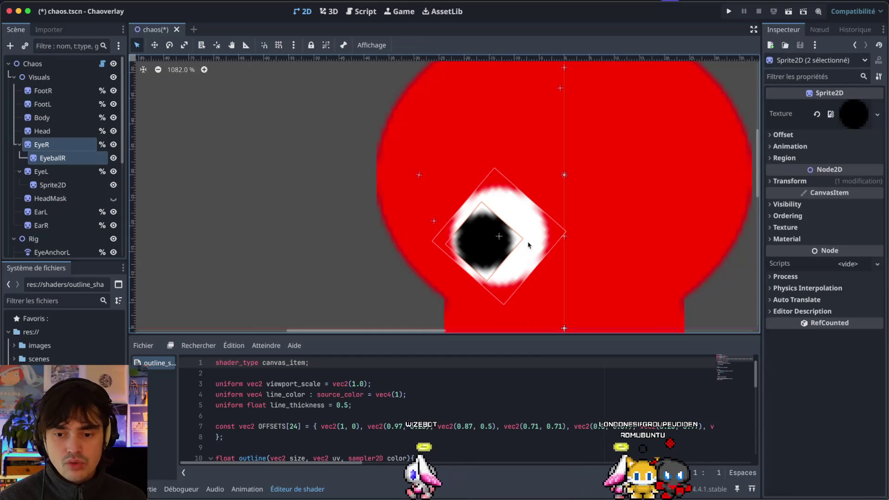
pyautogui.moveTo(528, 245); pyautogui.dragTo(466, 214)
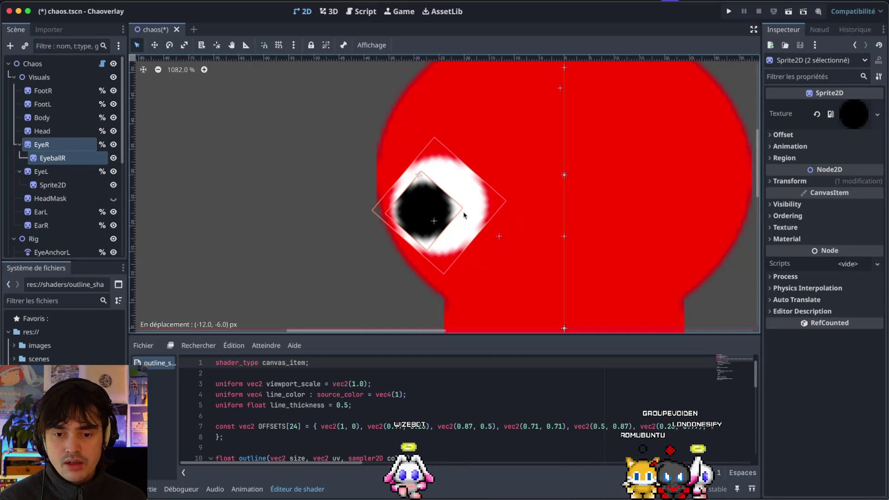
pyautogui.press('Escape')
pyautogui.scroll(-5, 464, 215)
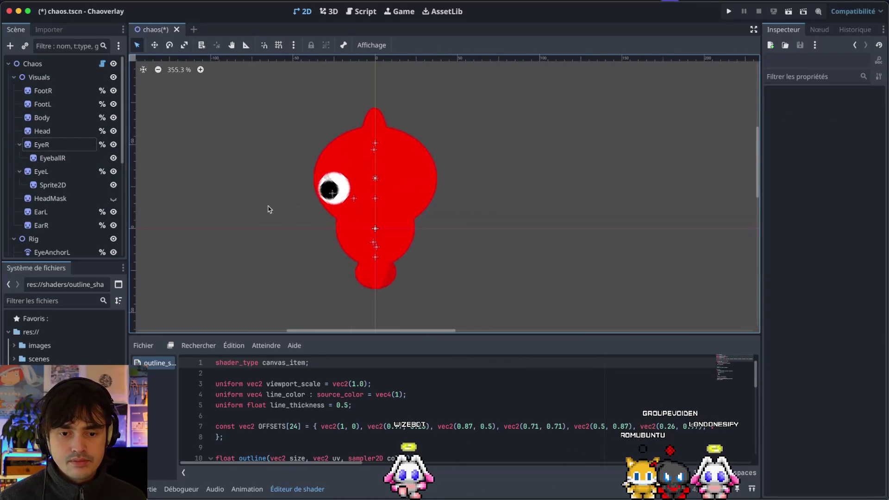
# Quick-open chaos_outline.tscn in a new scene tab beside the chaos scene
pyautogui.click(193, 30)
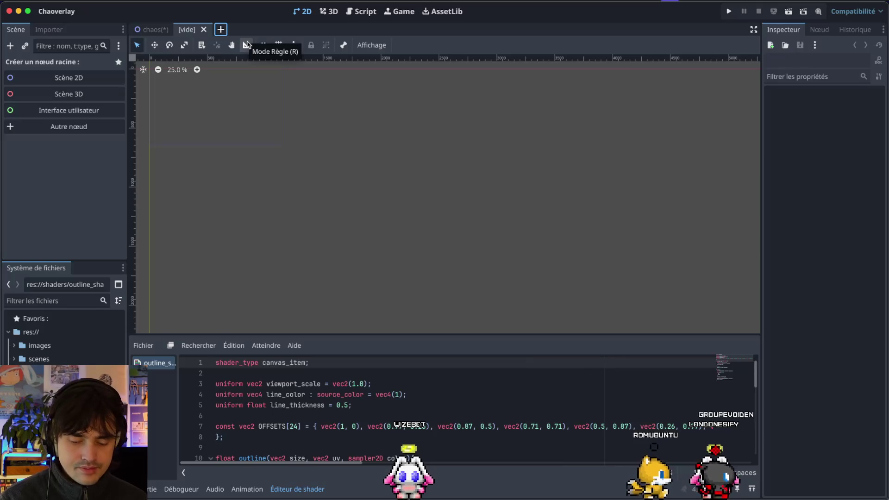
pyautogui.hotkey('ctrl', 'shift', 'o')
pyautogui.click(306, 147)
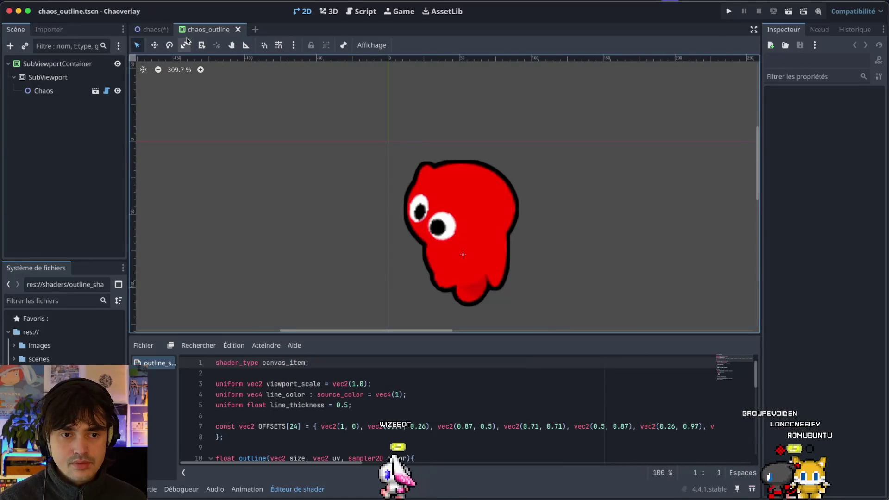
pyautogui.click(152, 29)
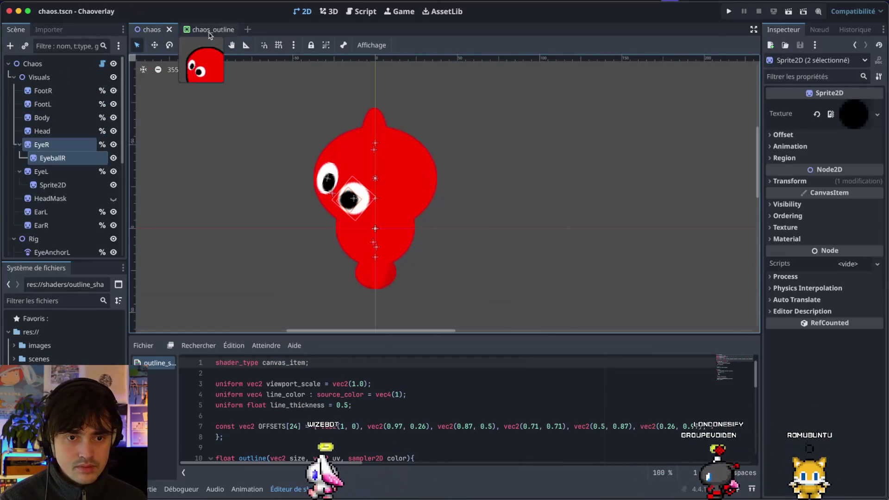
pyautogui.click(201, 30)
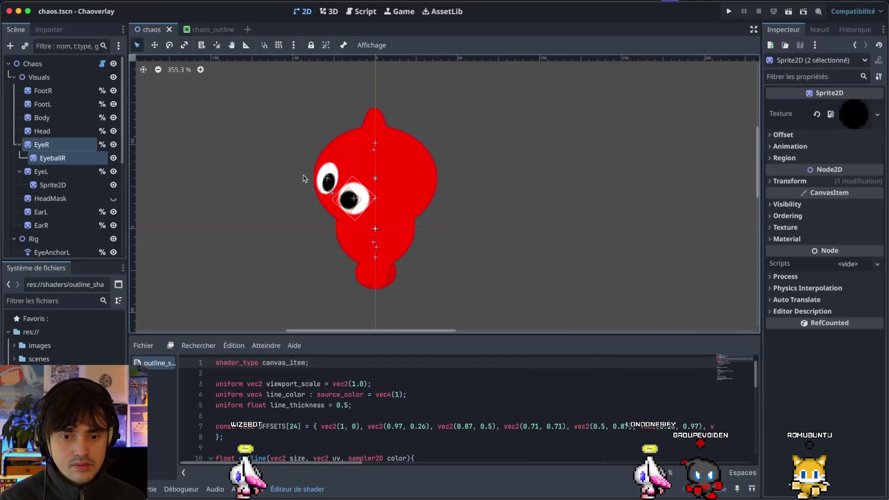
# In the chaos scene, check the Chaos root's direction, then select EyeL and EyeAnchorL
pyautogui.scroll(6, 315, 179)
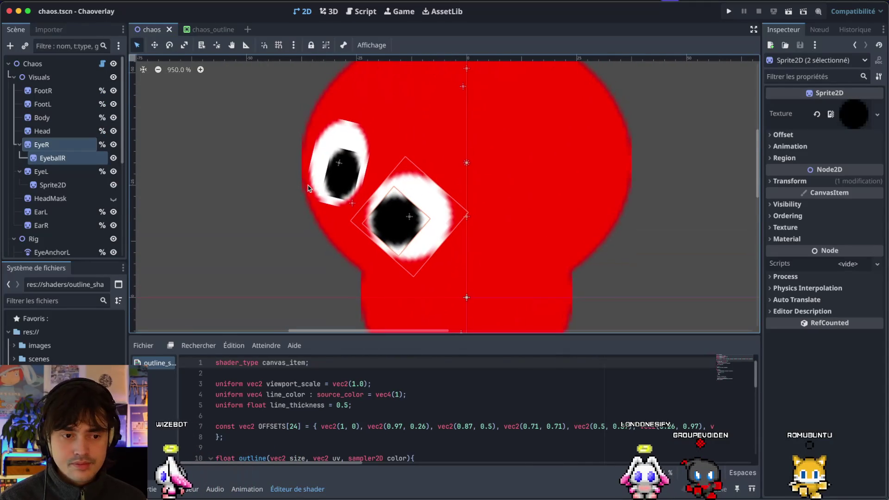
pyautogui.click(81, 68)
pyautogui.scroll(-6, 360, 160)
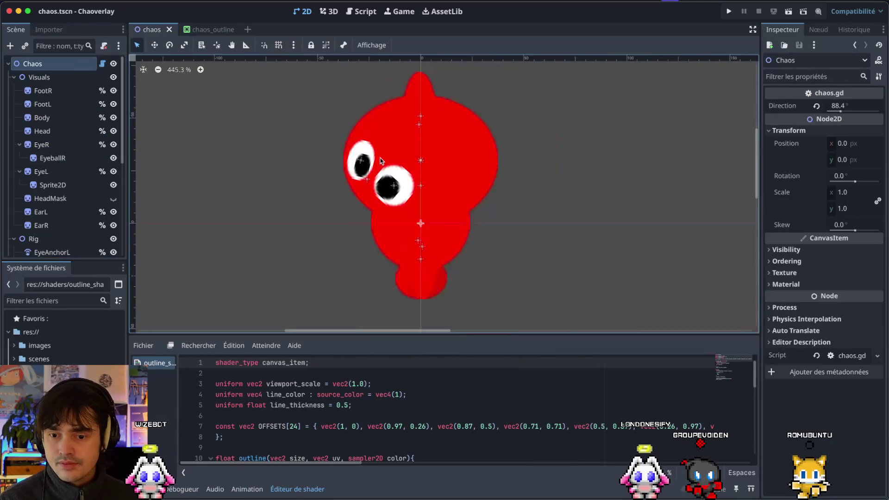
pyautogui.scroll(8, 360, 161)
pyautogui.click(368, 167)
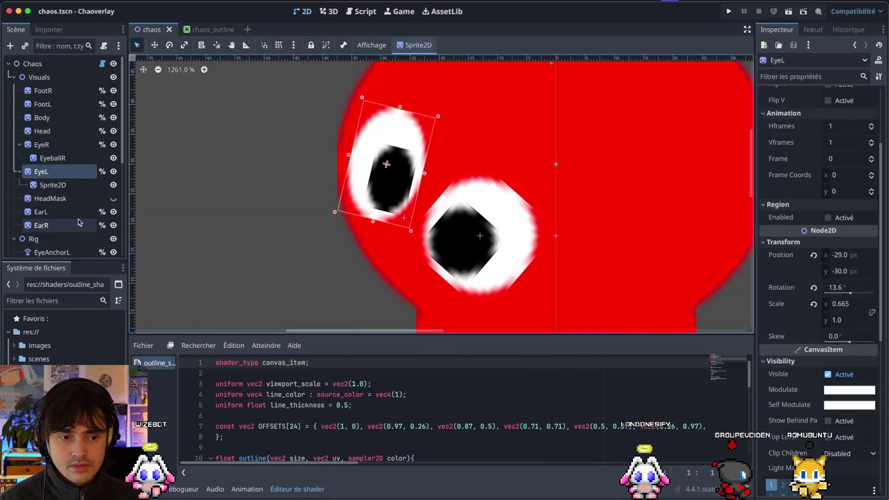
pyautogui.scroll(-5, 74, 226)
pyautogui.scroll(2, 79, 222)
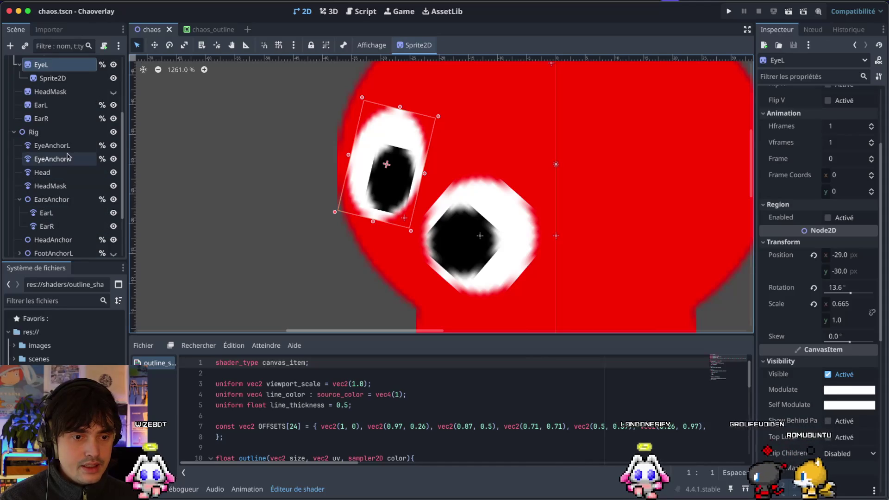
pyautogui.click(51, 145)
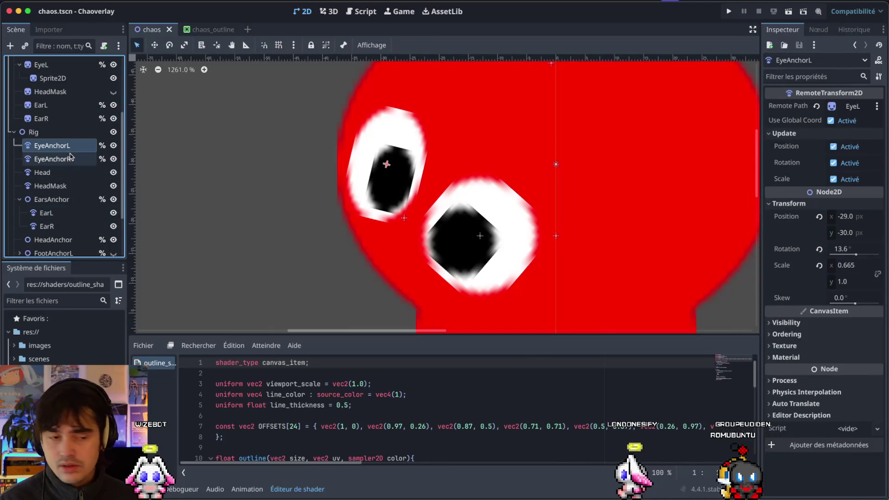
# Set EyeAnchorL's horizontal scale to 0.445, then to 0, hiding the left eye
pyautogui.click(849, 265)
pyautogui.write('0.445')
pyautogui.press('Return')
pyautogui.click(850, 266)
pyautogui.write('0')
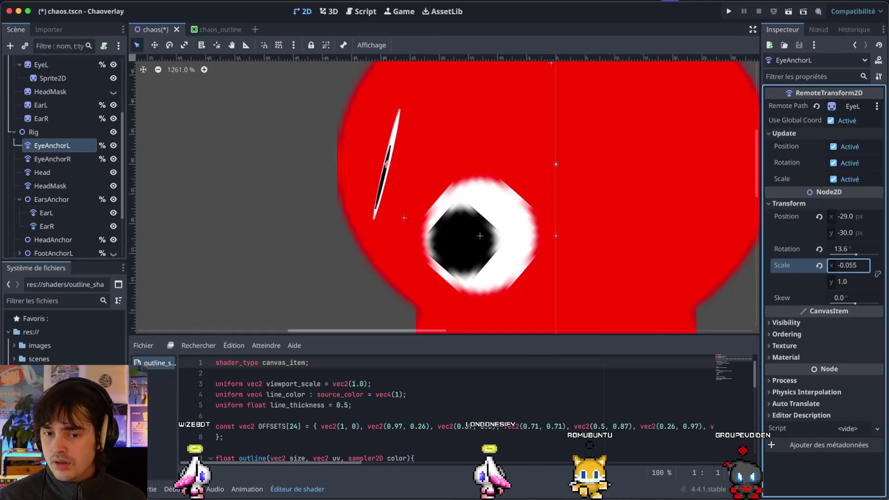
pyautogui.press('Return')
# Move EyeAnchorR slightly up-left and save the chaos scene
pyautogui.click(46, 160)
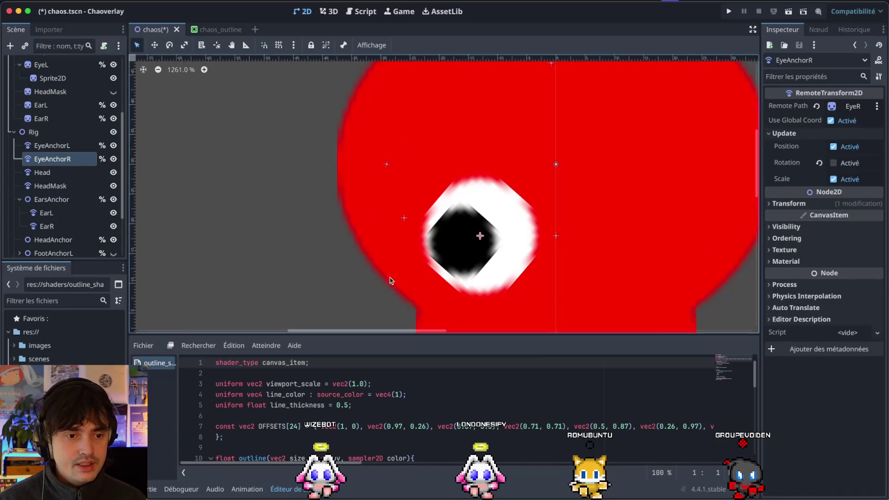
pyautogui.moveTo(481, 235); pyautogui.dragTo(415, 199)
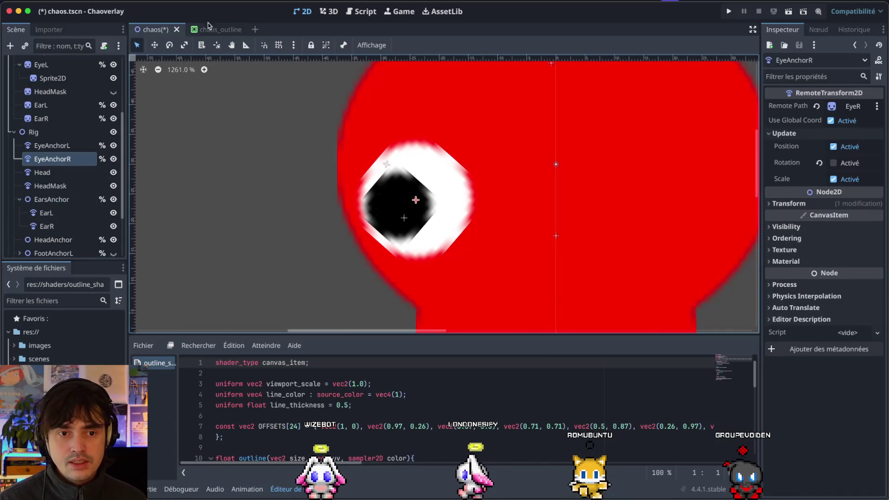
pyautogui.click(208, 29)
pyautogui.click(152, 30)
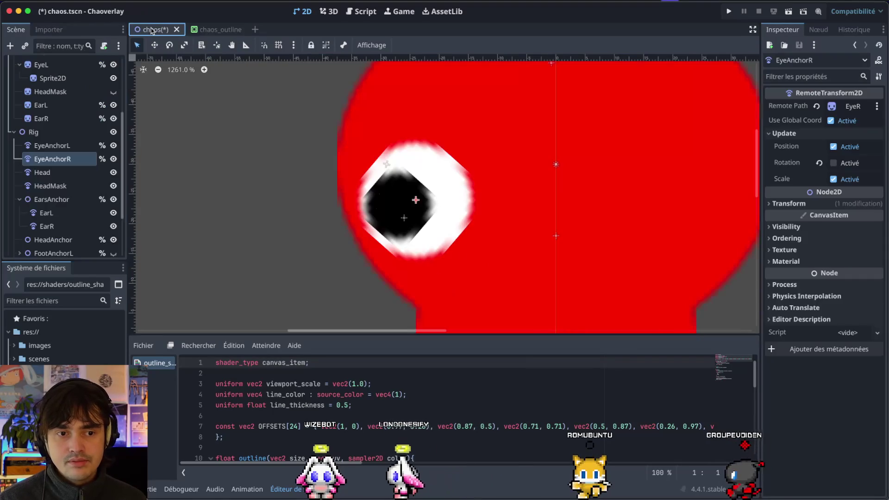
pyautogui.hotkey('ctrl', 's')
# Compare the result in the chaos_outline scene against the chaos scene
pyautogui.click(202, 28)
pyautogui.scroll(-5, 443, 215)
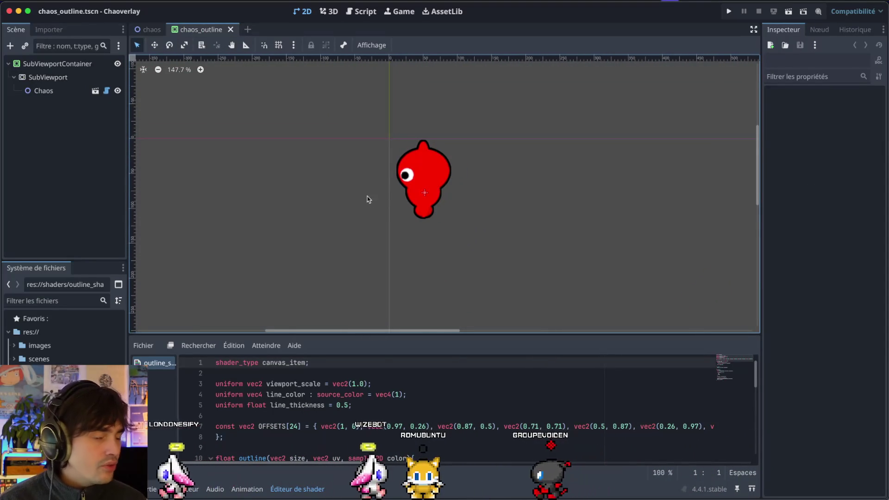
pyautogui.scroll(4, 392, 199)
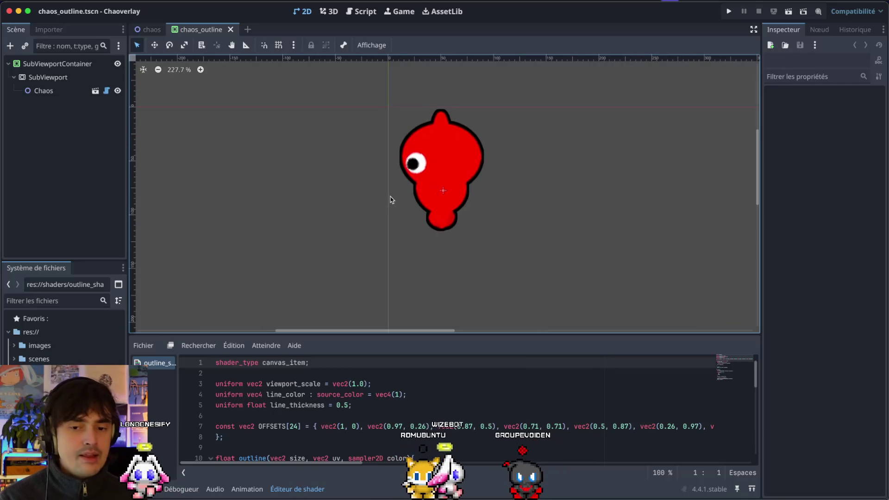
pyautogui.click(152, 31)
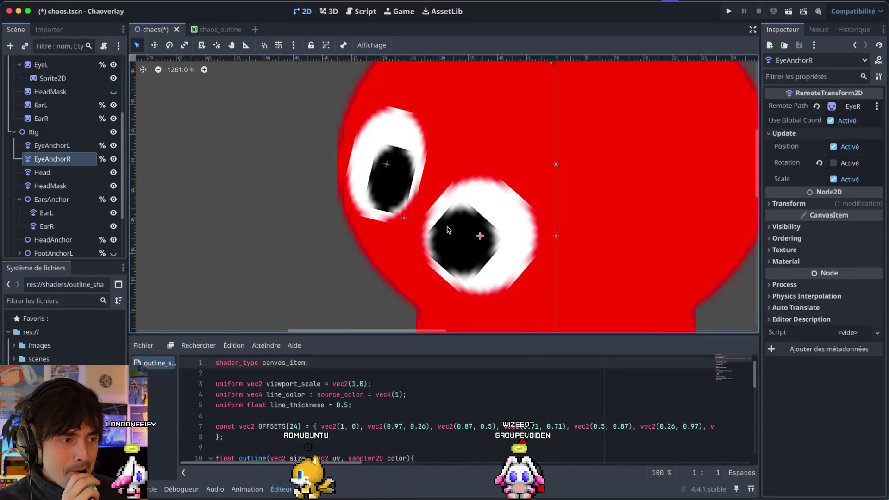
pyautogui.click(216, 28)
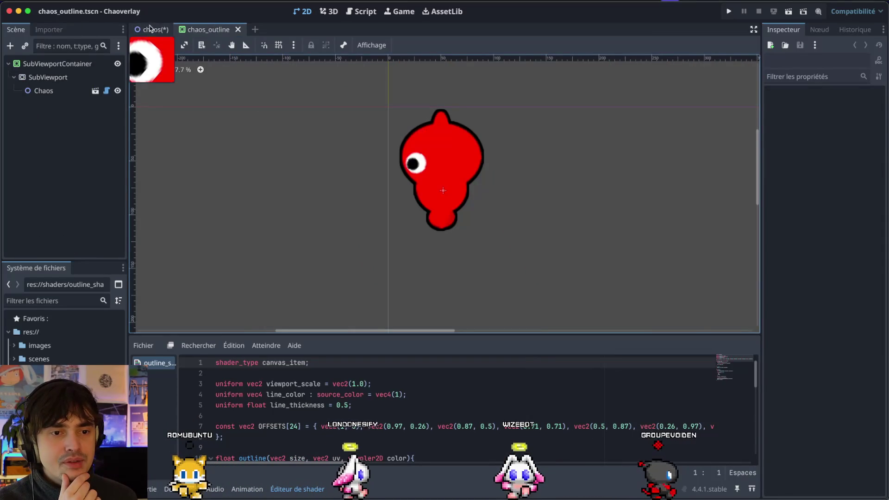
pyautogui.click(149, 29)
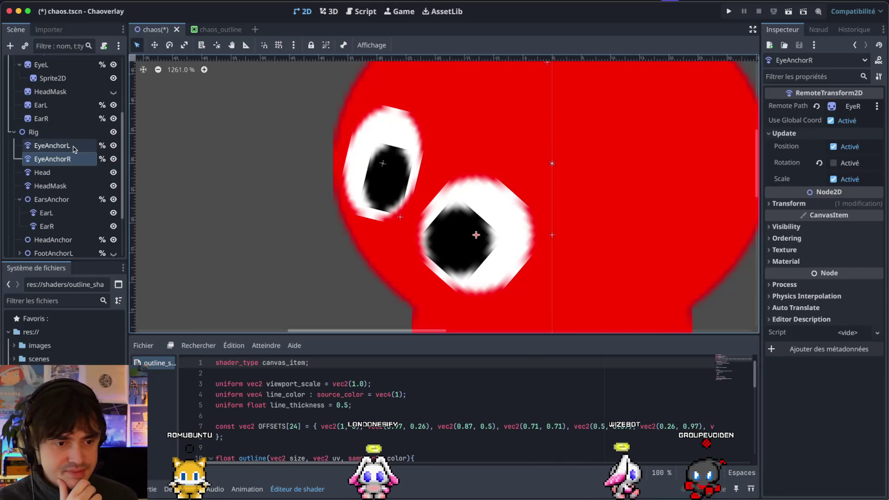
# Set EyeAnchorL's horizontal scale to 0 again, undoing an accidental EyeballR move
pyautogui.click(74, 147)
pyautogui.click(858, 265)
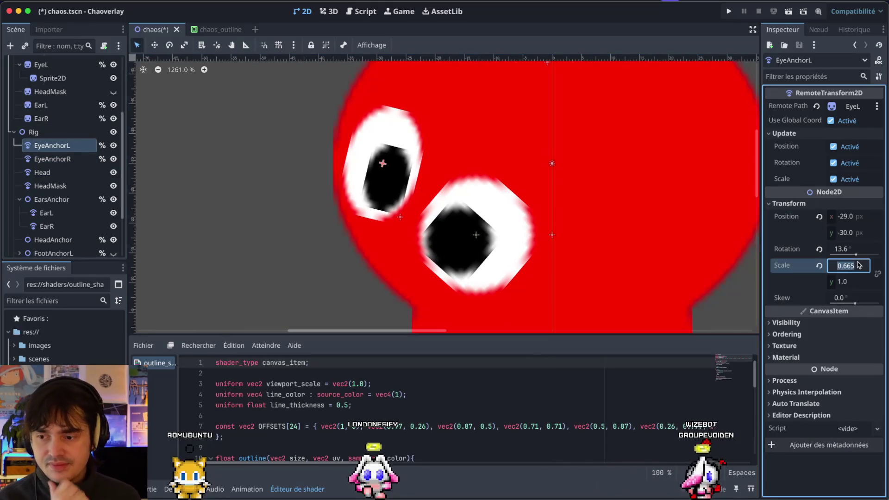
pyautogui.write('0')
pyautogui.press('Return')
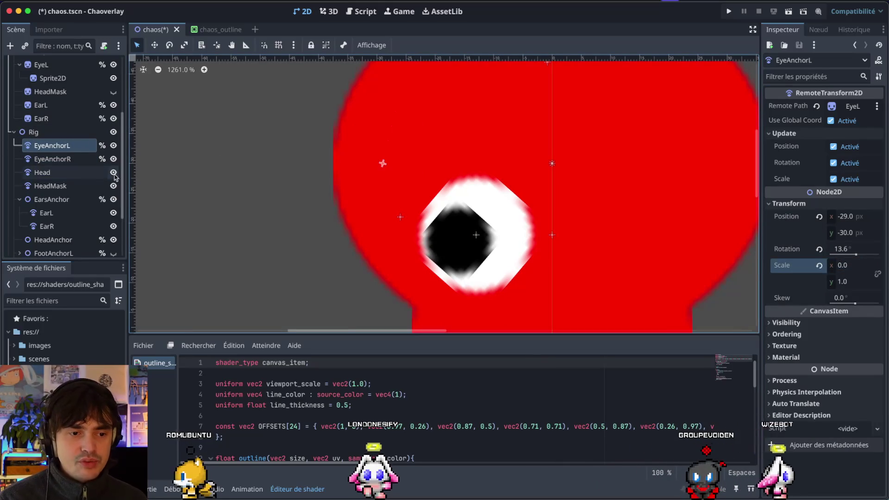
pyautogui.click(65, 159)
pyautogui.moveTo(474, 236); pyautogui.dragTo(423, 209)
pyautogui.hotkey('ctrl', 'z')
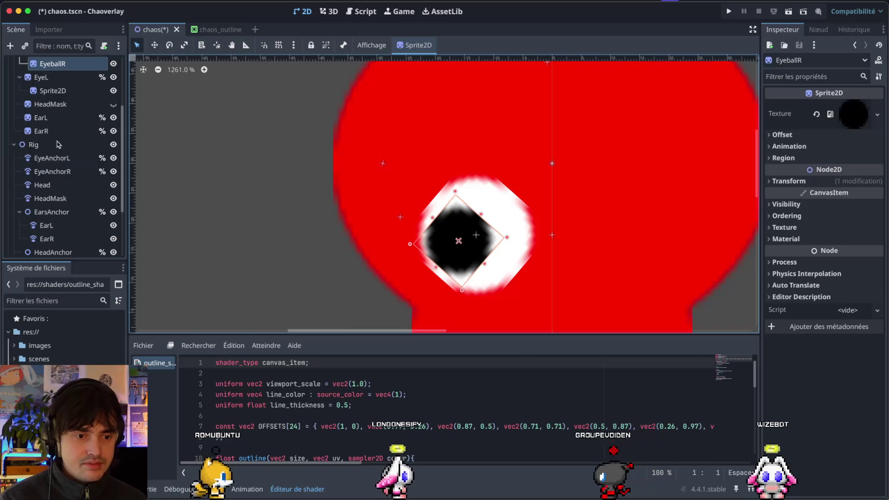
# Move EyeAnchorL and EyeAnchorR out of Rig to below EyeLPosSide and save
pyautogui.click(52, 171)
pyautogui.keyDown('shift'); pyautogui.click(51, 158); pyautogui.keyUp('shift')
pyautogui.scroll(-3, 61, 157)
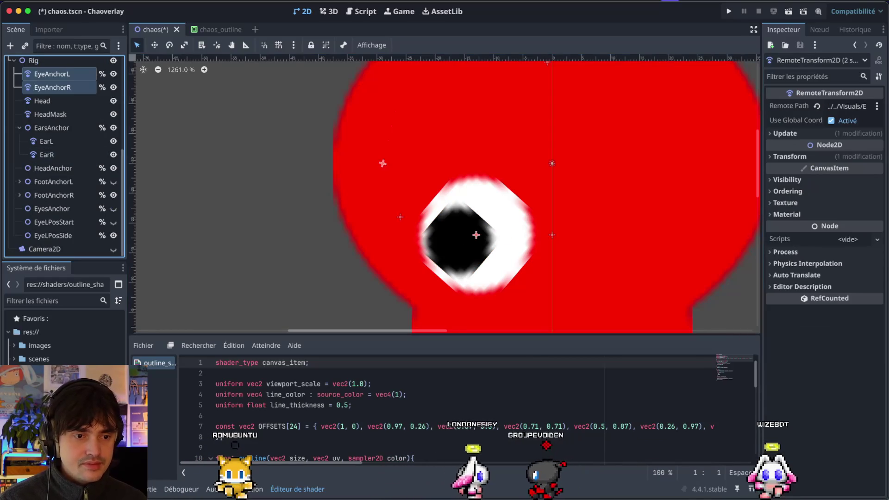
pyautogui.scroll(2, 56, 107)
pyautogui.moveTo(55, 107)
pyautogui.mouseDown()
pyautogui.moveTo(56, 232)
pyautogui.moveTo(76, 252)
pyautogui.moveTo(118, 218)
pyautogui.mouseUp()
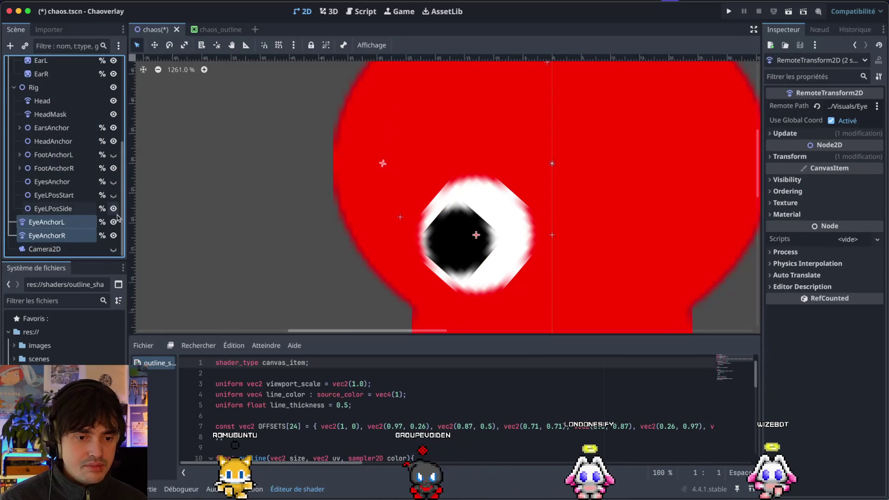
pyautogui.click(224, 274)
pyautogui.click(70, 240)
pyautogui.hotkey('ctrl', 's')
# Recentre the EyeballR pupil, shift EyeAnchorR up-left on the face, and save
pyautogui.click(441, 215)
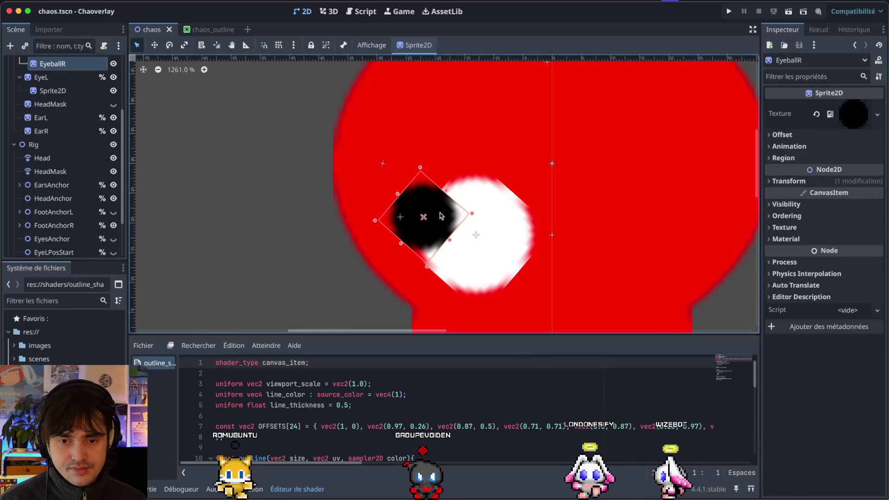
pyautogui.moveTo(441, 216); pyautogui.dragTo(477, 240)
pyautogui.scroll(-3, 58, 209)
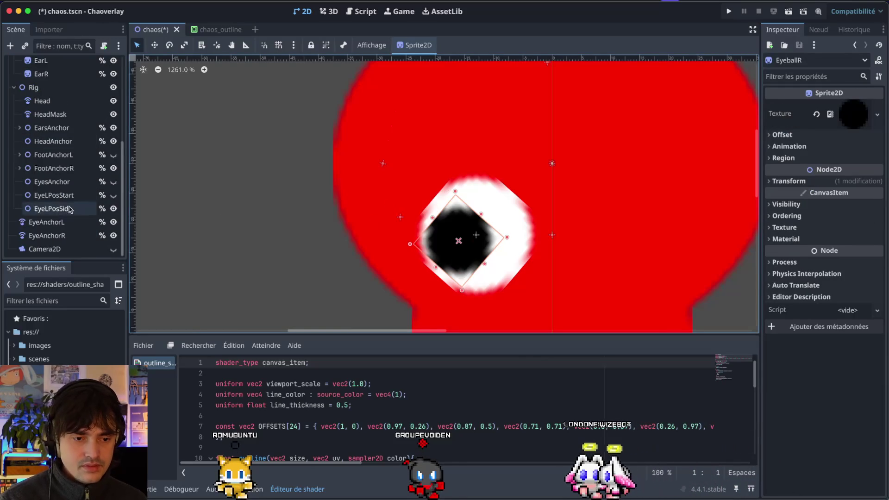
pyautogui.click(55, 235)
pyautogui.moveTo(476, 236)
pyautogui.mouseDown()
pyautogui.moveTo(397, 179)
pyautogui.moveTo(377, 184)
pyautogui.moveTo(406, 193)
pyautogui.mouseUp()
pyautogui.hotkey('ctrl', 's')
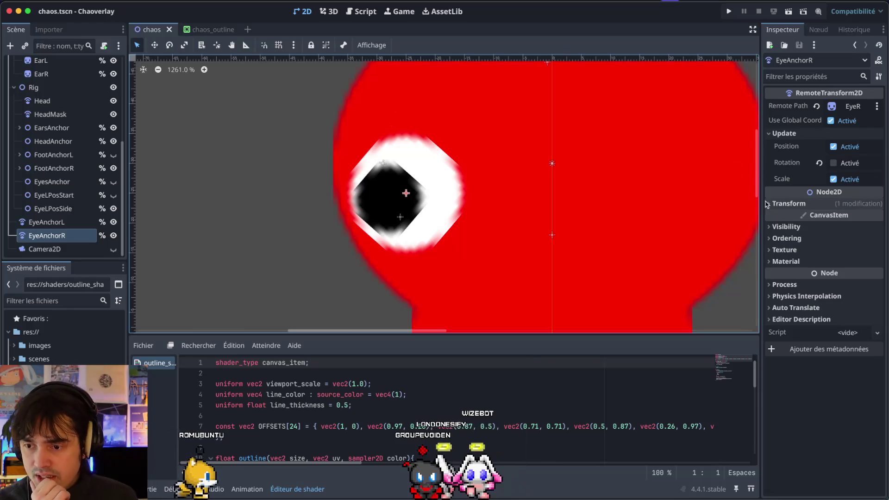
# Reset EyeAnchorR's horizontal scale and drag it down to about 0.81, narrowing the eye
pyautogui.click(788, 204)
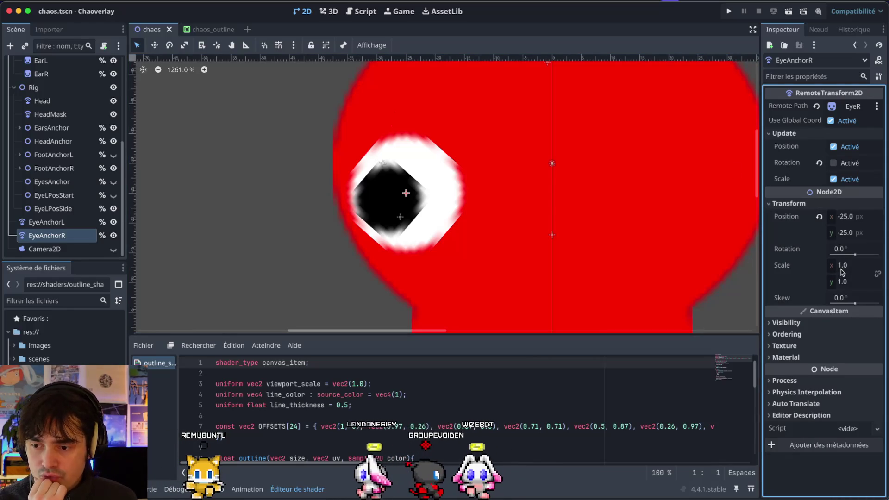
pyautogui.moveTo(843, 270)
pyautogui.mouseDown()
pyautogui.moveTo(824, 270)
pyautogui.moveTo(836, 270)
pyautogui.mouseUp()
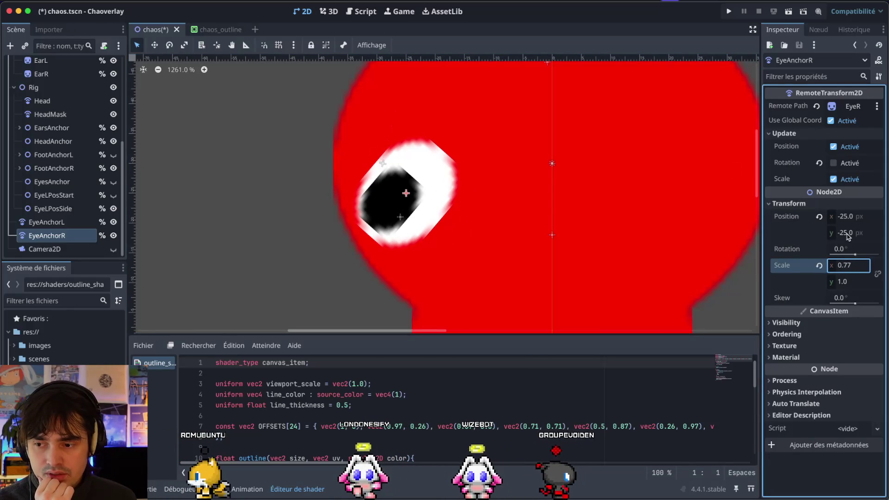
pyautogui.moveTo(856, 255); pyautogui.dragTo(885, 251)
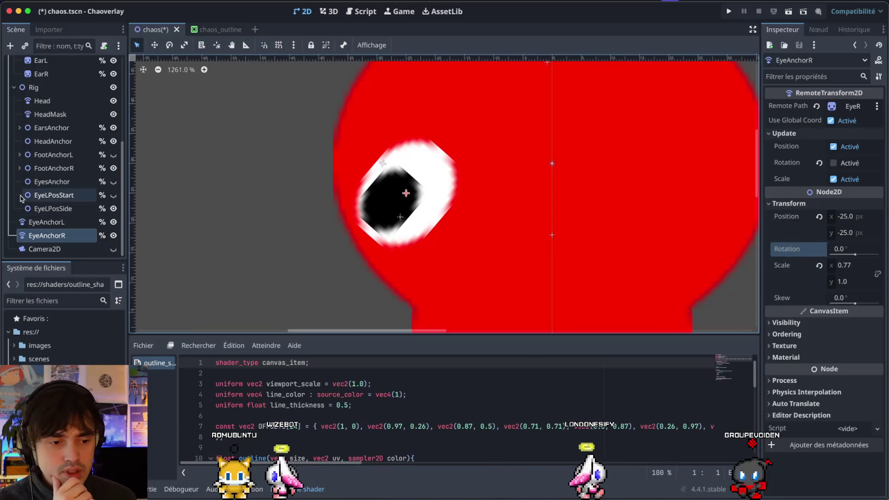
pyautogui.click(53, 237)
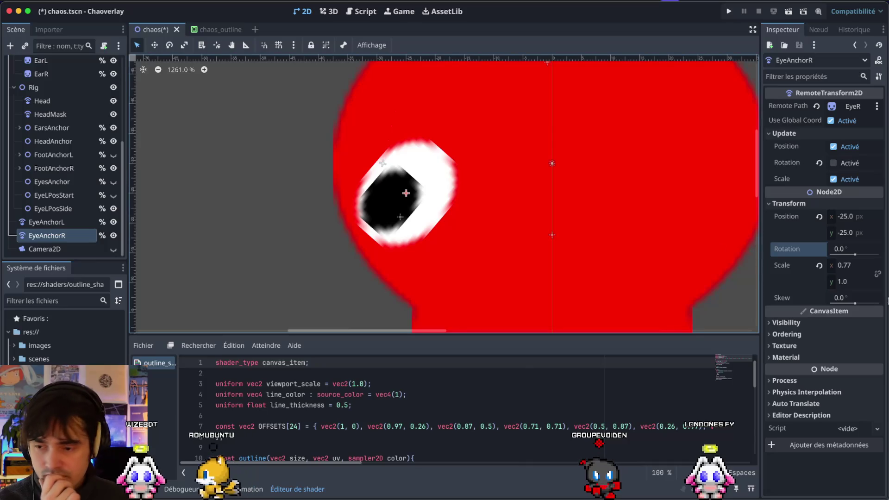
pyautogui.click(821, 267)
pyautogui.moveTo(842, 271); pyautogui.dragTo(831, 271)
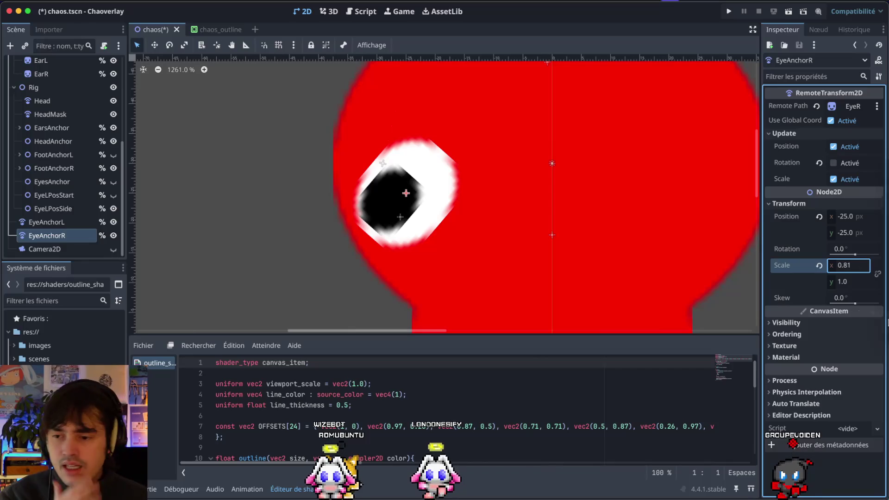
pyautogui.click(819, 217)
# Restore EyeAnchorR's position to -25,-25 and set its rotation to -21
pyautogui.scroll(-3, 536, 242)
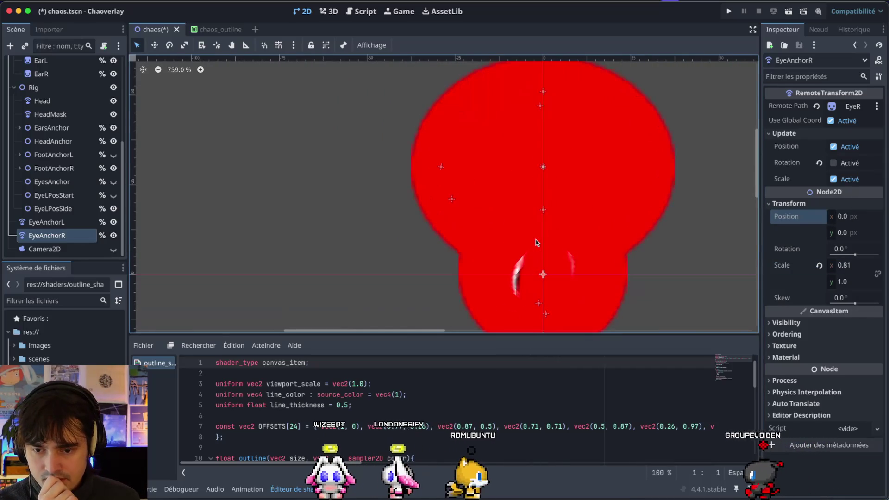
pyautogui.hotkey('ctrl', 'z')
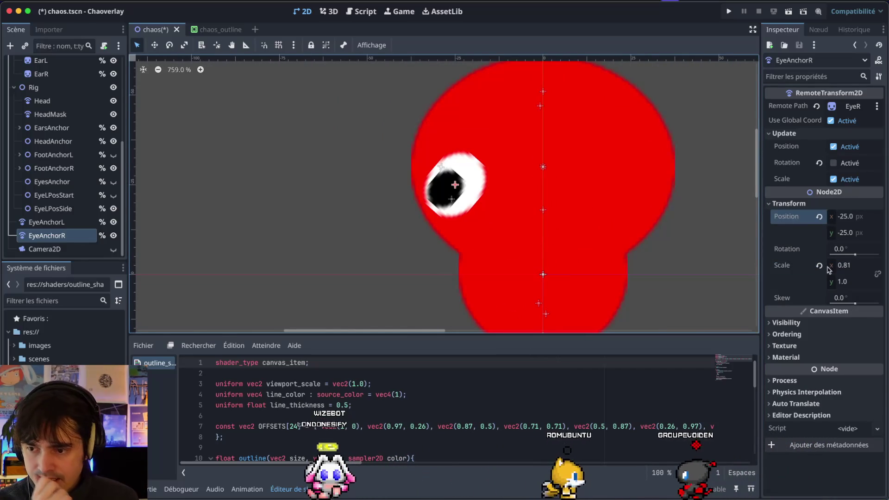
pyautogui.click(855, 249)
pyautogui.write('-21')
pyautogui.press('Return')
pyautogui.press('Escape')
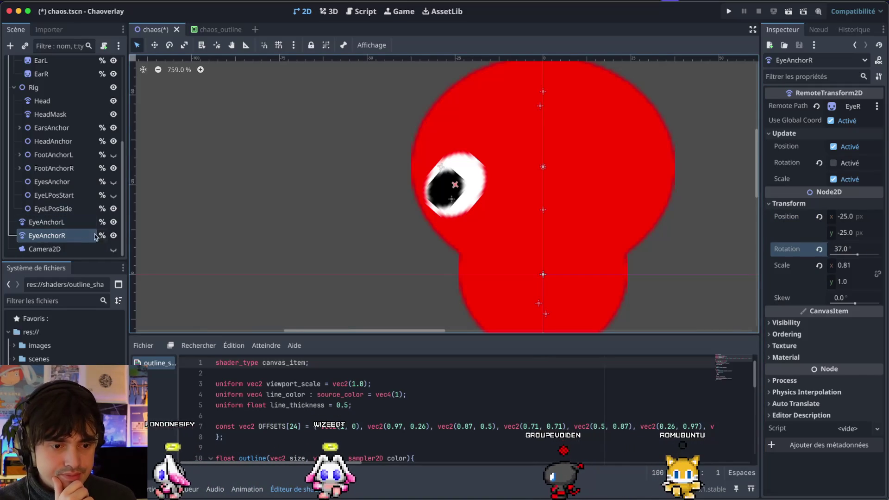
# Rotate EyeAnchorL to 349.8° while keeping its width scale at zero
pyautogui.click(55, 222)
pyautogui.click(848, 254)
pyautogui.press('Tab')
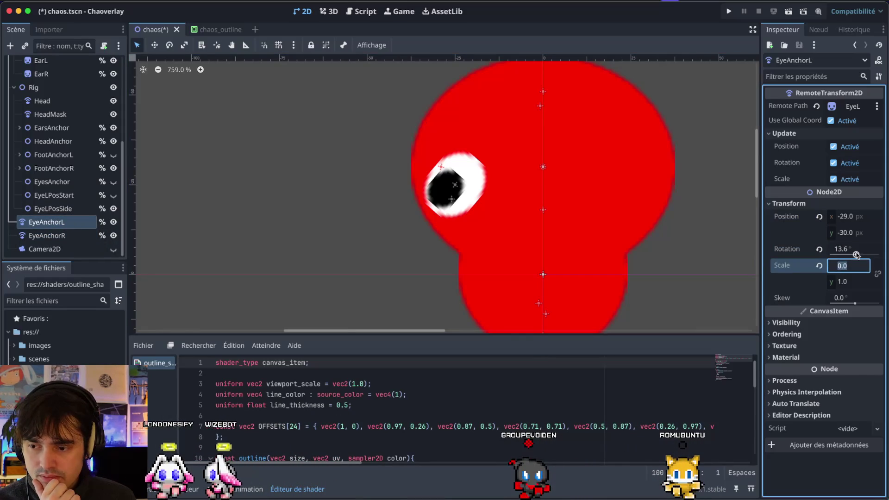
pyautogui.moveTo(856, 254); pyautogui.dragTo(842, 254)
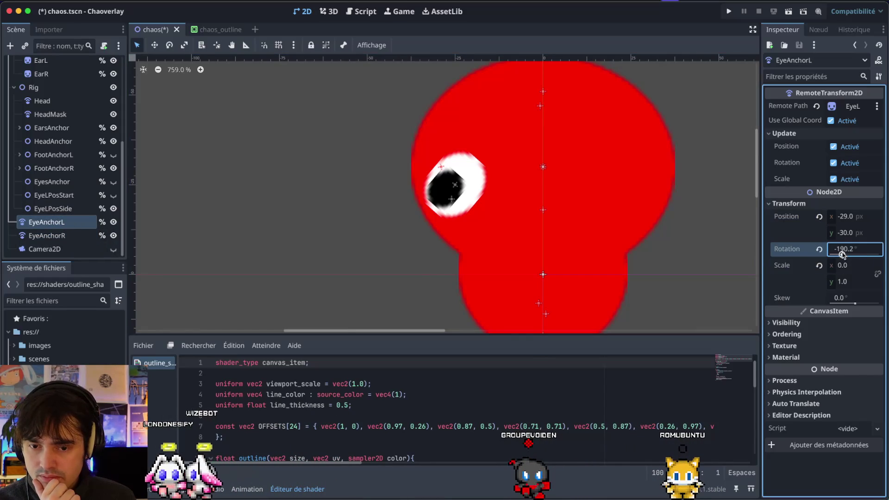
# Enable Update > Rotation on EyeAnchorR and bring its rotation back to 0°
pyautogui.click(67, 234)
pyautogui.scroll(5, 61, 118)
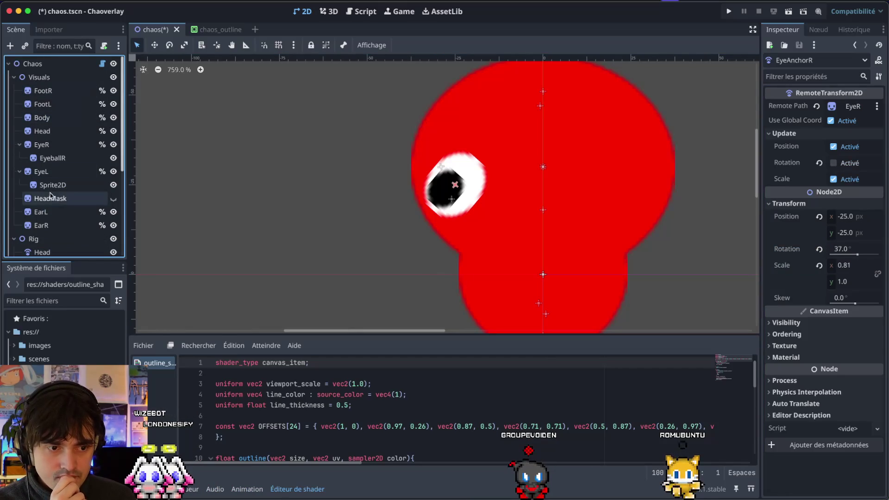
pyautogui.scroll(-5, 63, 177)
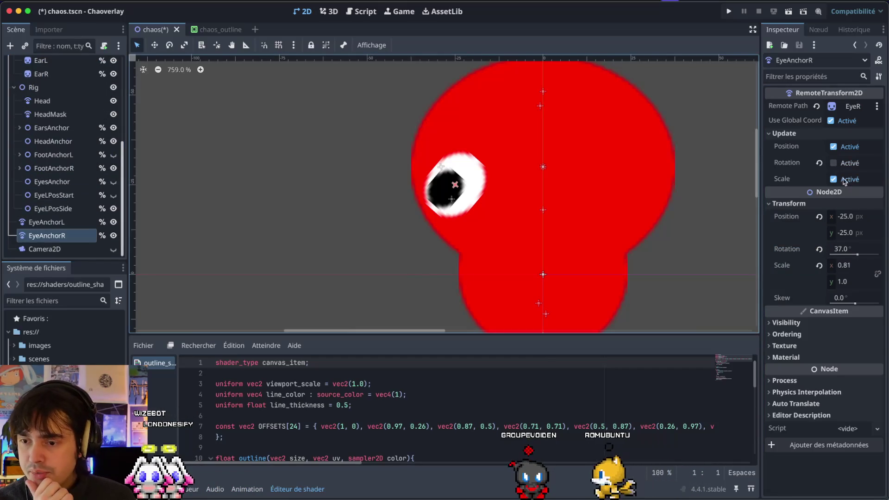
pyautogui.click(832, 164)
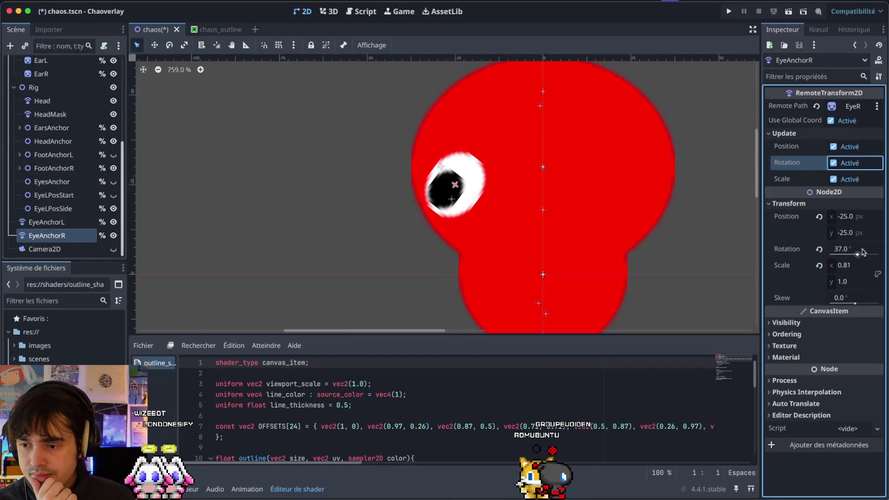
pyautogui.moveTo(859, 255); pyautogui.dragTo(856, 255)
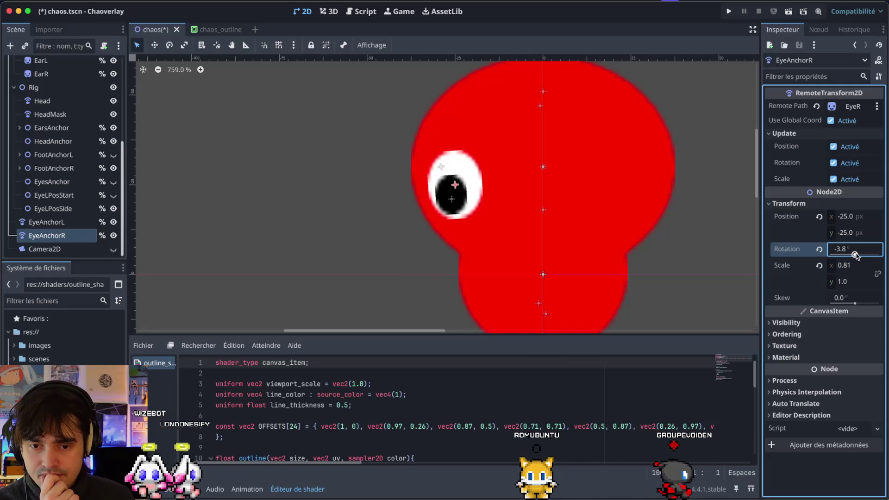
pyautogui.moveTo(855, 254); pyautogui.dragTo(855, 255)
pyautogui.write('0')
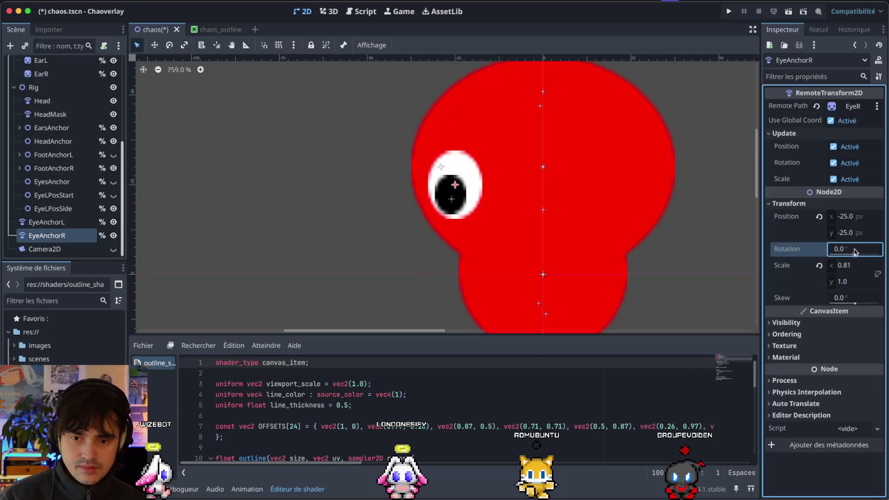
# Deselect the anchor and zoom the canvas out to view the whole head
pyautogui.click(401, 276)
pyautogui.scroll(-3, 401, 276)
pyautogui.hscroll(3, 401, 276)
pyautogui.scroll(-5, 401, 276)
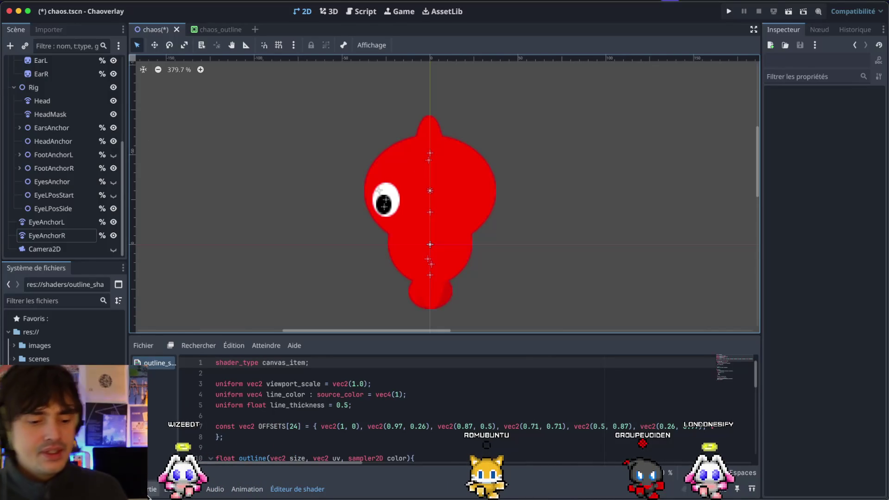
# Show the Output panel and set EyeAnchorR's horizontal scale to 1
pyautogui.click(149, 491)
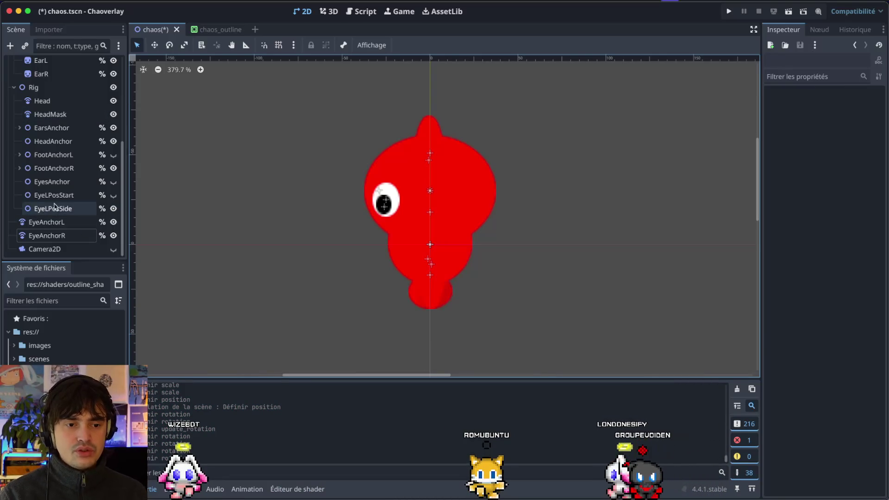
pyautogui.click(47, 235)
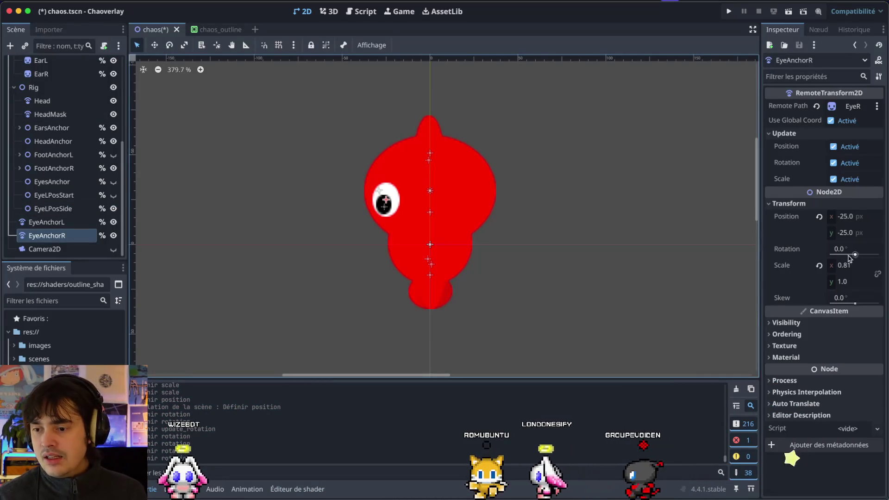
pyautogui.click(845, 265)
pyautogui.write('1')
pyautogui.press('Return')
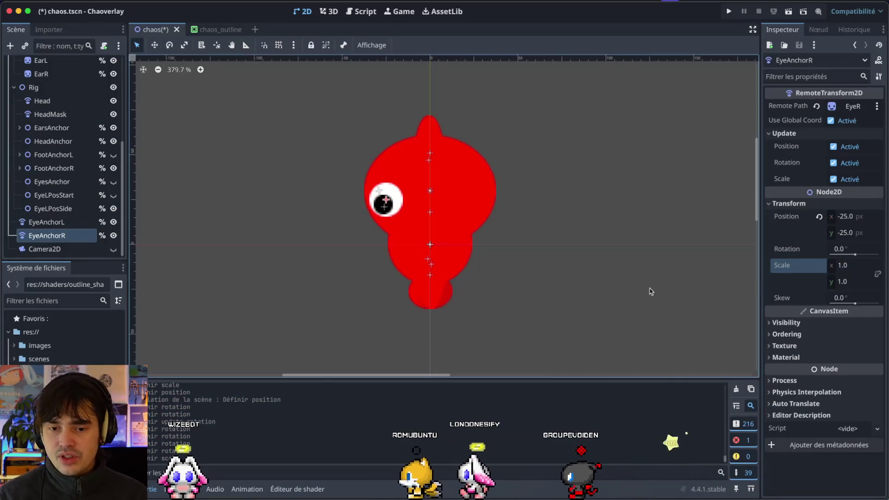
# Reset EyeAnchorL to rotation 0°, scale 1 and position 0,0
pyautogui.click(48, 223)
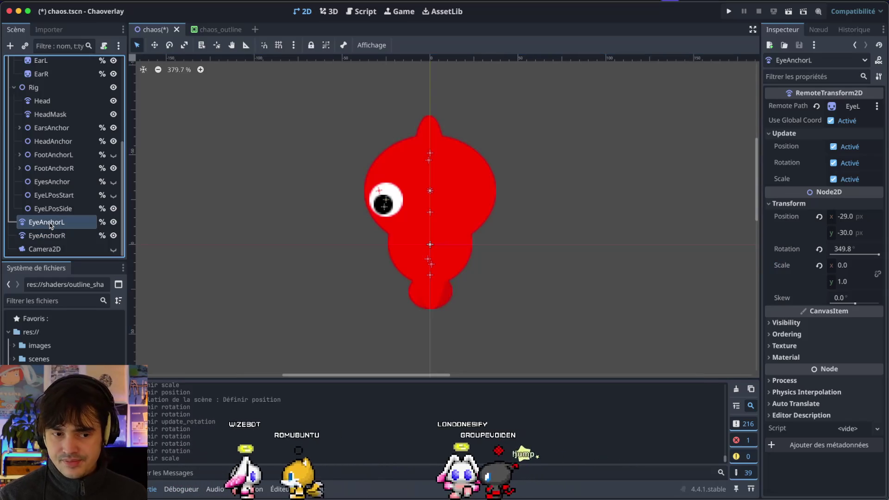
pyautogui.click(819, 249)
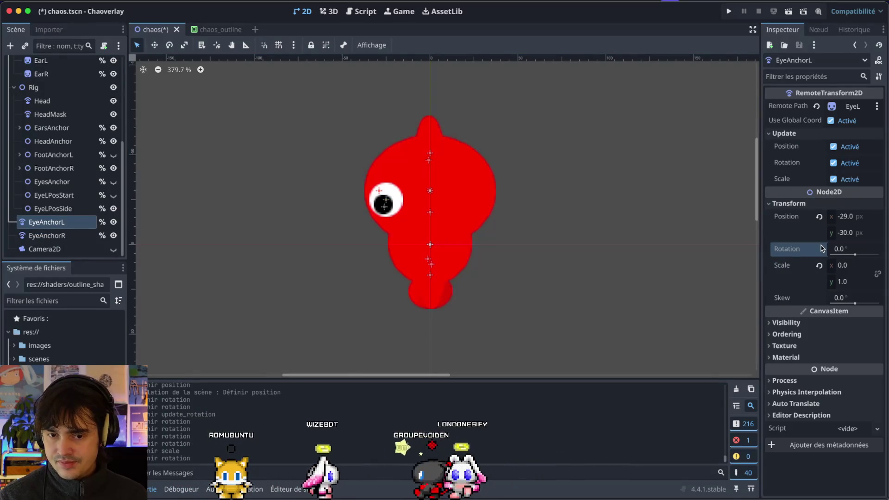
pyautogui.click(849, 269)
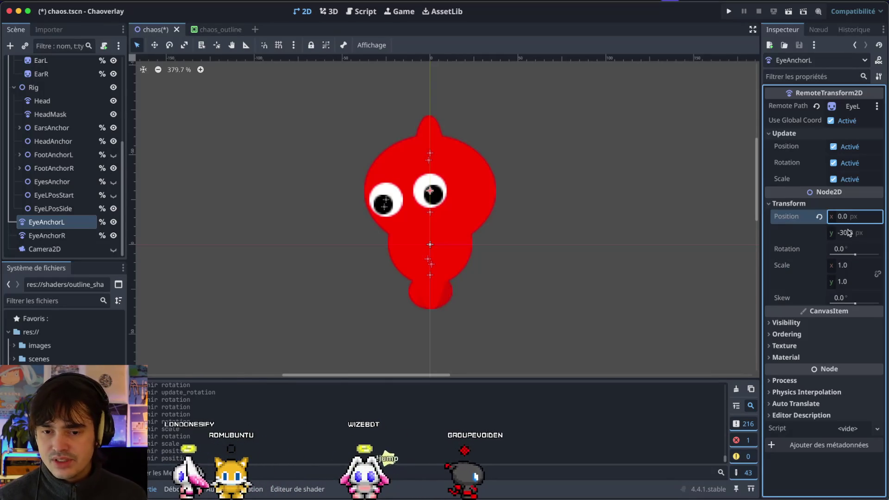
pyautogui.click(854, 234)
pyautogui.write('0')
pyautogui.press('Return')
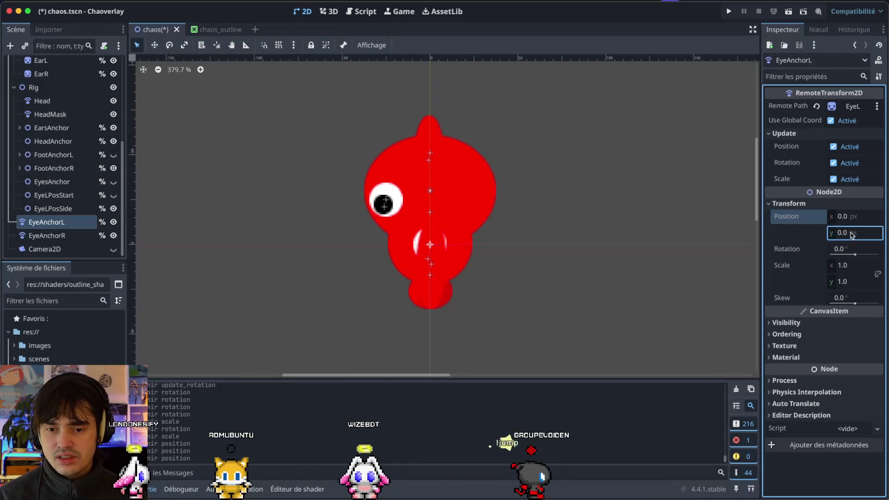
pyautogui.click(429, 248)
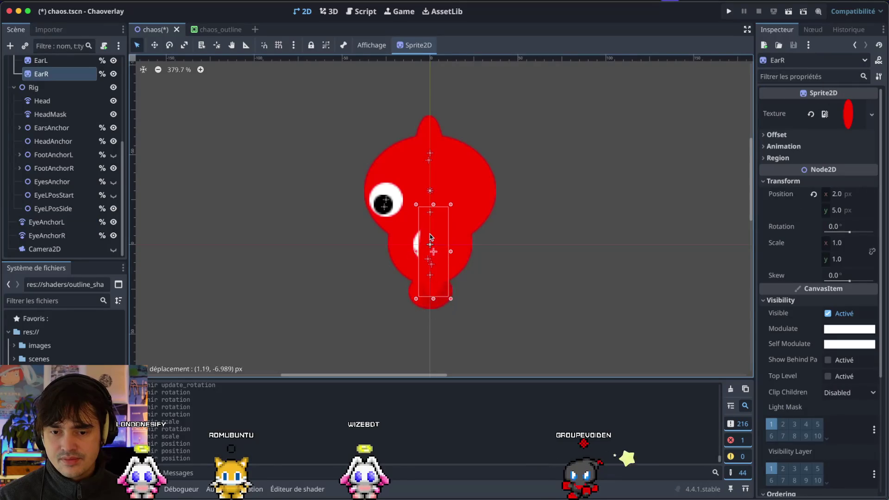
# Drag the second eye anchor into place beside the first eye on the head
pyautogui.click(33, 222)
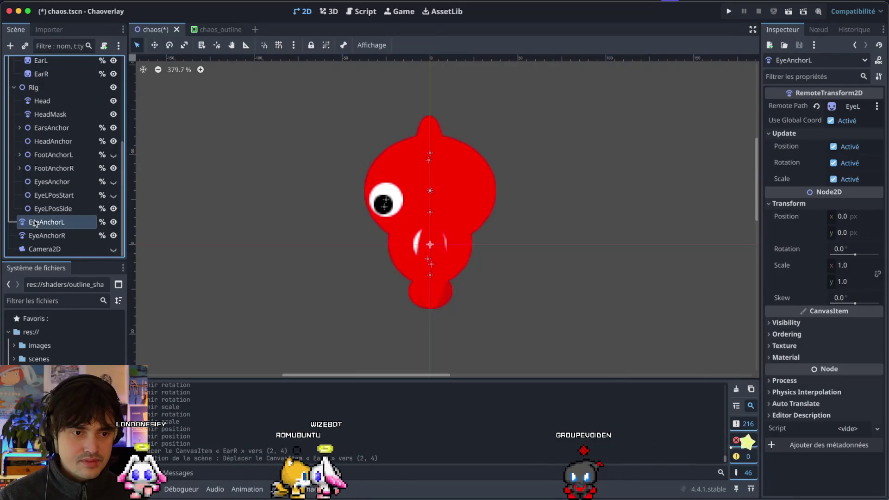
pyautogui.scroll(1, 46, 218)
pyautogui.click(34, 99)
pyautogui.scroll(-1, 41, 132)
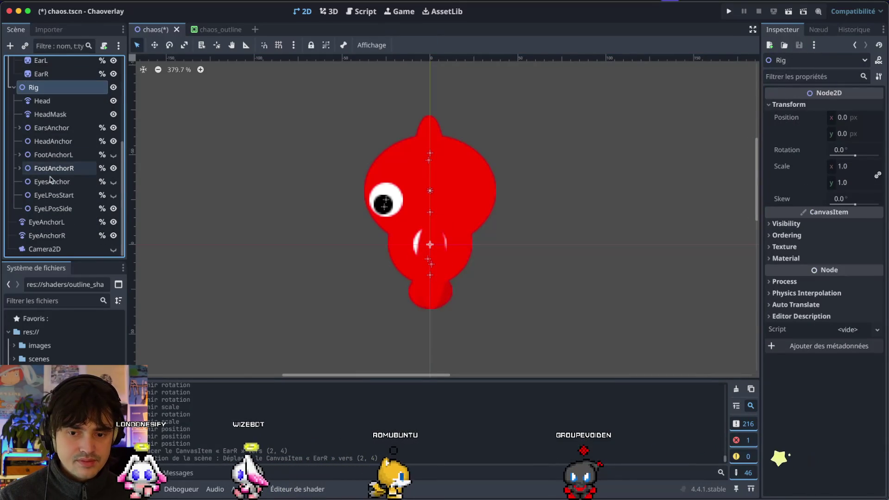
pyautogui.click(90, 237)
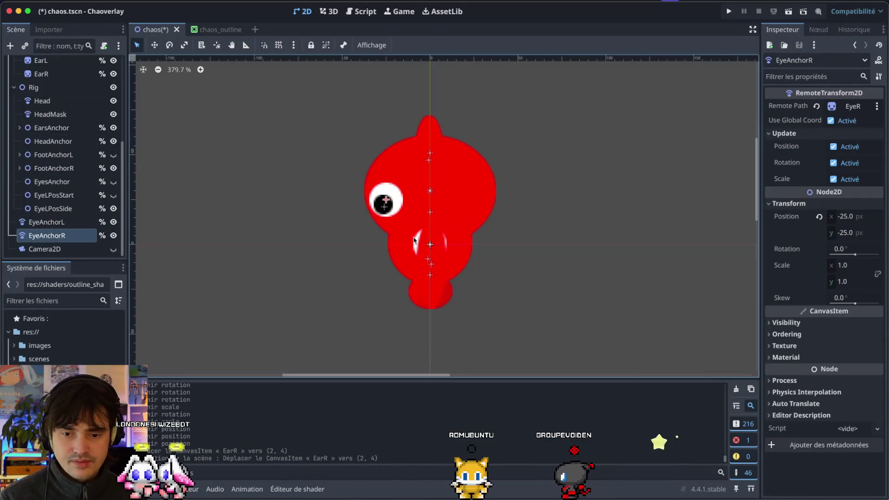
pyautogui.moveTo(430, 247)
pyautogui.mouseDown()
pyautogui.moveTo(447, 202)
pyautogui.moveTo(413, 204)
pyautogui.mouseUp()
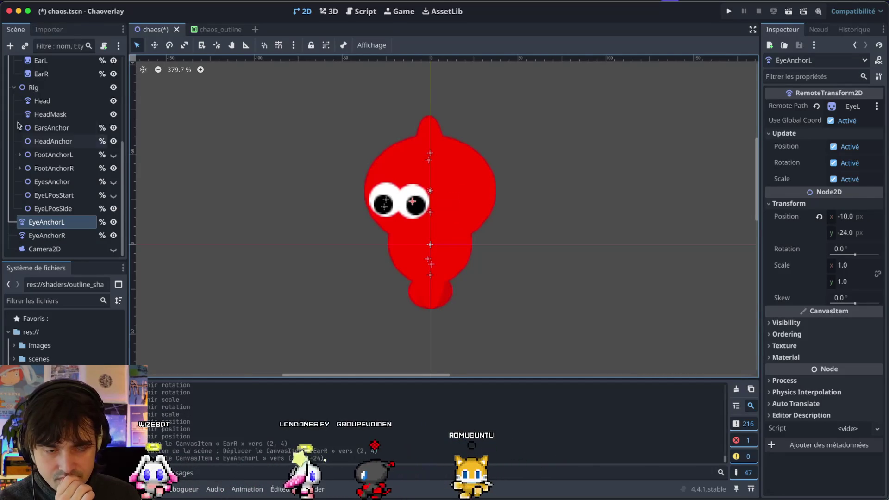
# Hide the EyeballR and EyeL pupil sprites, leaving two plain white eyes
pyautogui.scroll(5, 79, 194)
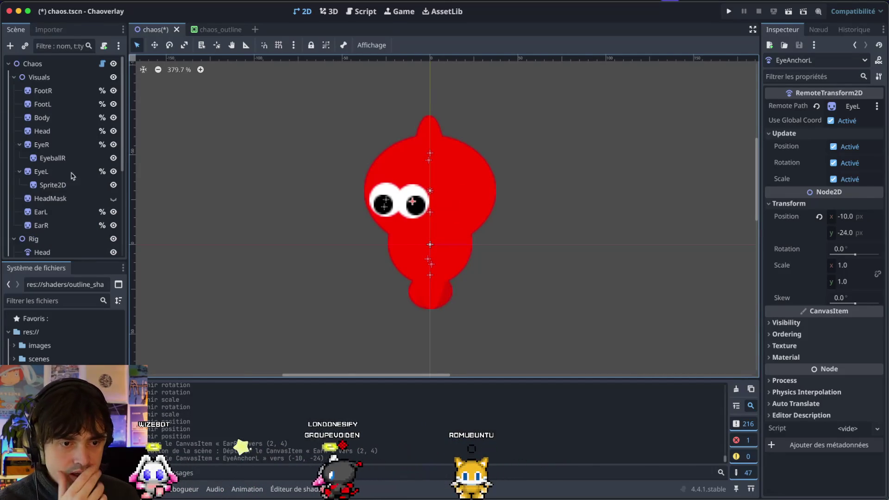
pyautogui.click(98, 160)
pyautogui.click(113, 158)
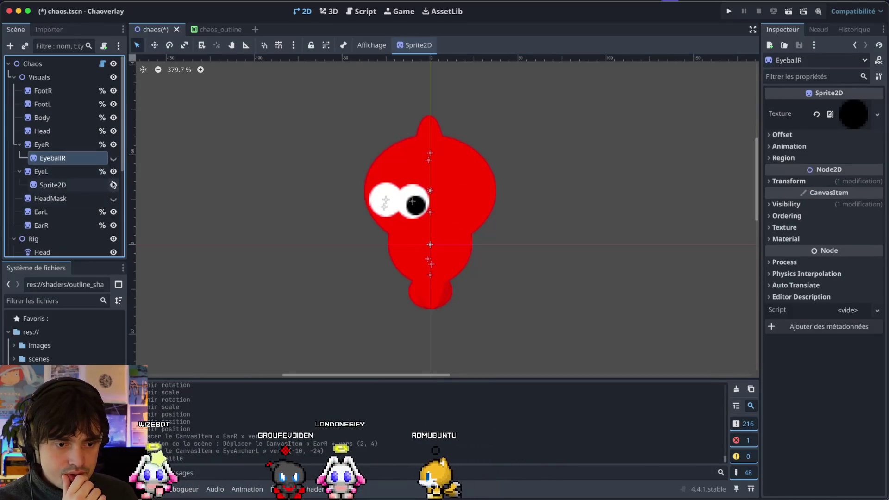
pyautogui.click(113, 185)
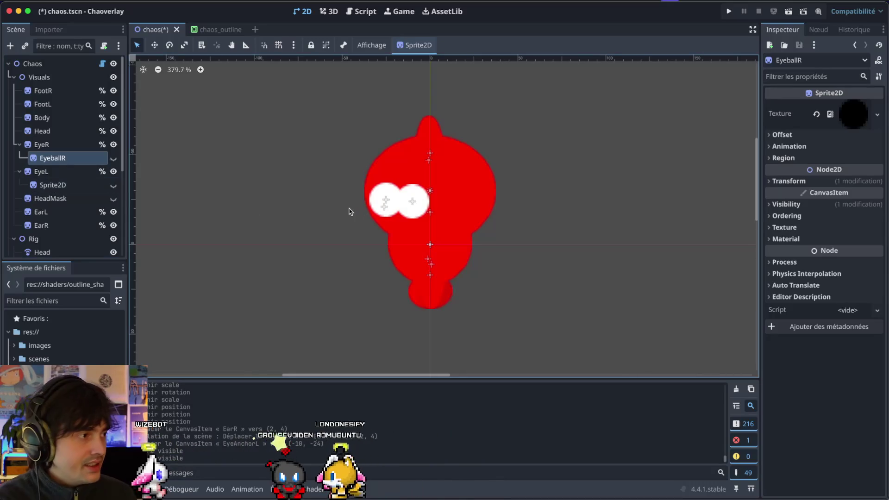
# Select the EyeL sprite and zoom the 2D view in on the chao
pyautogui.click(413, 203)
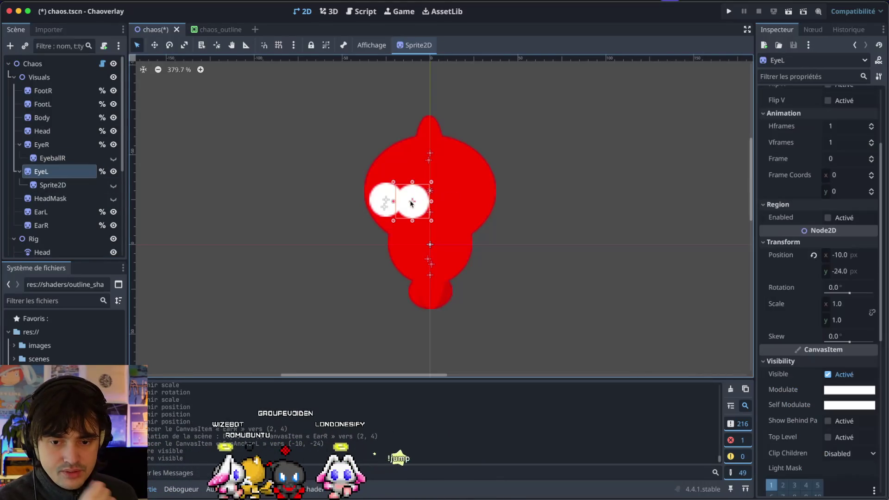
pyautogui.scroll(-5, 55, 202)
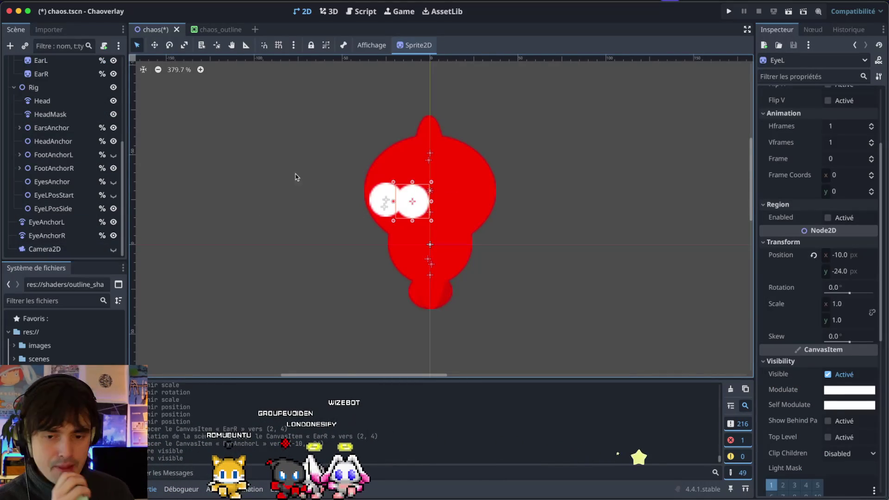
pyautogui.scroll(3, 466, 206)
pyautogui.scroll(-1, 466, 206)
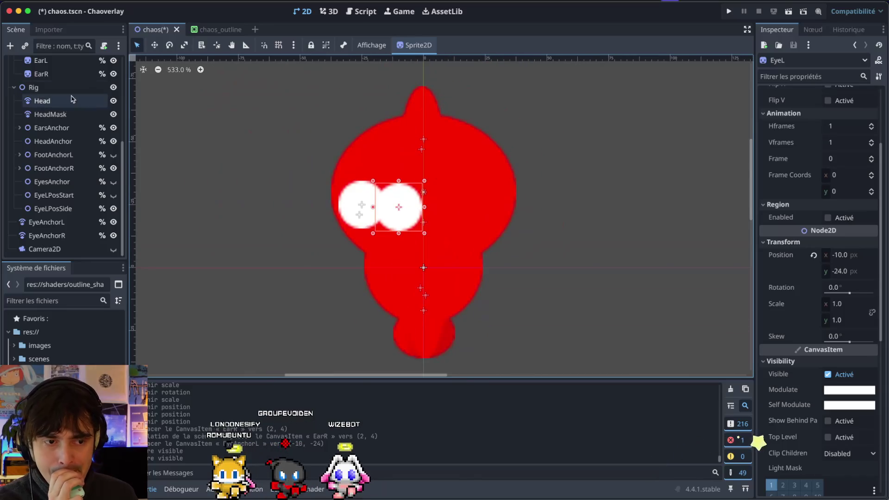
pyautogui.scroll(5, 69, 107)
# Set the Chaos root node's Direction to 0.0 so the chao faces front
pyautogui.click(33, 63)
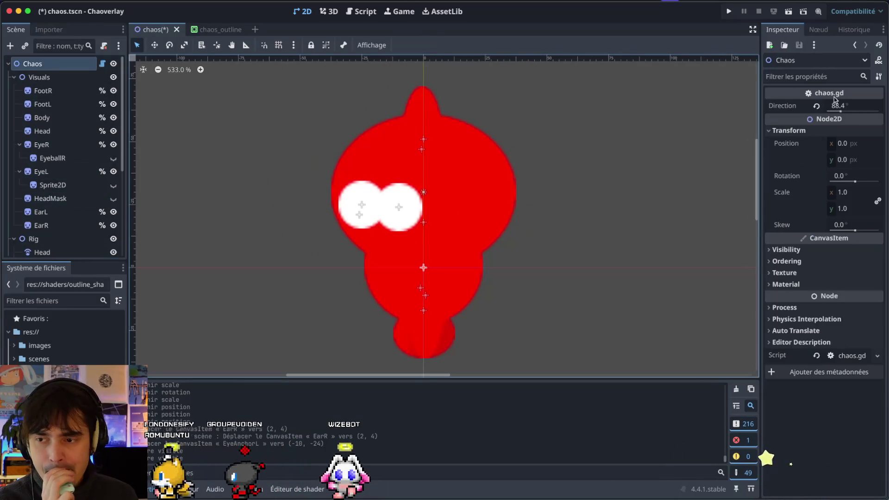
pyautogui.moveTo(840, 111); pyautogui.dragTo(828, 111)
pyautogui.scroll(-5, 88, 206)
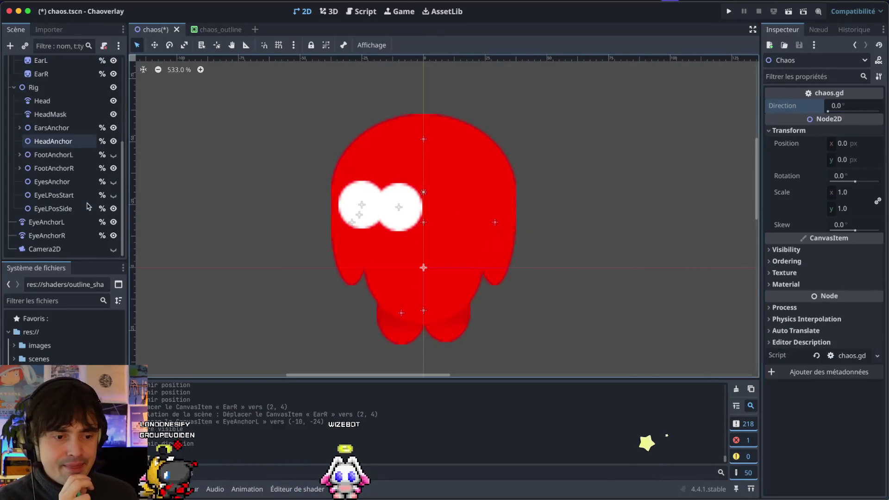
# Hide EyeR so the left eye is shown alone
pyautogui.click(64, 235)
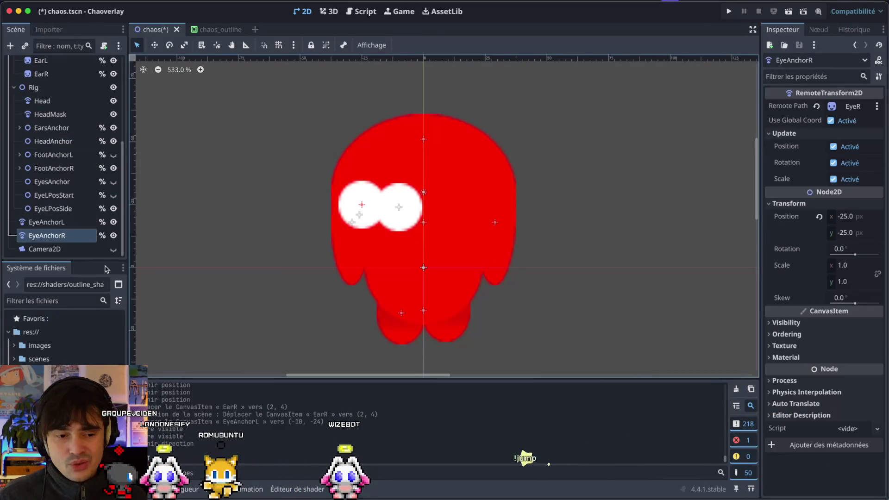
pyautogui.scroll(5, 40, 170)
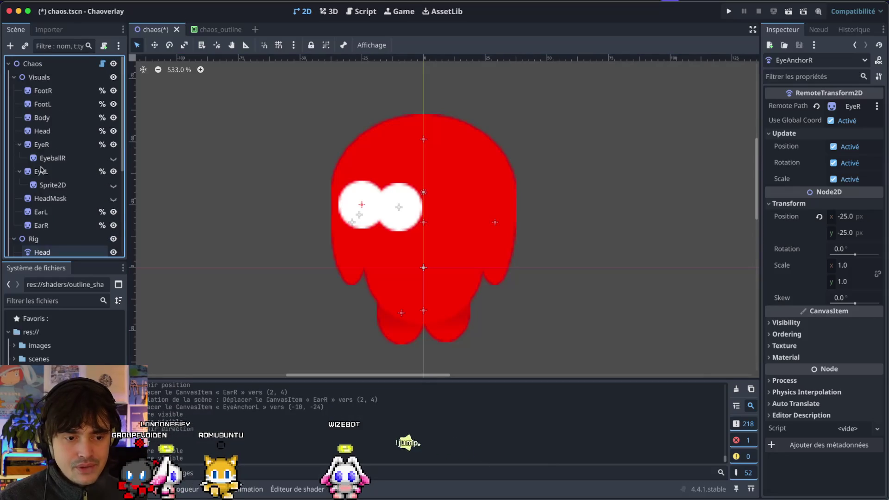
pyautogui.click(114, 145)
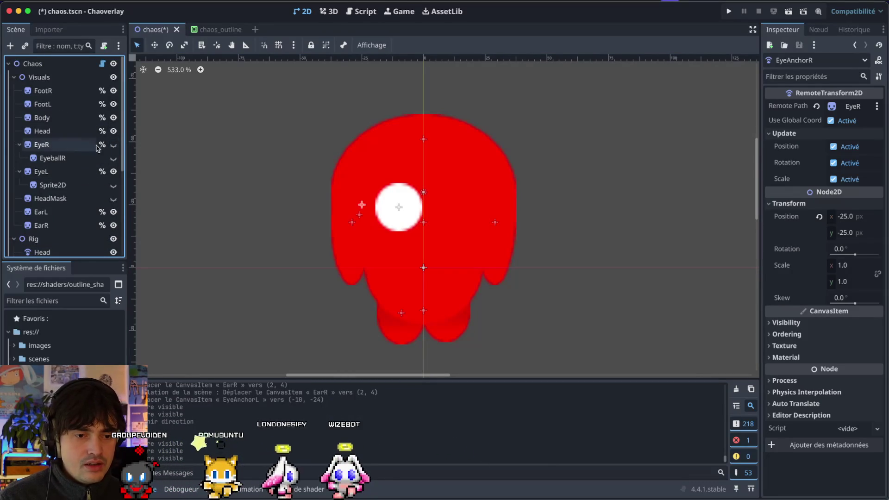
pyautogui.click(49, 172)
# Move the left eye anchor slightly down to (-11, -21)
pyautogui.moveTo(399, 210)
pyautogui.mouseDown()
pyautogui.moveTo(395, 225)
pyautogui.moveTo(395, 217)
pyautogui.mouseUp()
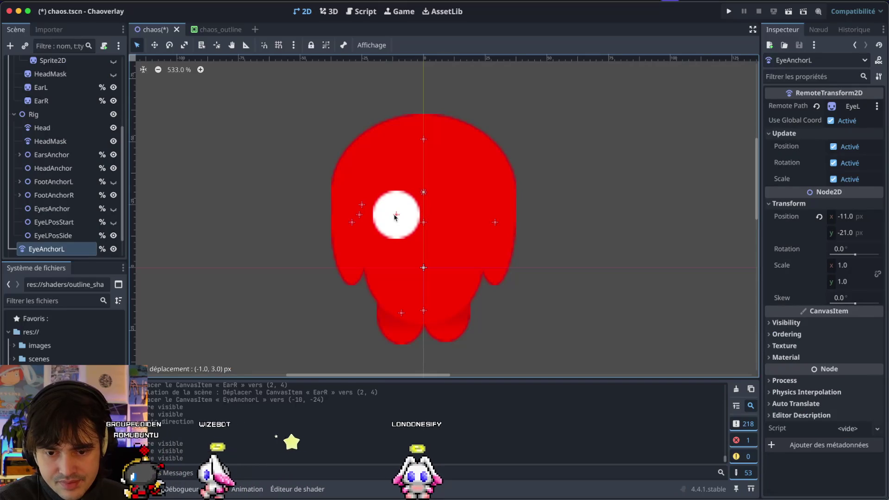
pyautogui.scroll(-4, 395, 218)
pyautogui.scroll(5, 395, 217)
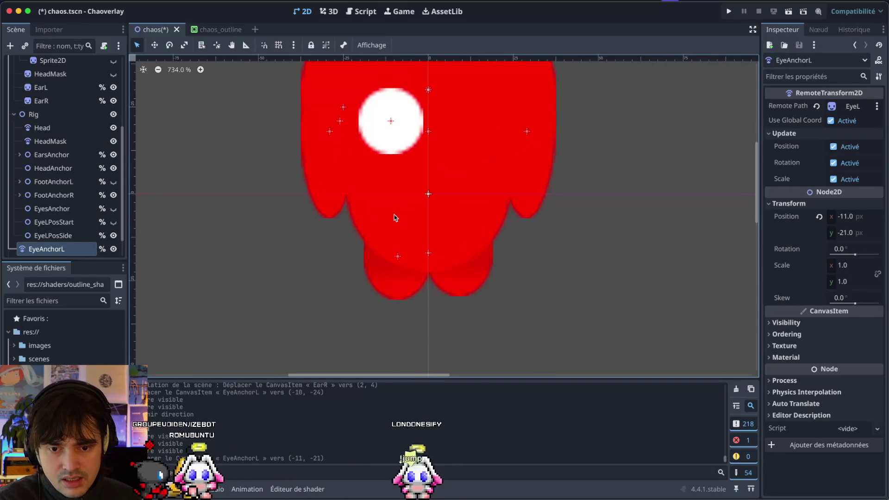
pyautogui.scroll(-4, 396, 217)
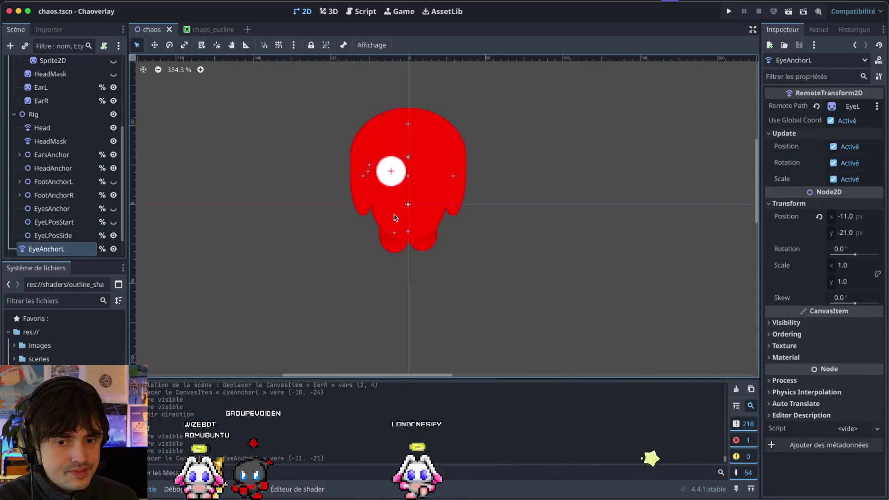
pyautogui.click(400, 217)
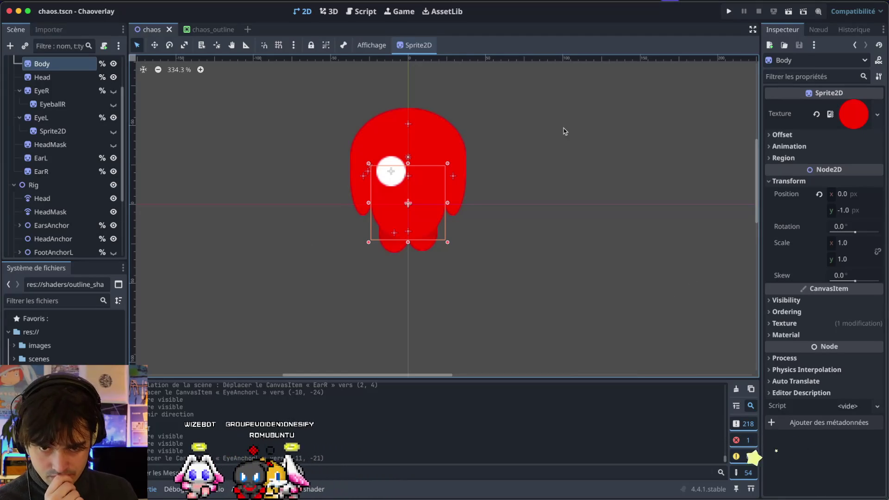
# Turn the Chaos node's Direction to 72.3, reshaping the red body
pyautogui.scroll(3, 46, 105)
pyautogui.click(32, 63)
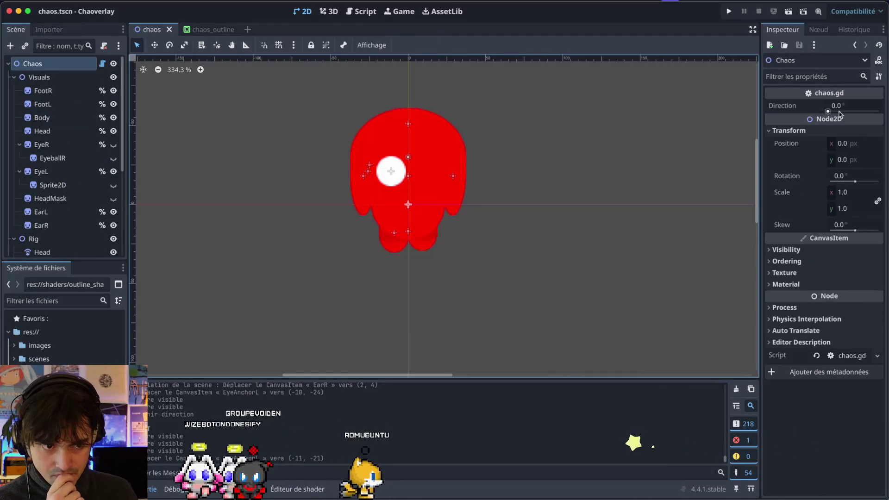
pyautogui.moveTo(834, 110); pyautogui.dragTo(839, 110)
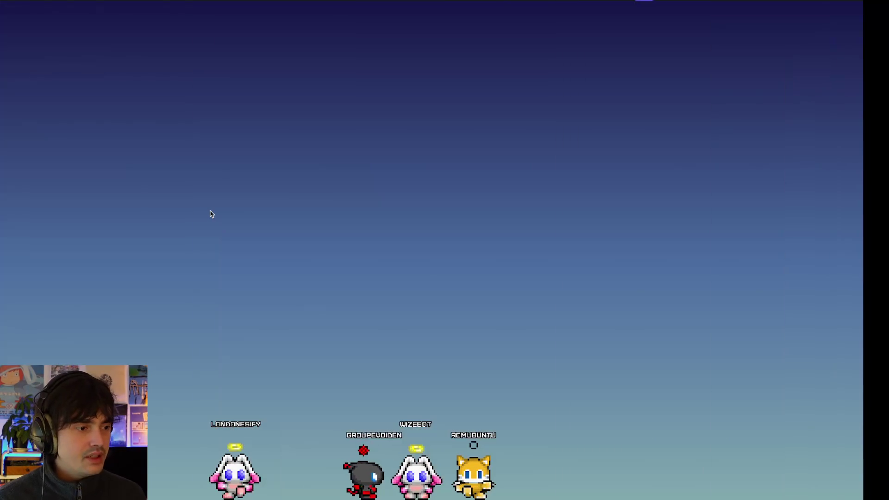
# Launch Figma from the system search launcher
pyautogui.press('super+space')
pyautogui.write('figm')
pyautogui.press('Return')
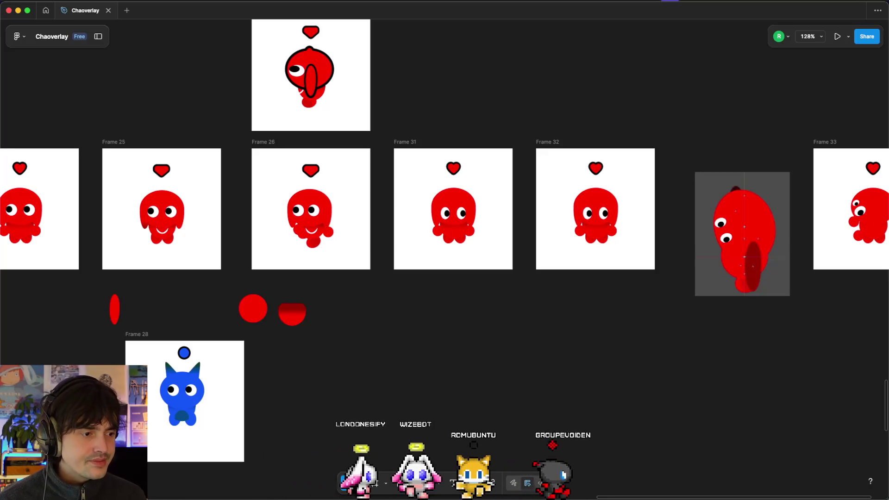
# Pan the Chaoverlay canvas and inspect the octopus character in Frame 32
pyautogui.hscroll(1, 389, 436)
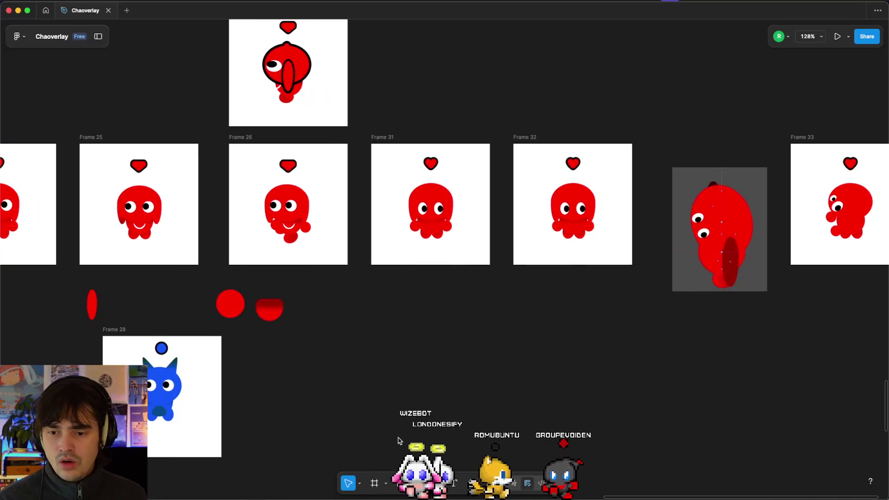
pyautogui.hscroll(3, 487, 294)
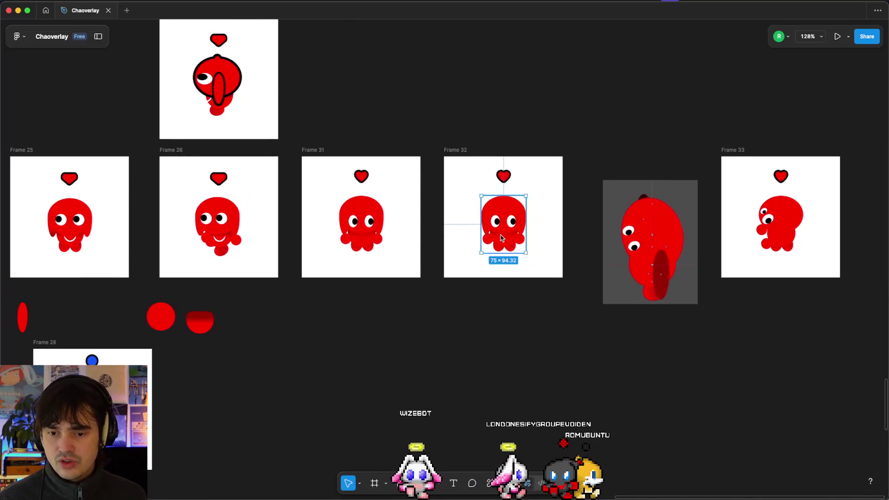
pyautogui.scroll(3, 502, 238)
pyautogui.press('Escape')
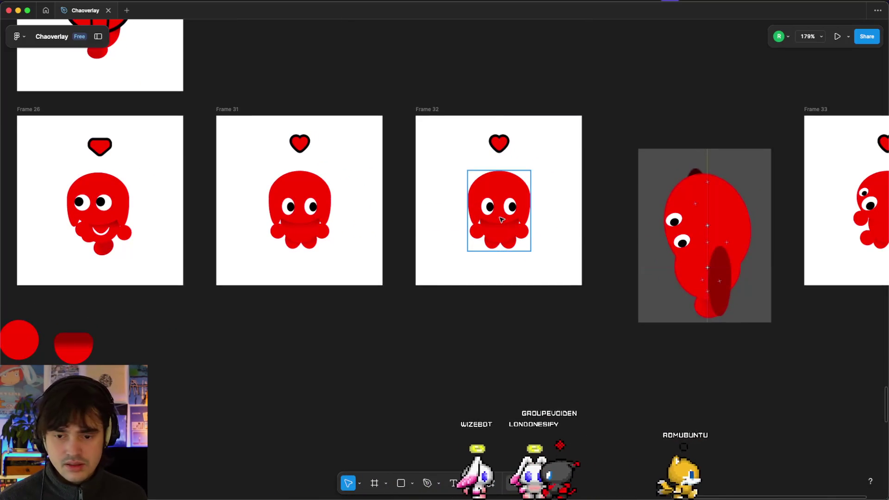
pyautogui.click(502, 220)
pyautogui.doubleClick(501, 220)
pyautogui.click(502, 276)
# Select the red circle Ellipse 33 and nudge it to X 3171, Y 1577
pyautogui.scroll(-5, 502, 276)
pyautogui.hscroll(-2, 238, 268)
pyautogui.scroll(4, 248, 264)
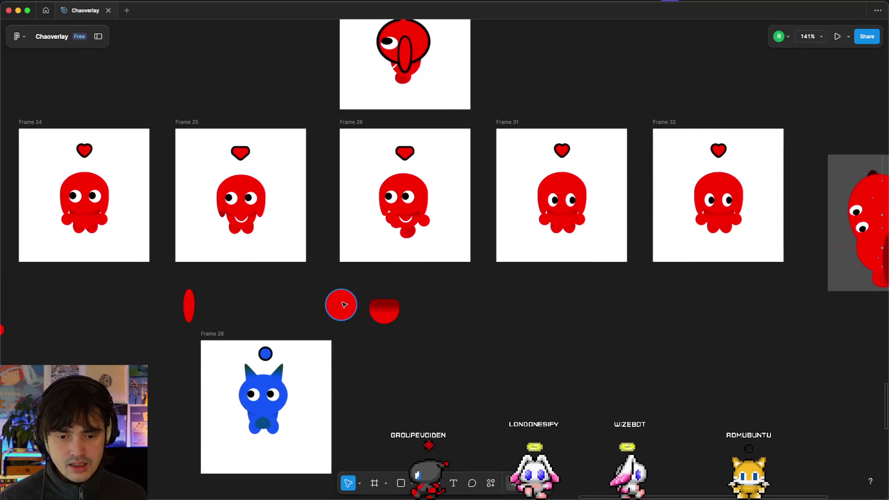
pyautogui.click(344, 305)
pyautogui.scroll(5, 343, 304)
pyautogui.moveTo(344, 304)
pyautogui.mouseDown()
pyautogui.moveTo(353, 333)
pyautogui.moveTo(347, 303)
pyautogui.moveTo(343, 313)
pyautogui.mouseUp()
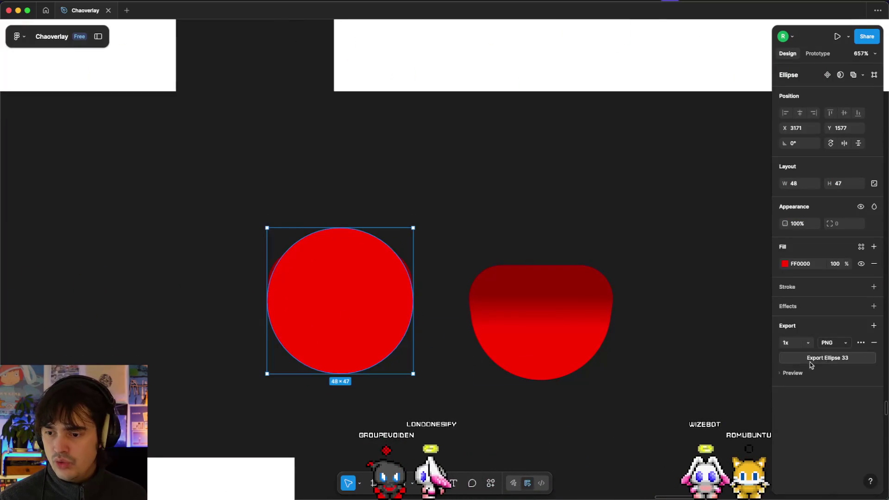
# Give the red circle a linear gradient: dark 990000 at top reaching FF0000 by 23%
pyautogui.click(786, 264)
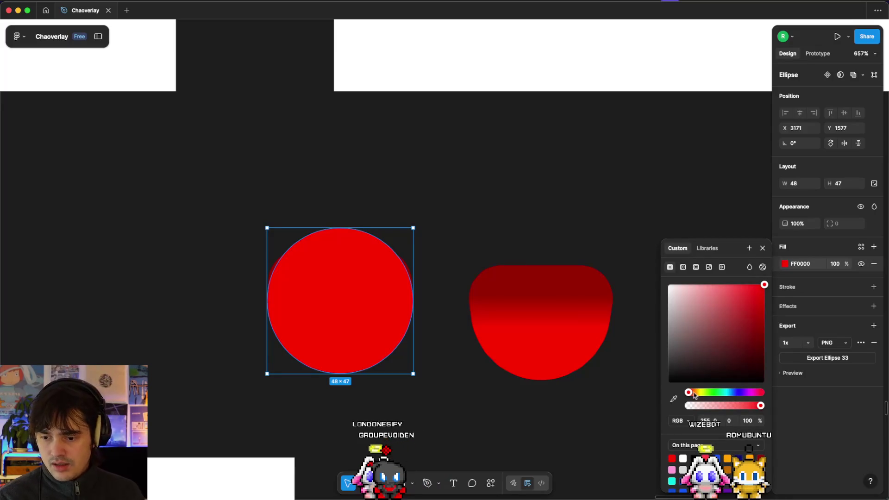
pyautogui.click(683, 268)
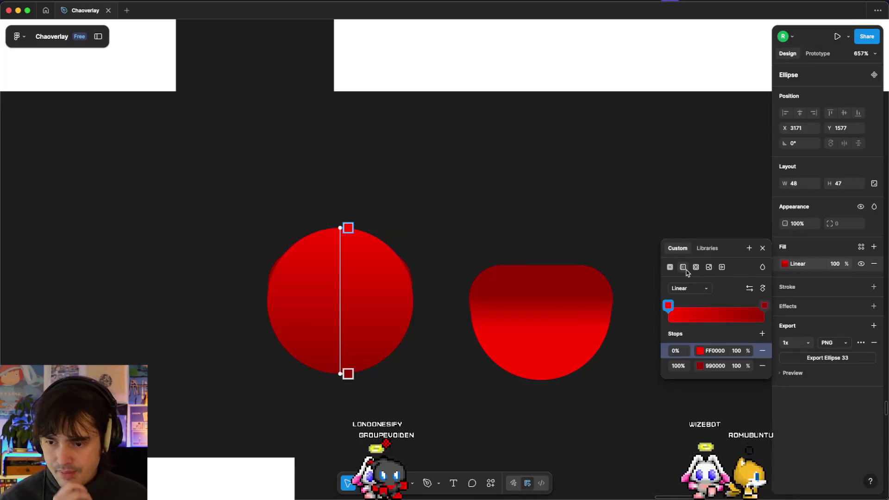
pyautogui.click(750, 289)
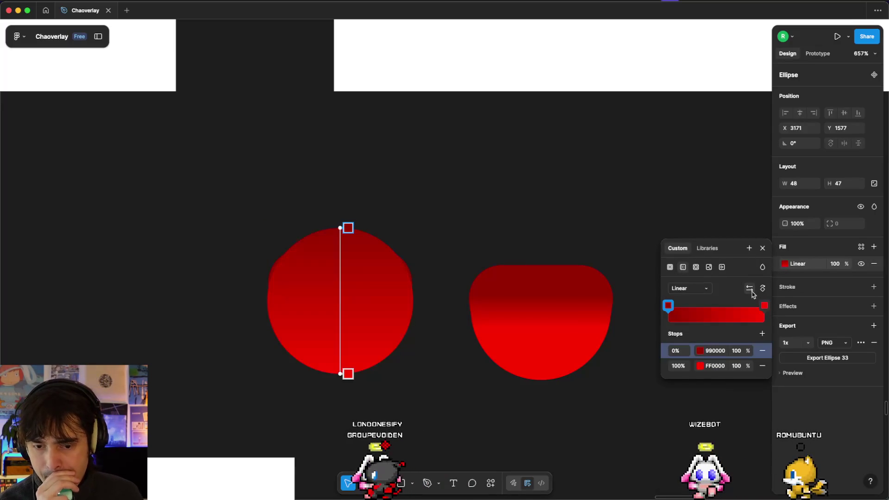
pyautogui.moveTo(348, 374); pyautogui.dragTo(338, 248)
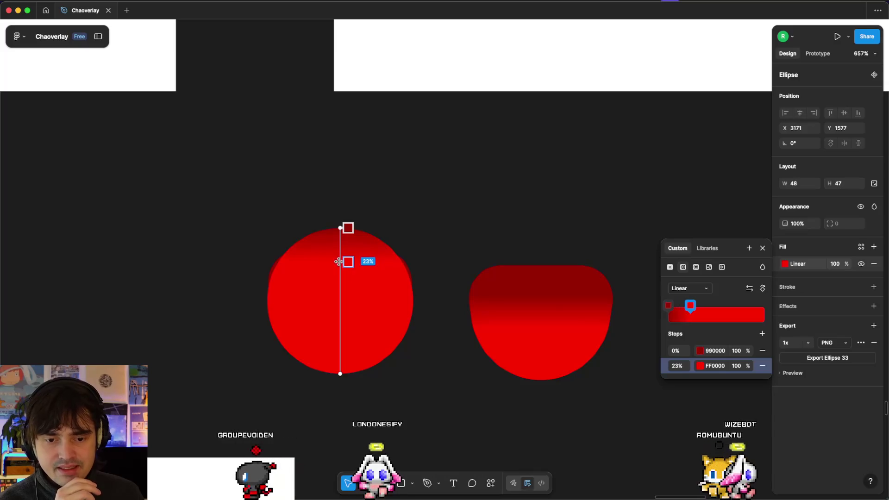
pyautogui.press('Escape')
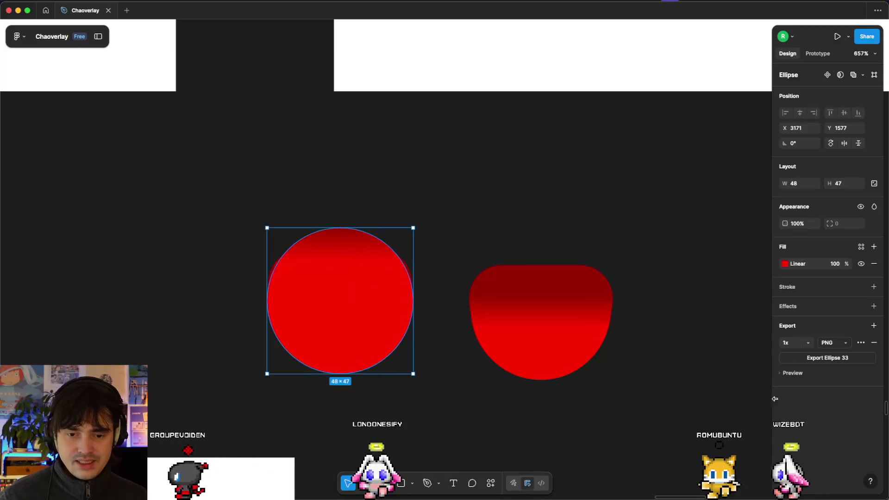
# Add a 1x PNG export to Ellipse 33 and browse the PROJETS folder
pyautogui.click(811, 357)
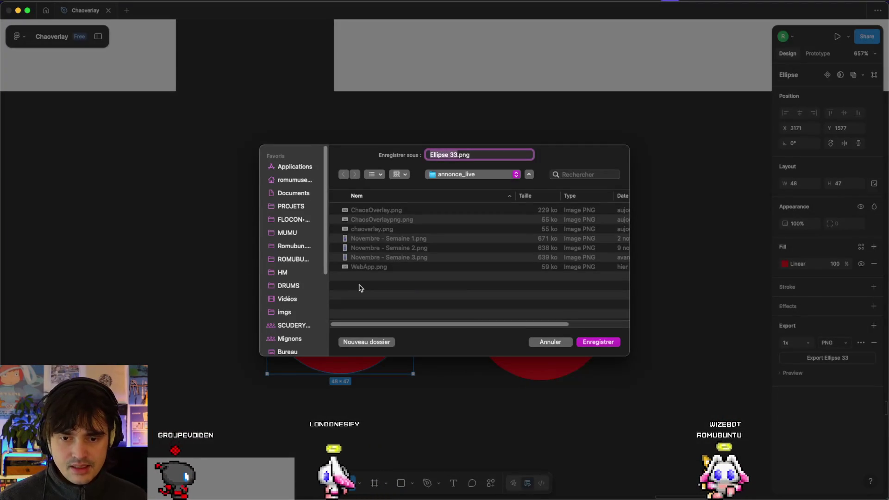
pyautogui.click(283, 209)
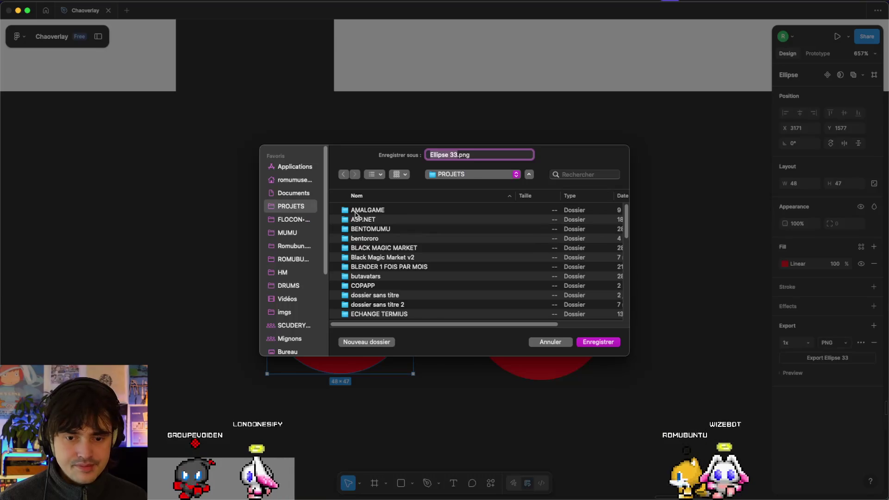
pyautogui.scroll(-5, 379, 241)
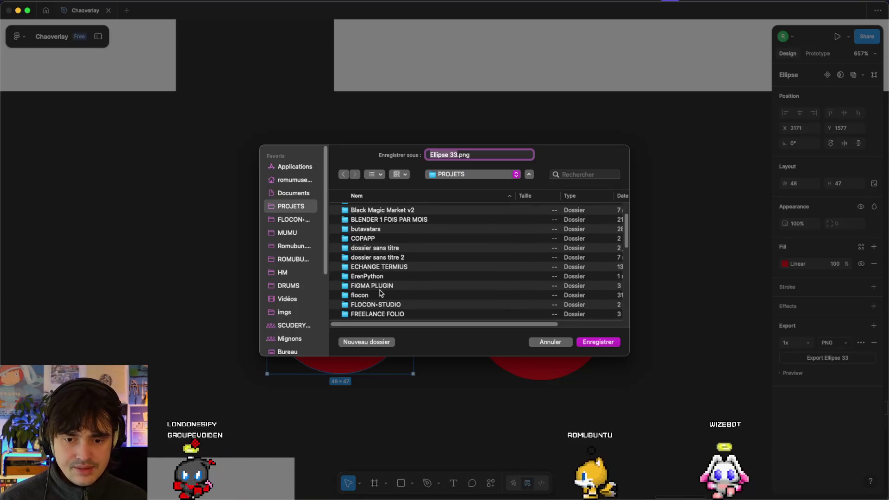
pyautogui.scroll(-15, 380, 293)
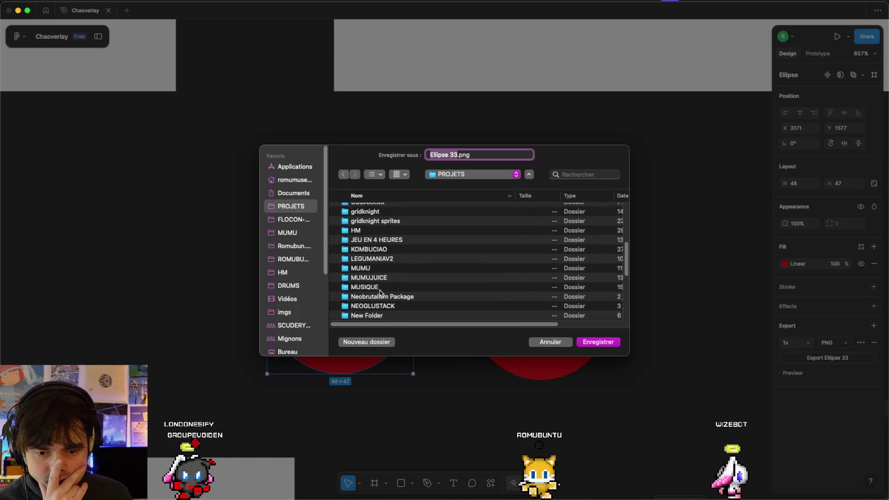
pyautogui.scroll(-4, 380, 293)
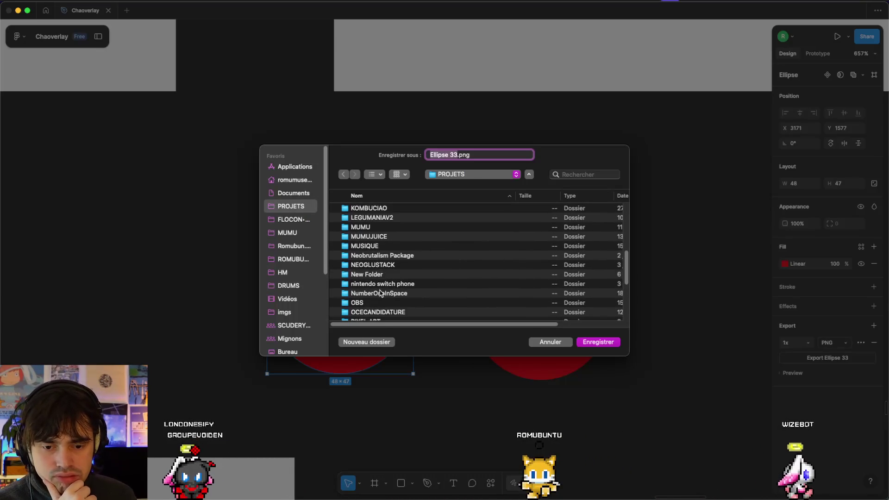
pyautogui.scroll(-14, 380, 293)
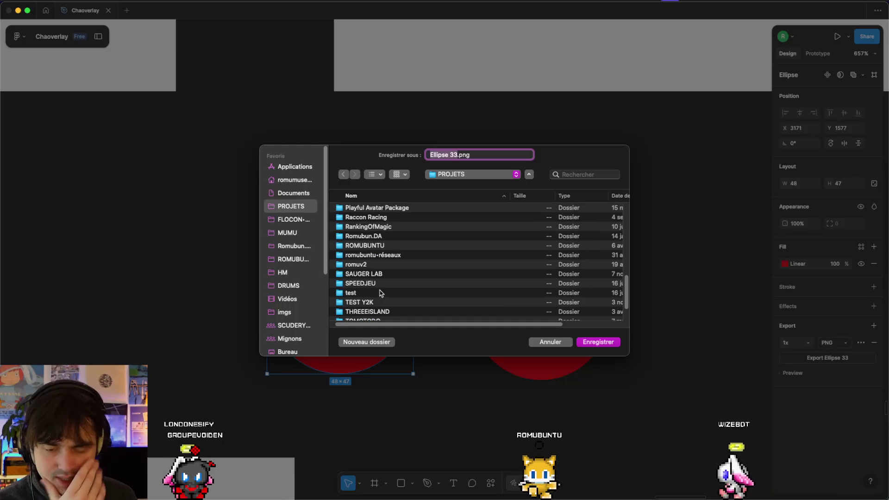
# Browse the ROMUBUNTU folder list, then cancel the Ellipse 33.png export
pyautogui.click(392, 248)
pyautogui.press('c')
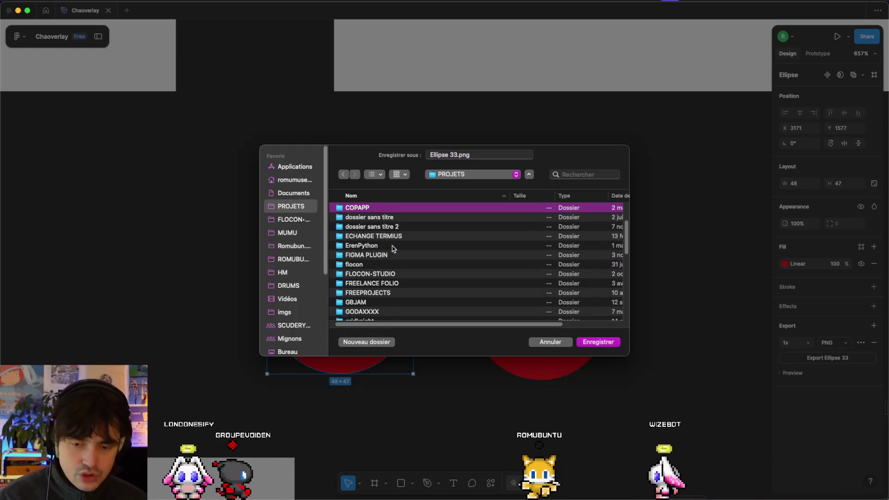
pyautogui.press('h')
pyautogui.press('c')
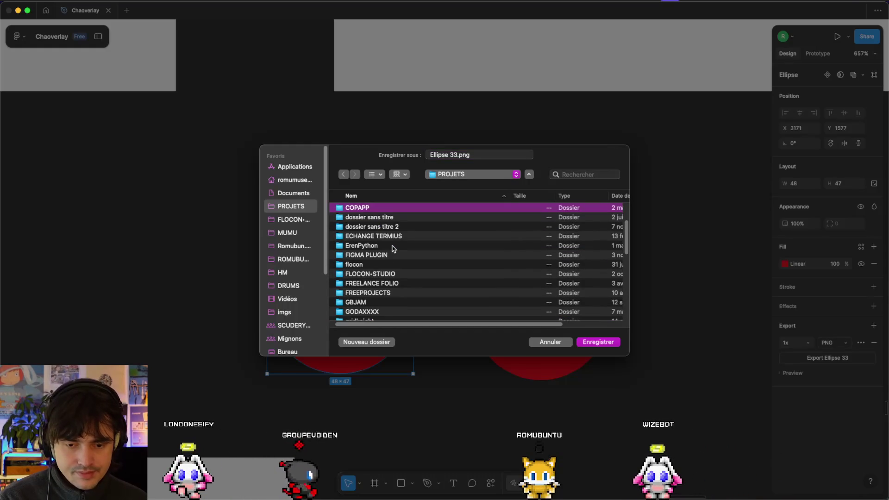
pyautogui.scroll(3, 393, 249)
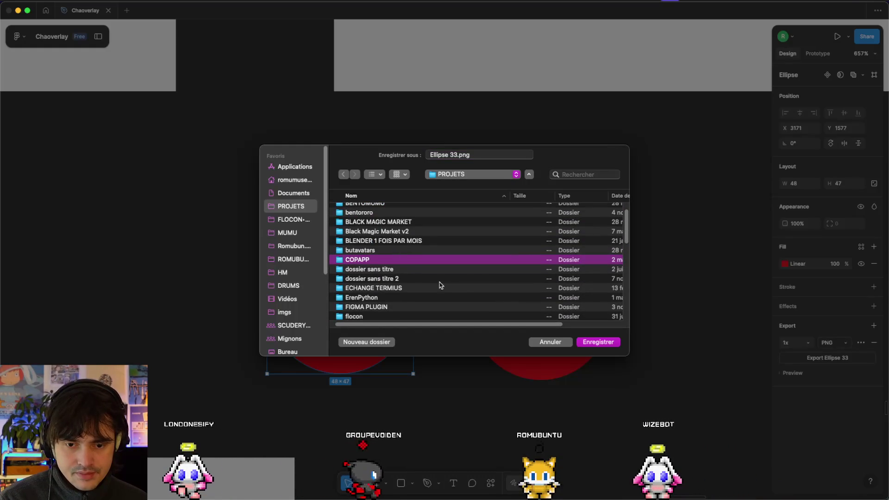
pyautogui.click(551, 345)
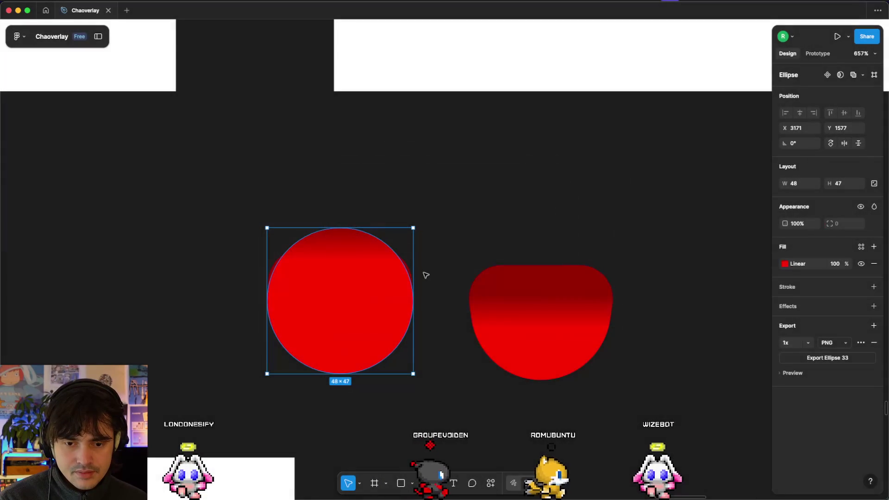
pyautogui.hotkey('ctrl', 'Right')
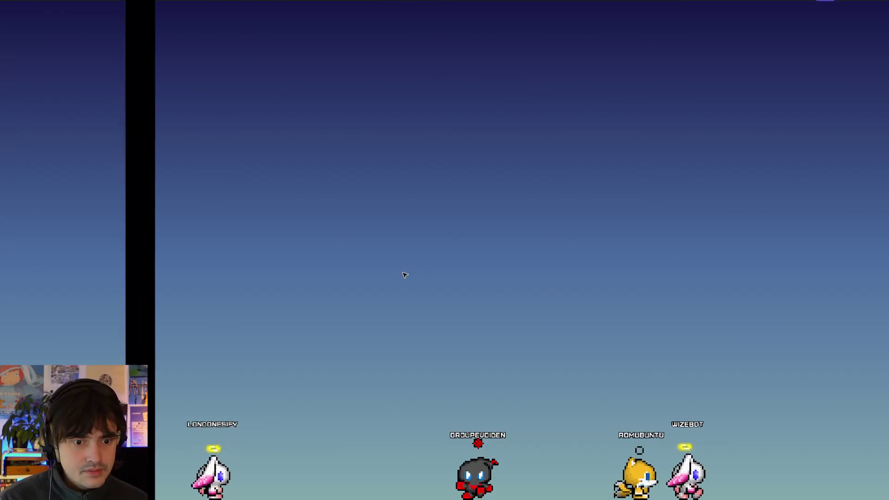
pyautogui.hotkey('ctrl', 'Left')
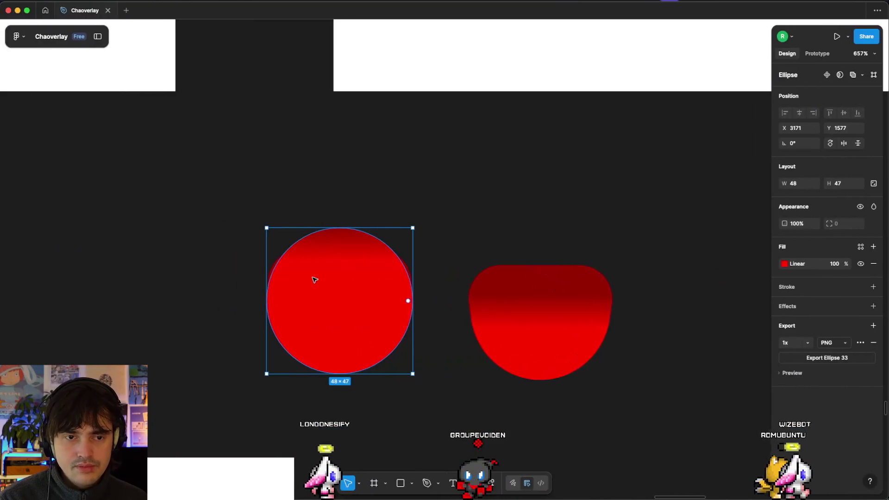
pyautogui.hotkey('ctrl', 'Up')
pyautogui.moveTo(536, 432); pyautogui.dragTo(489, 28)
pyautogui.click(444, 224)
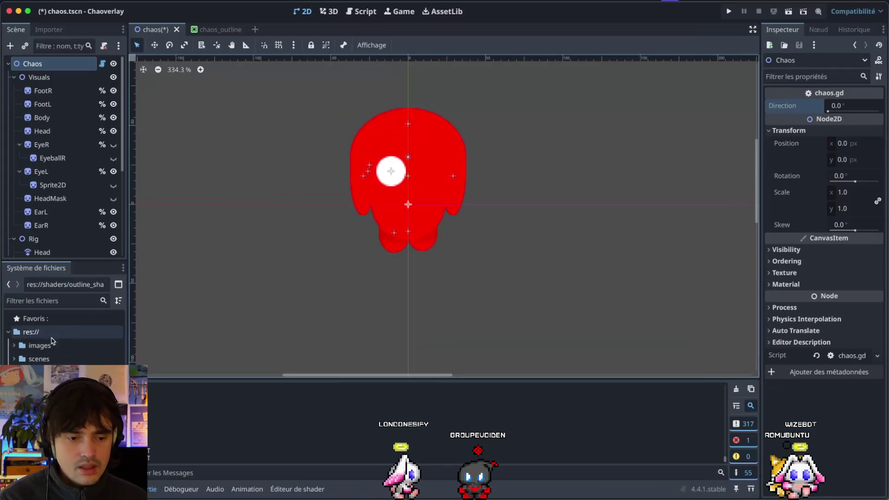
pyautogui.click(35, 337)
pyautogui.rightClick(35, 337)
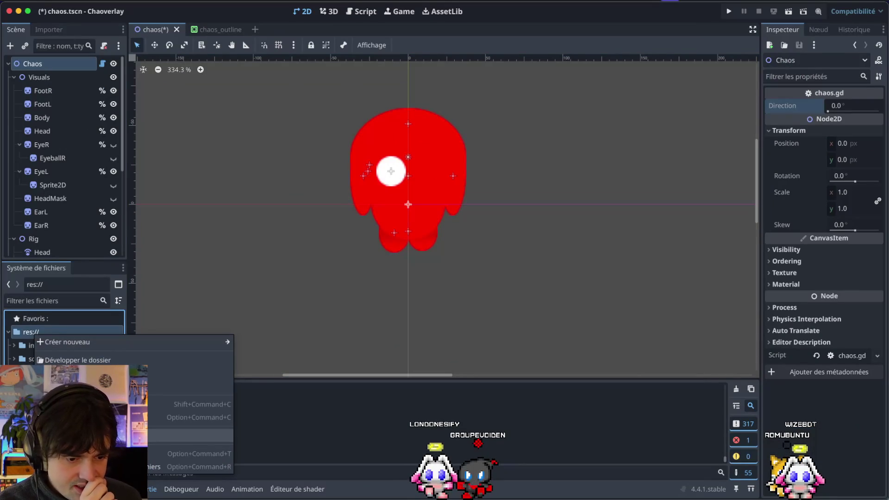
pyautogui.press('Escape')
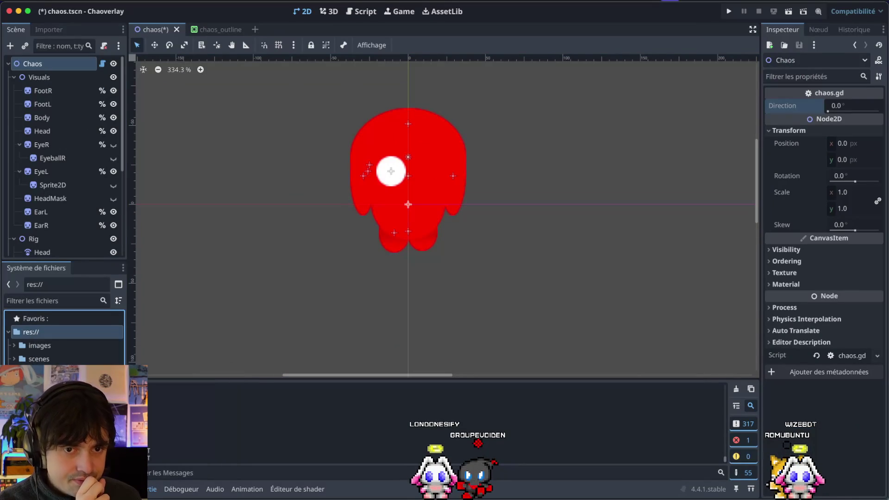
pyautogui.hotkey('ctrl', 'Left')
pyautogui.hotkey('ctrl', 'Right')
pyautogui.hotkey('ctrl', 'Right')
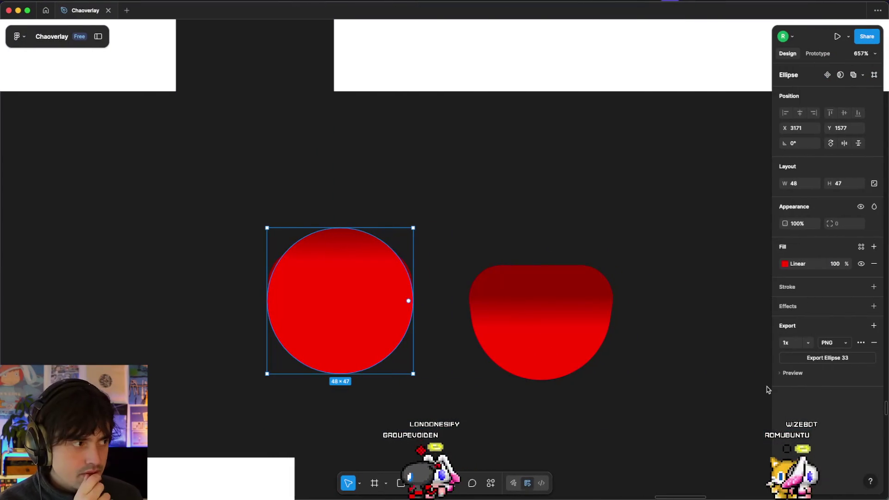
pyautogui.click(807, 359)
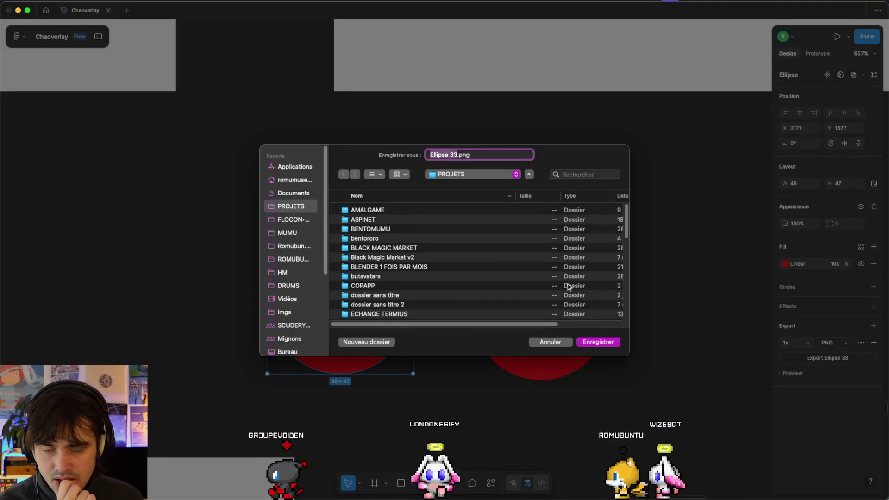
pyautogui.scroll(-1, 568, 286)
pyautogui.scroll(-5, 568, 286)
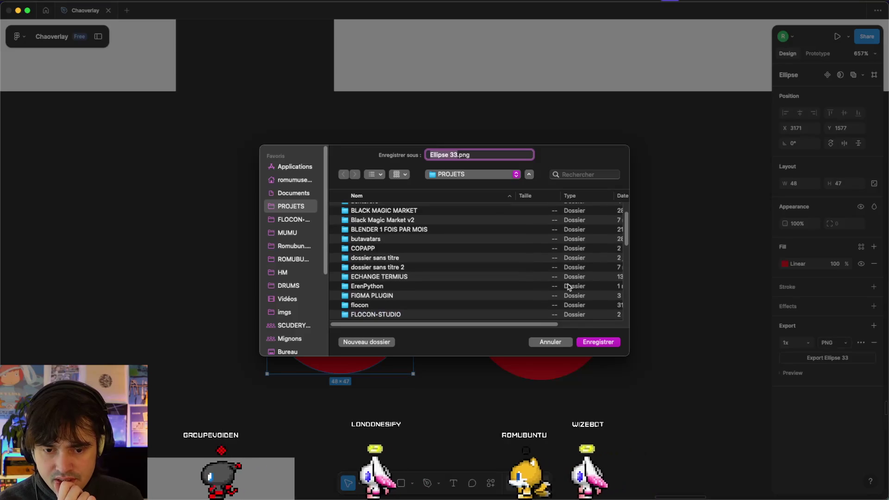
pyautogui.scroll(-11, 568, 287)
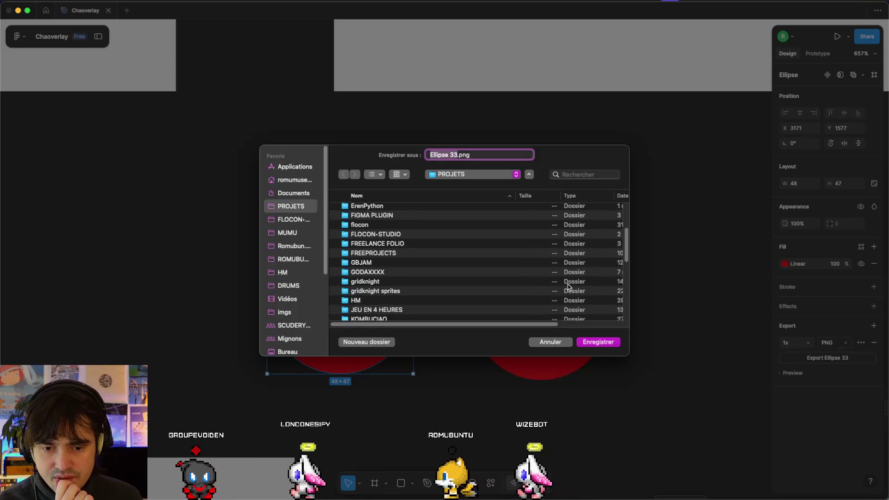
pyautogui.scroll(-11, 569, 287)
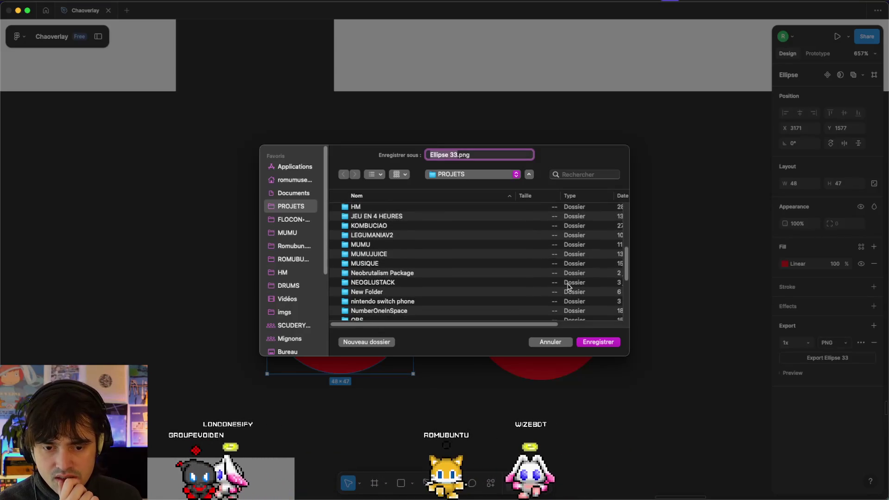
pyautogui.scroll(-7, 568, 286)
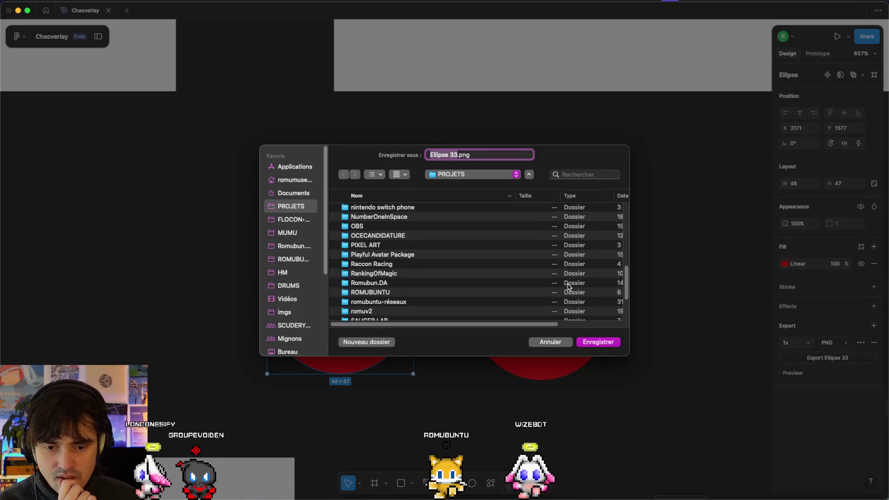
pyautogui.scroll(-7, 569, 287)
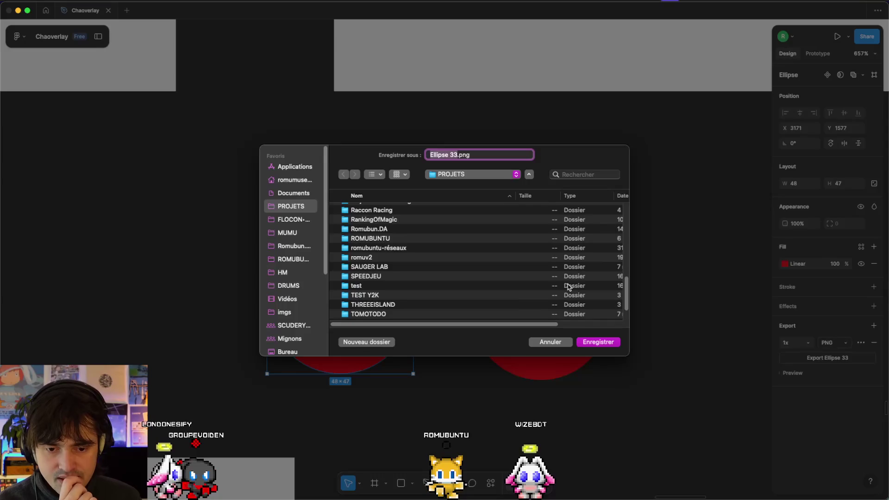
pyautogui.click(554, 342)
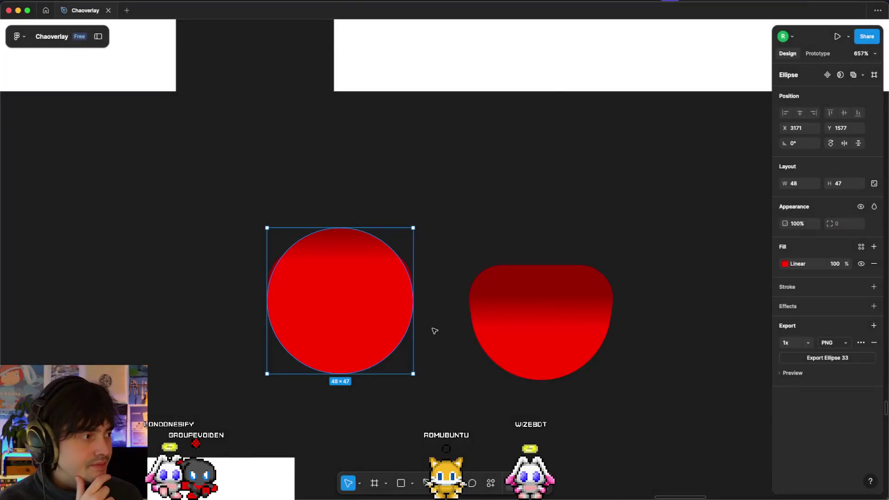
# Return to Godot, browse the Scène and Projet menus, and open then close Exporter
pyautogui.press('super+Tab')
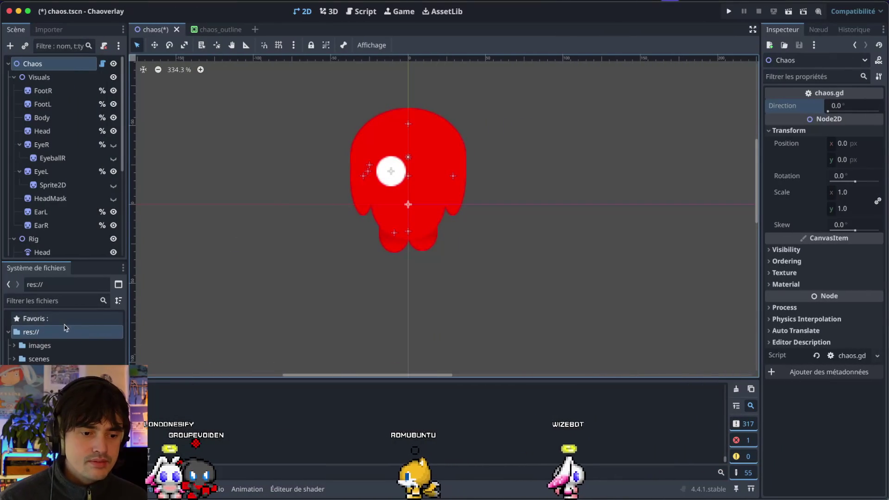
pyautogui.click(56, 1)
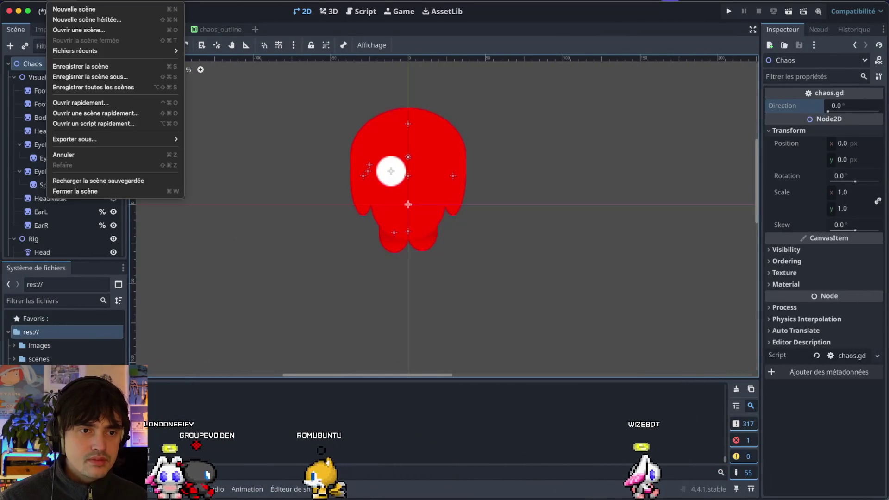
pyautogui.moveTo(28, 1)
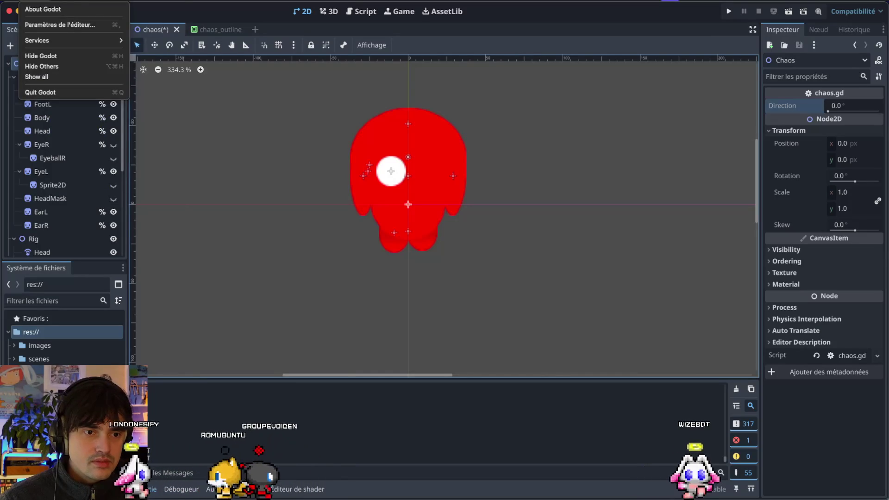
pyautogui.moveTo(92, 1)
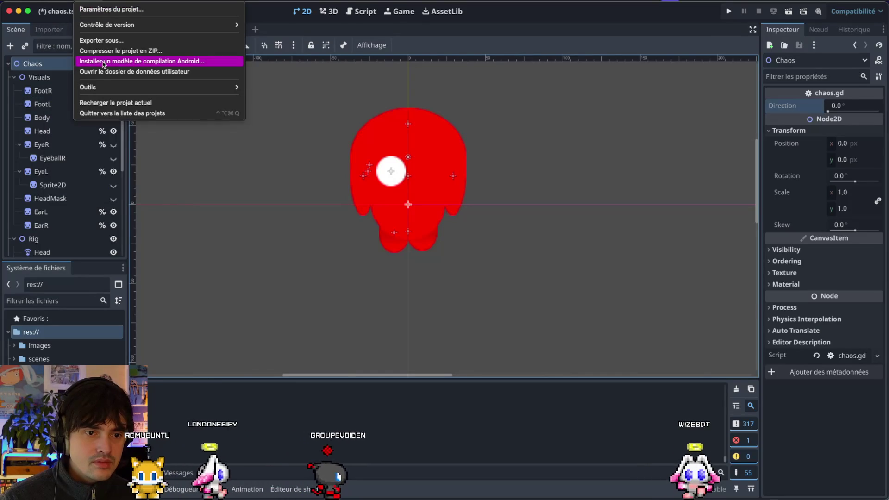
pyautogui.click(124, 41)
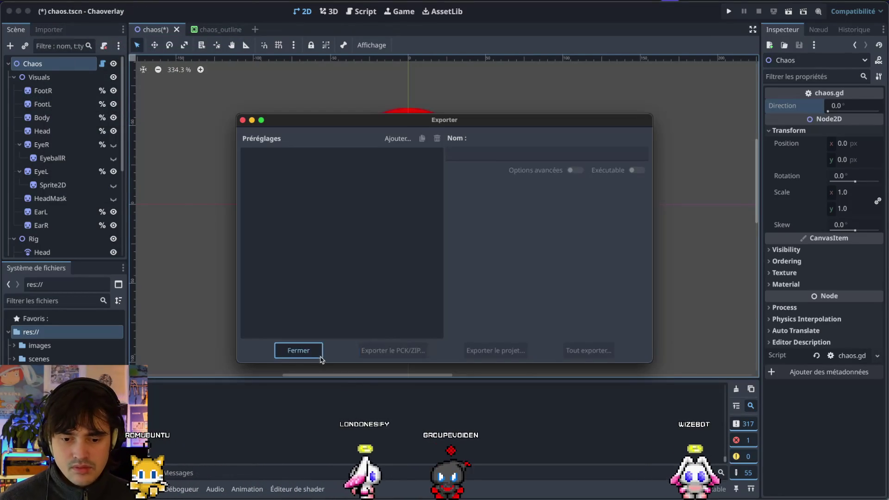
pyautogui.click(298, 350)
# Open the res://shaders/ folder in a terminal from the FileSystem dock
pyautogui.click(51, 4)
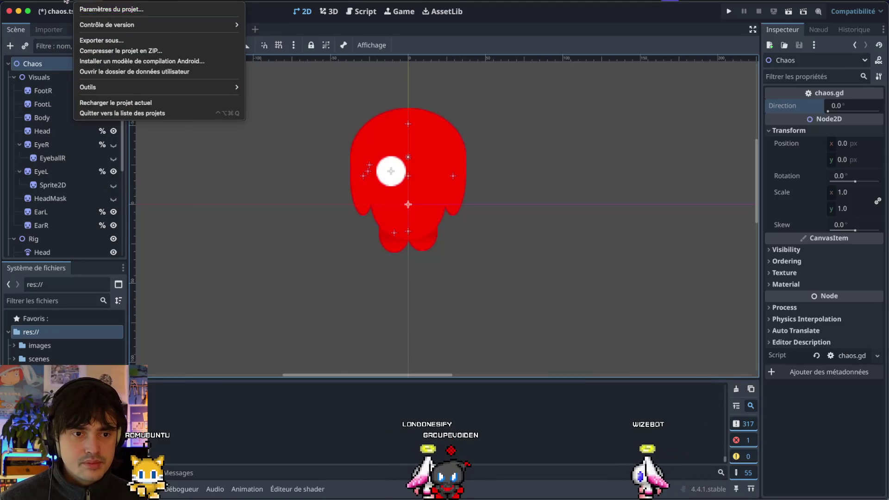
pyautogui.moveTo(51, 3)
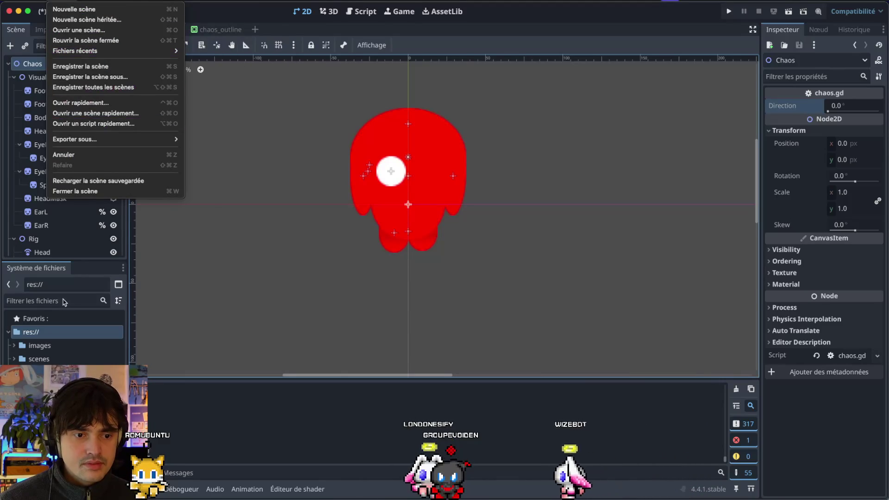
pyautogui.click(56, 386)
pyautogui.rightClick(56, 386)
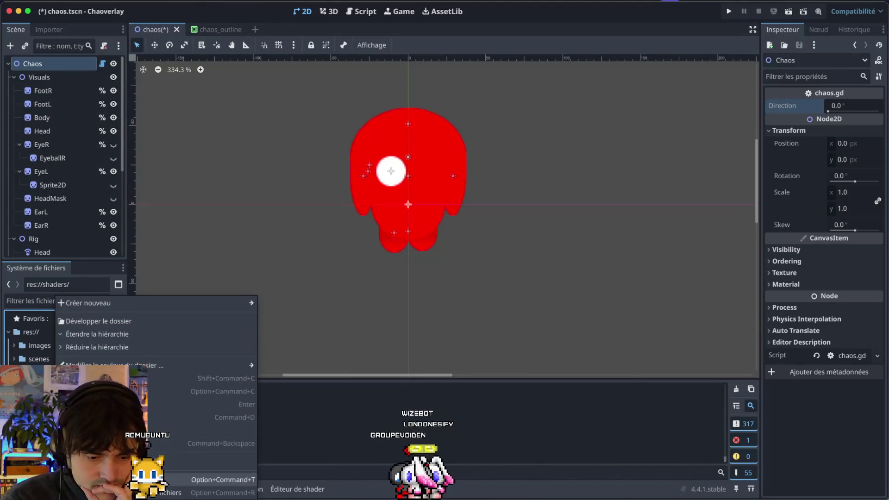
pyautogui.click(218, 480)
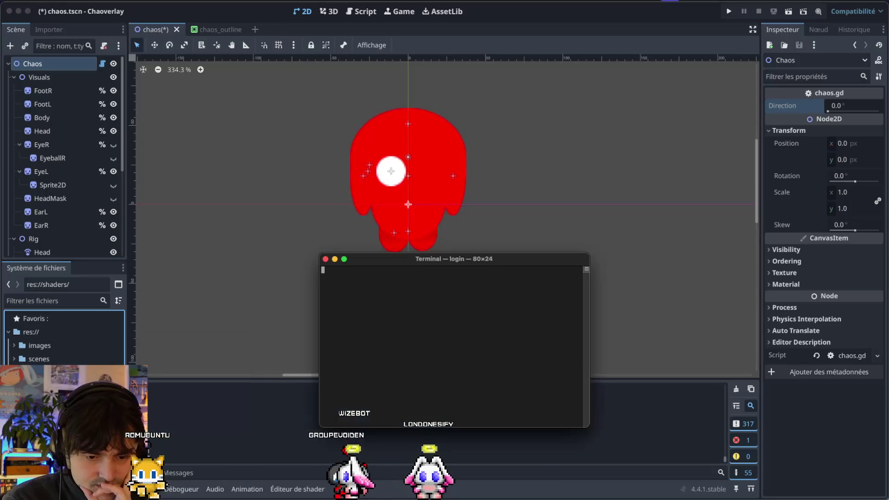
# Close the terminal, view the shaders folder in Finder, then close it and return to Figma
pyautogui.click(325, 259)
pyautogui.rightClick(45, 345)
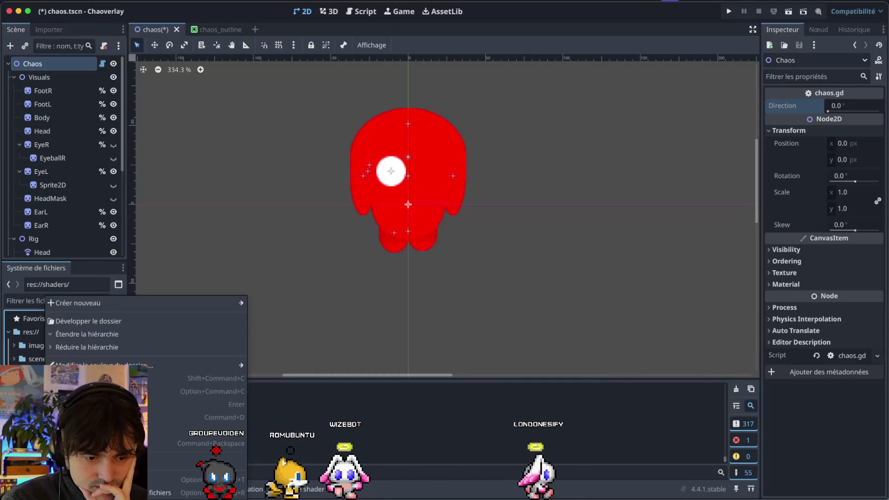
pyautogui.click(199, 492)
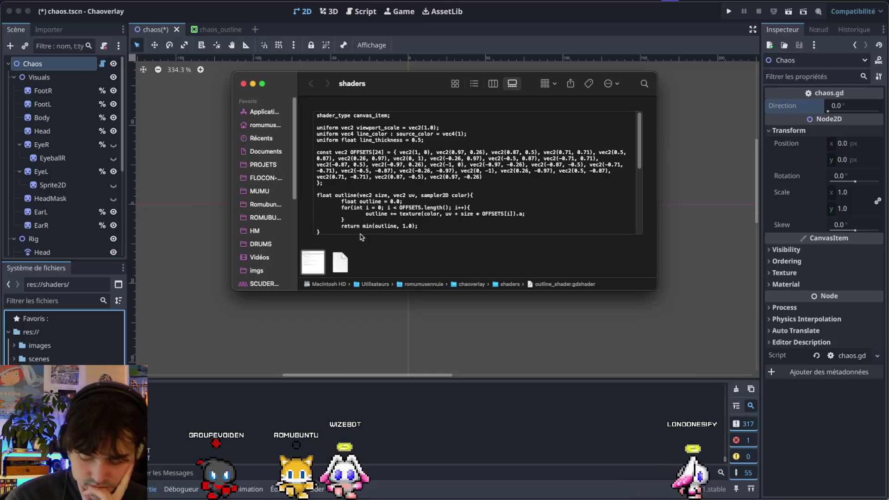
pyautogui.press('super+Up')
pyautogui.press('super+Up')
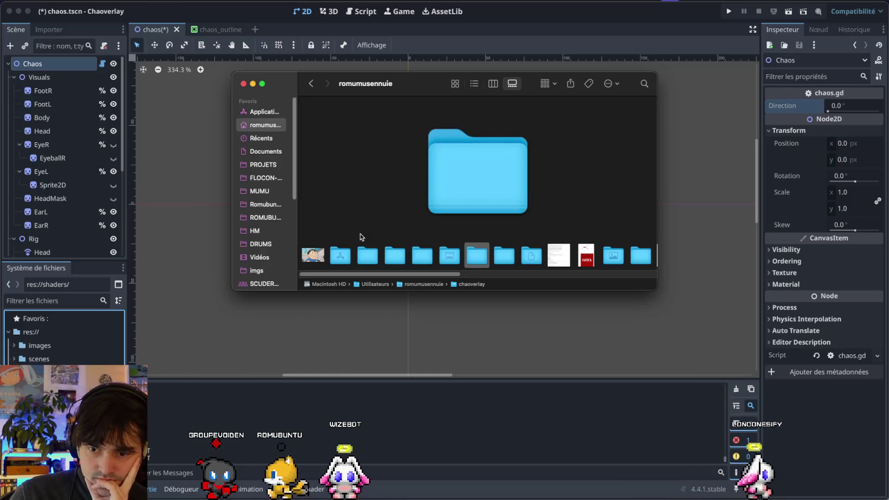
pyautogui.click(244, 84)
pyautogui.press('super+Tab')
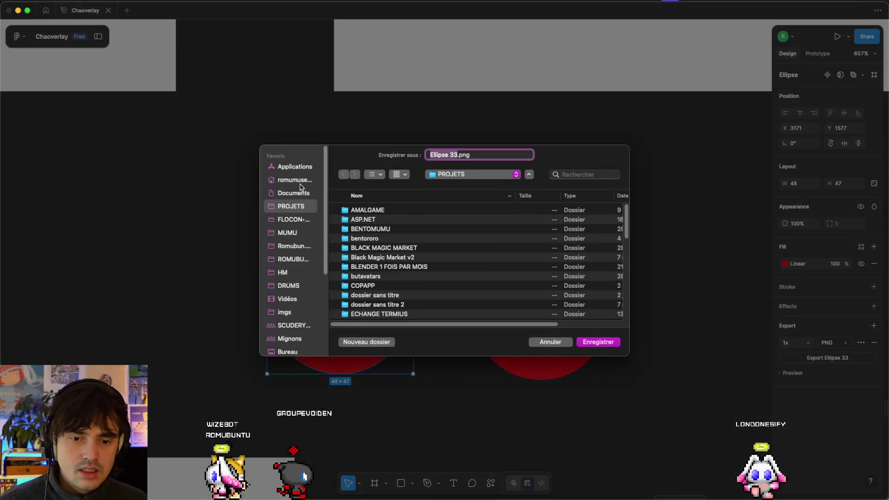
# Save the red circle export as BodyV2.1.png in chaoverlay/images/chaos/knucles
pyautogui.click(296, 180)
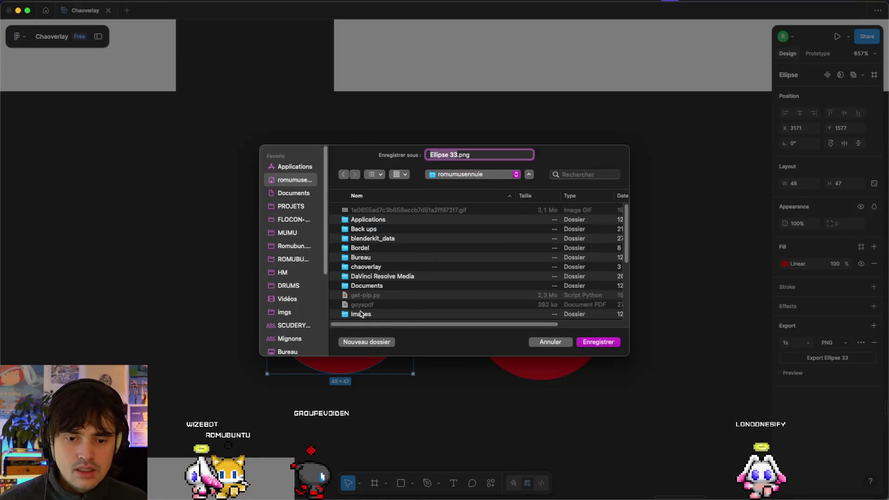
pyautogui.scroll(-3, 379, 282)
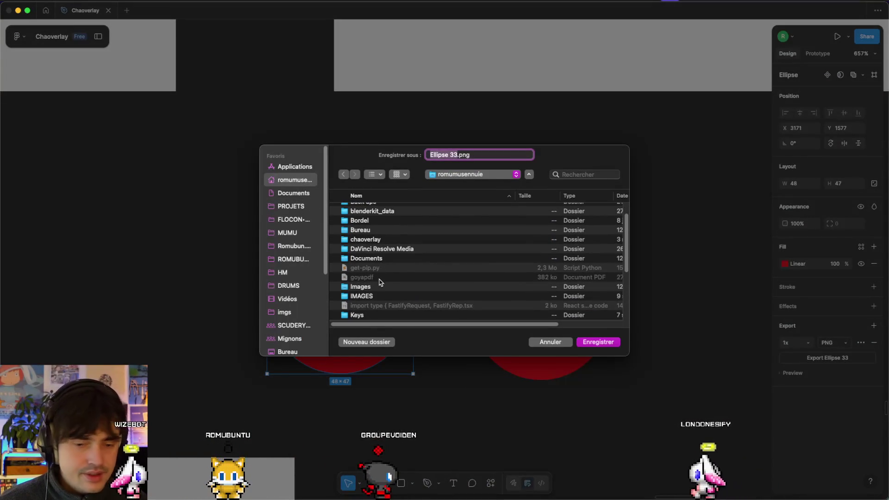
pyautogui.doubleClick(379, 239)
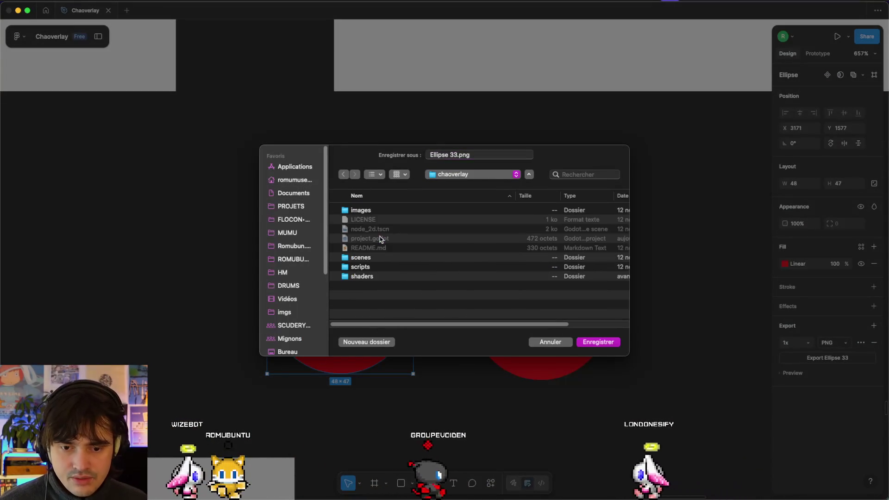
pyautogui.doubleClick(369, 213)
pyautogui.doubleClick(383, 212)
pyautogui.scroll(-1, 384, 214)
pyautogui.doubleClick(378, 305)
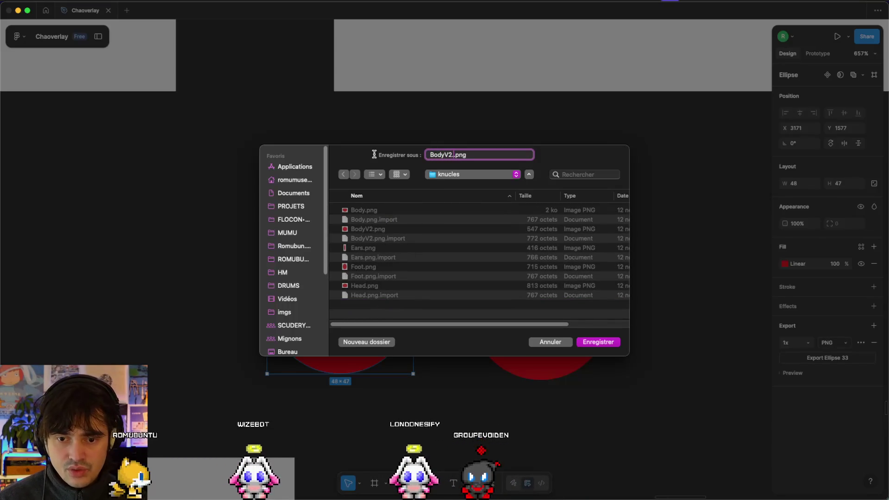
pyautogui.press('Return')
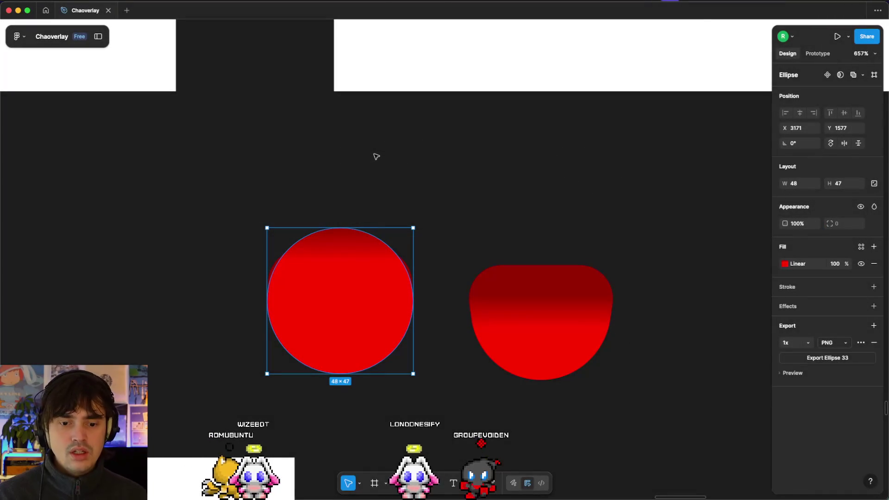
pyautogui.press('super+Tab')
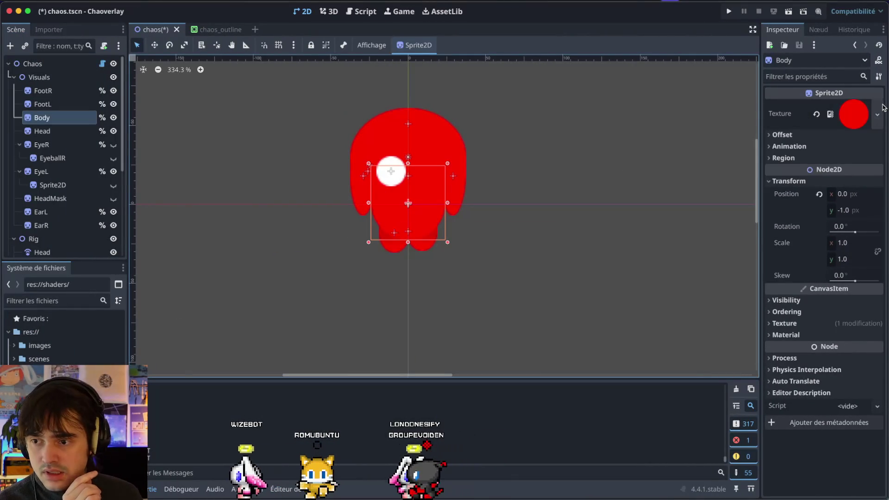
# Load BodyV2.1.png as the Body sprite's Texture using a quick search for 'bod'
pyautogui.click(877, 114)
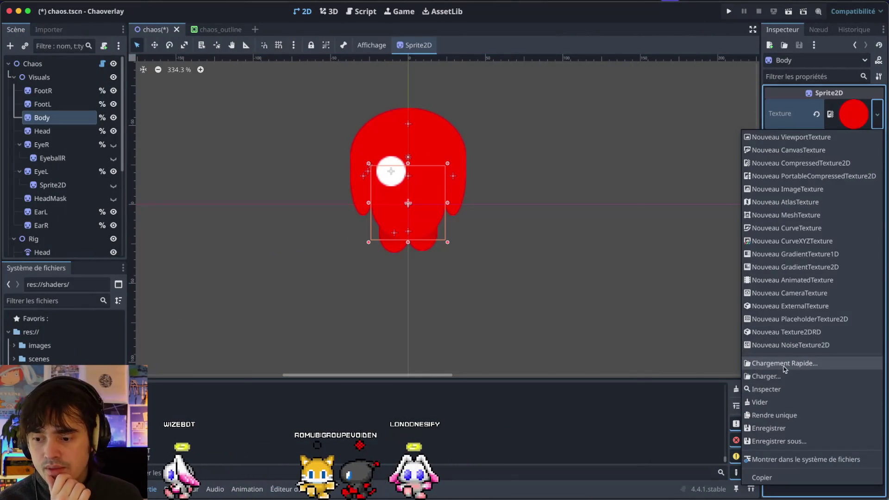
pyautogui.click(784, 363)
pyautogui.write('bod')
pyautogui.press('Right')
pyautogui.press('Right')
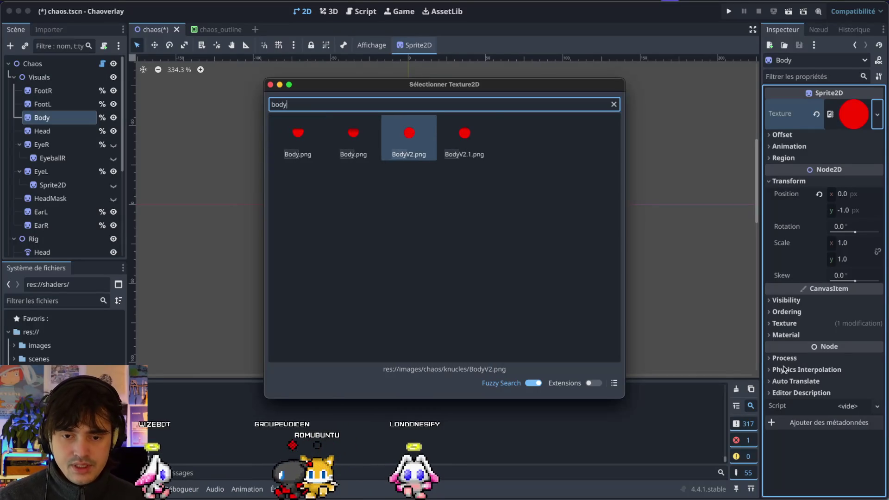
pyautogui.press('Right')
pyautogui.press('Return')
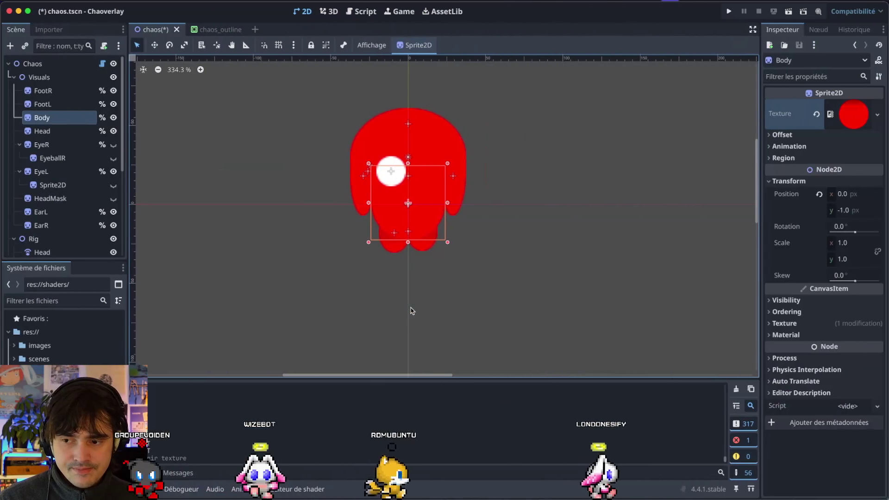
pyautogui.hotkey('ctrl', 'Left')
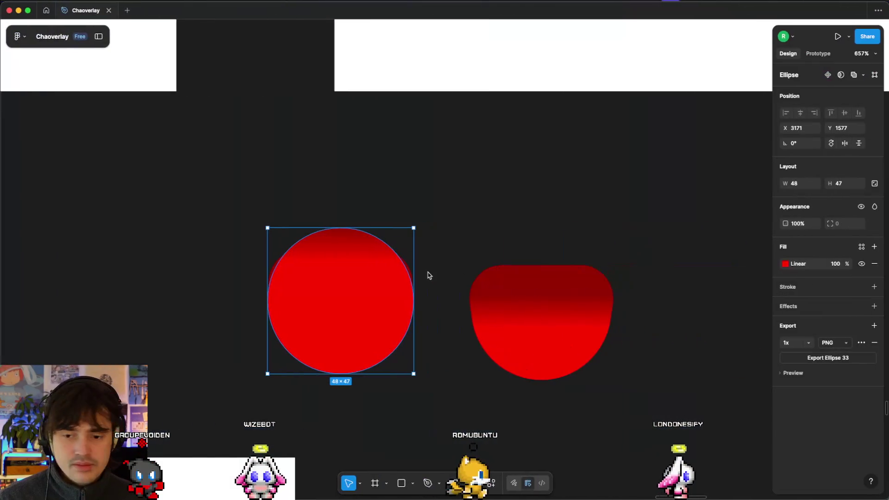
# Move the circle's gradient stops to 17% (dark red) and 44% (bright red)
pyautogui.click(785, 265)
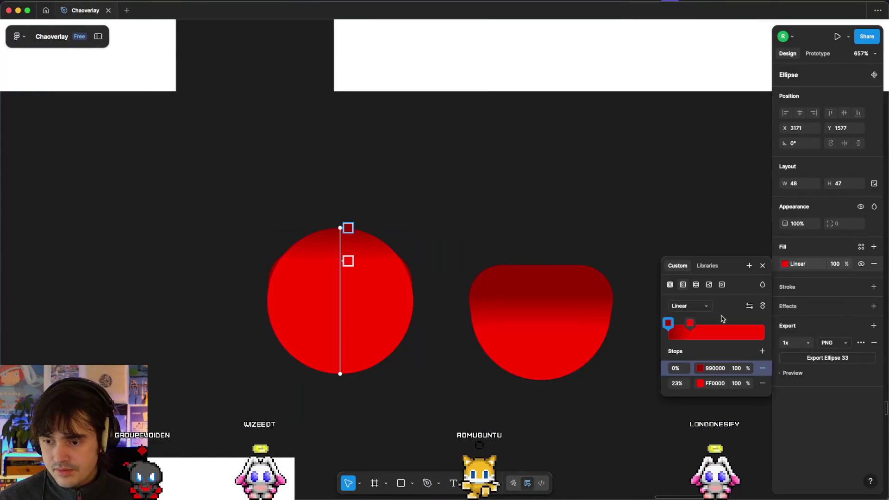
pyautogui.moveTo(690, 325); pyautogui.dragTo(702, 324)
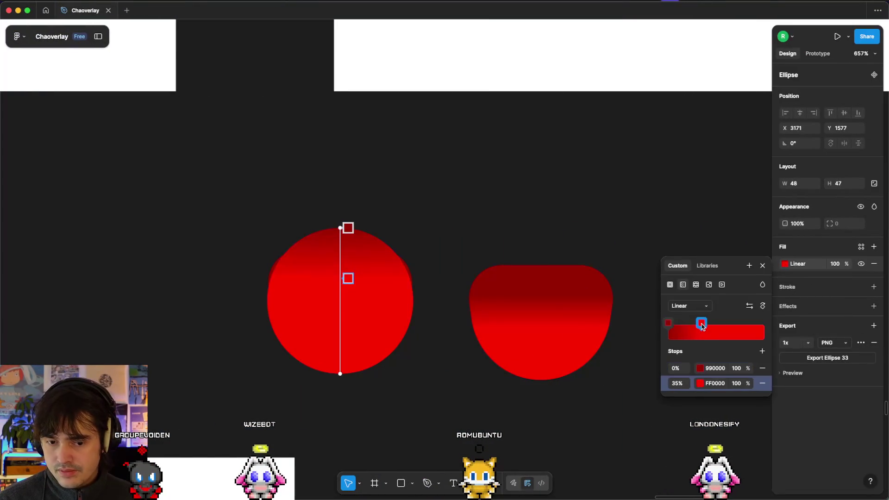
pyautogui.click(669, 324)
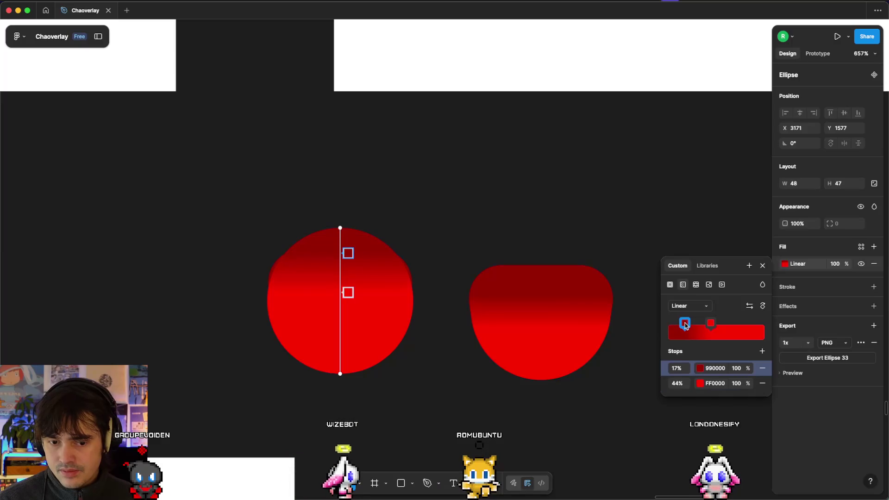
pyautogui.click(686, 326)
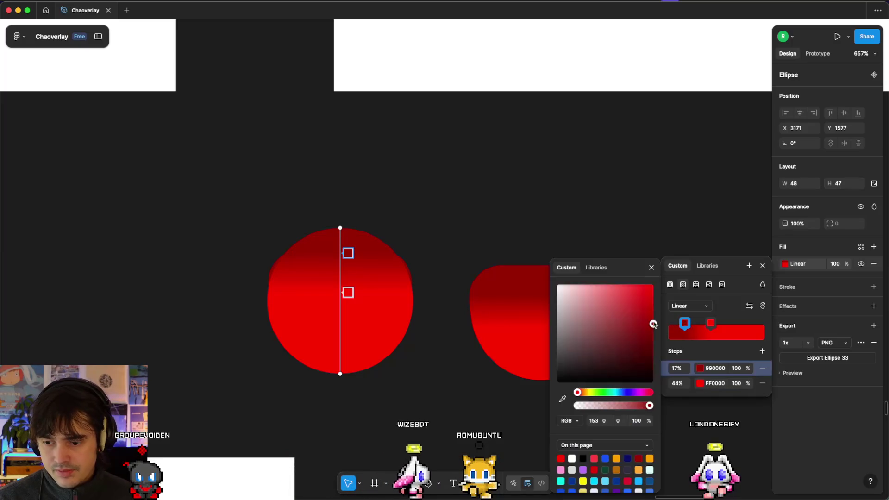
pyautogui.press('Escape')
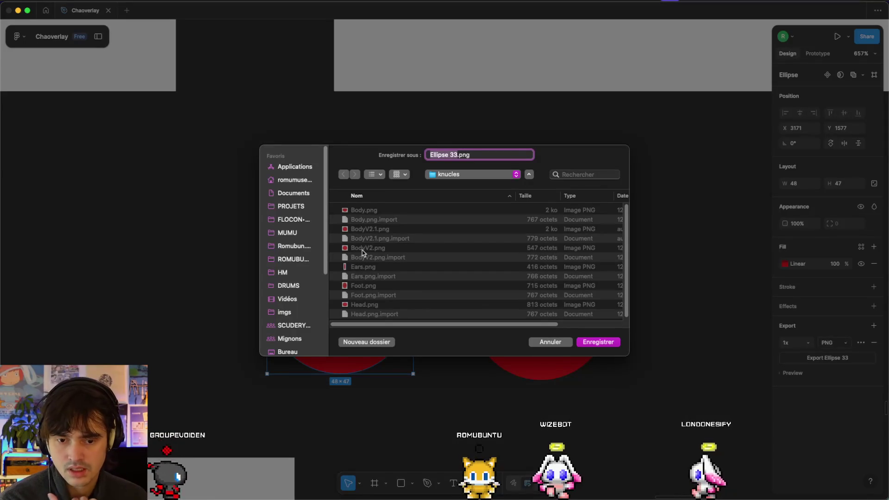
# Re-export the circle, overwriting BodyV2.1.png in the knucles folder
pyautogui.click(382, 229)
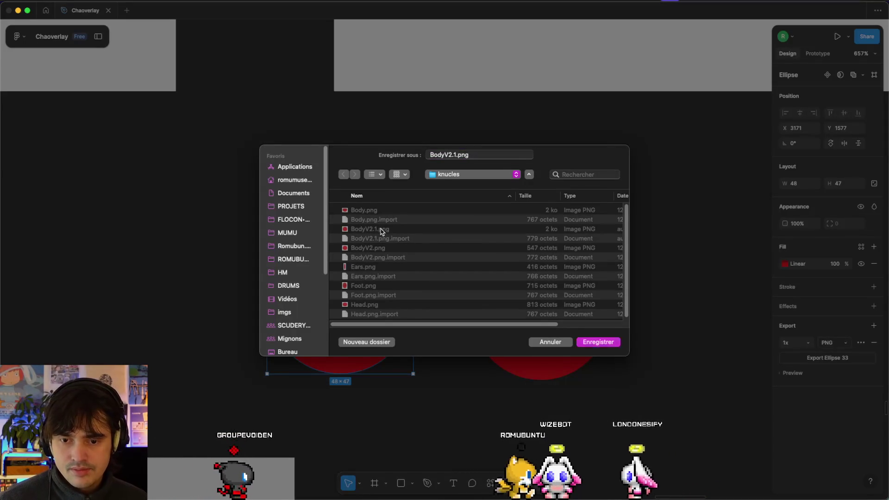
pyautogui.press('Return')
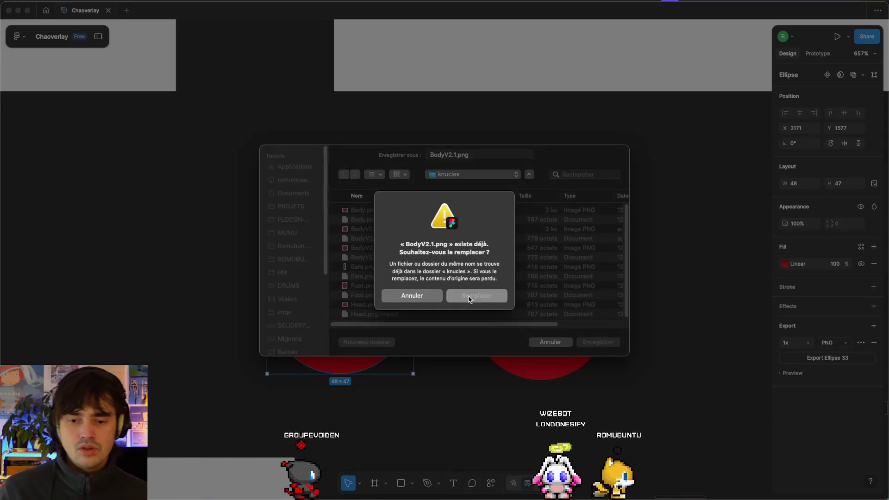
pyautogui.click(469, 297)
pyautogui.hotkey('ctrl', 'Left')
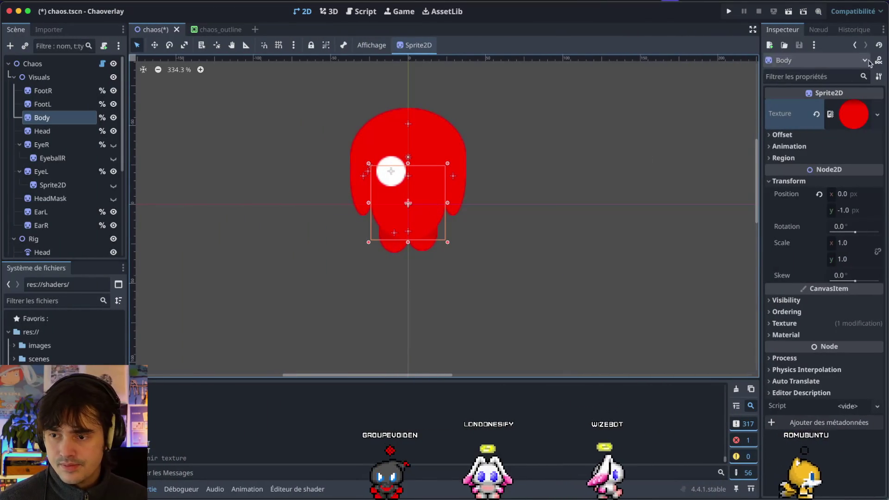
# Reload BodyV2.1.png as the Body sprite's texture through Quick Load and refresh Body's selection
pyautogui.click(877, 115)
pyautogui.click(782, 365)
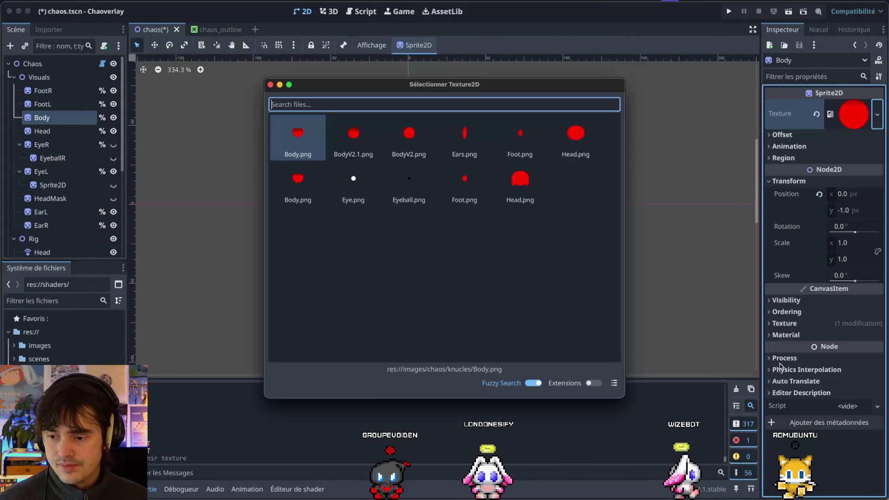
pyautogui.click(348, 135)
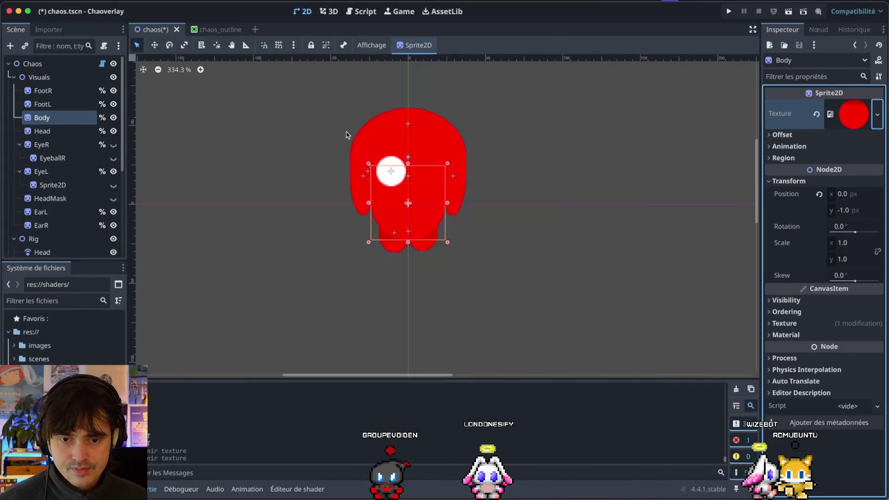
pyautogui.click(417, 129)
pyautogui.click(419, 227)
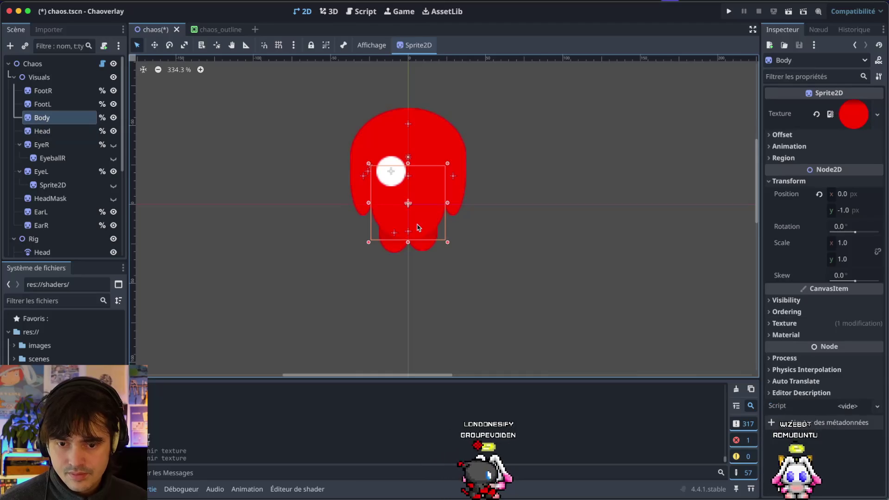
pyautogui.press('super+Tab')
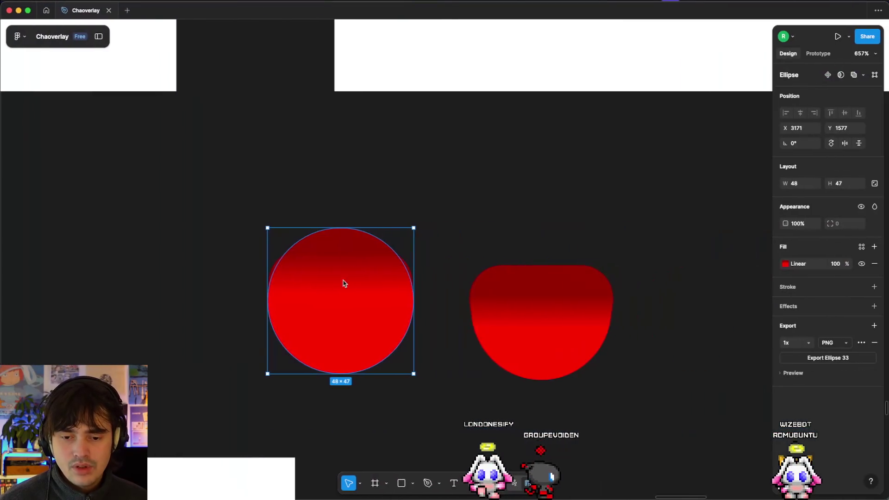
# Shift the circle's gradient stops to 37% (990000) and 57% (FF0000)
pyautogui.click(785, 264)
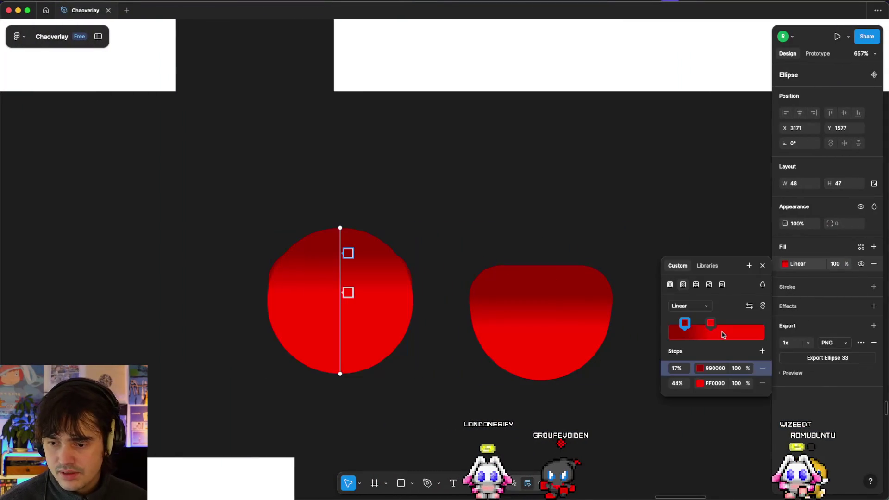
pyautogui.moveTo(713, 330); pyautogui.dragTo(725, 330)
pyautogui.click(686, 327)
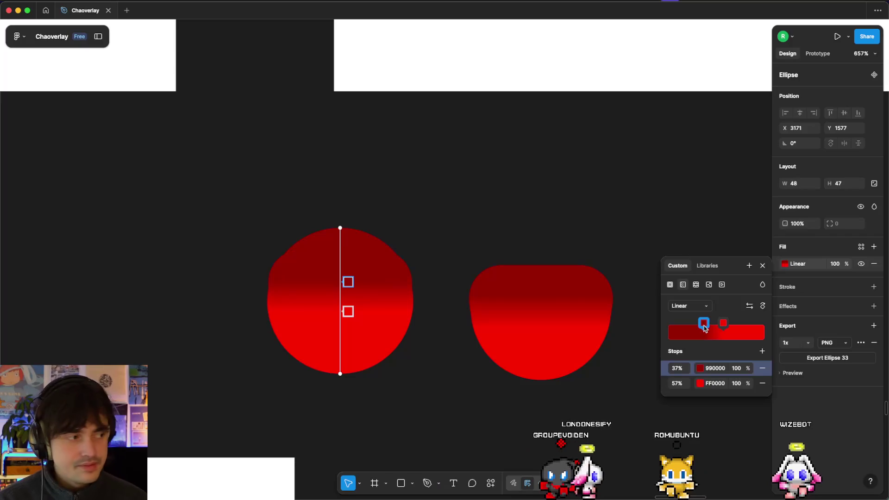
# Export Ellipse 33 as BodyV2.2.png into the knucles folder
pyautogui.click(791, 373)
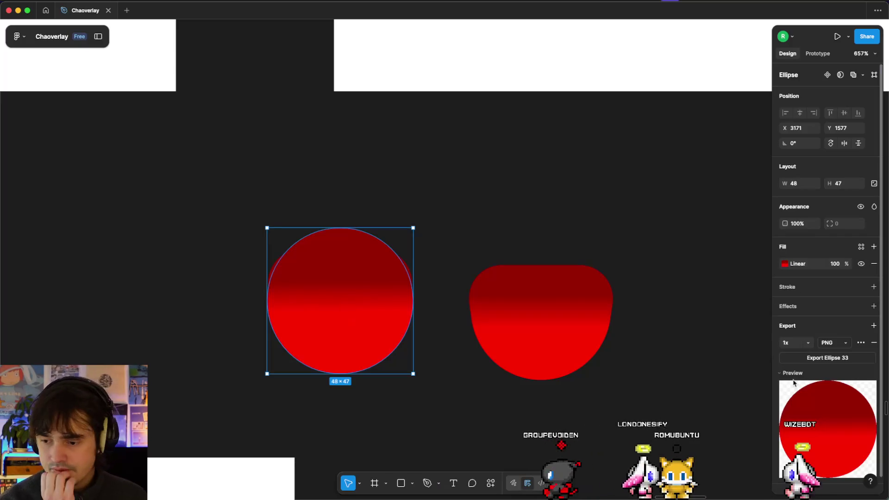
pyautogui.click(801, 357)
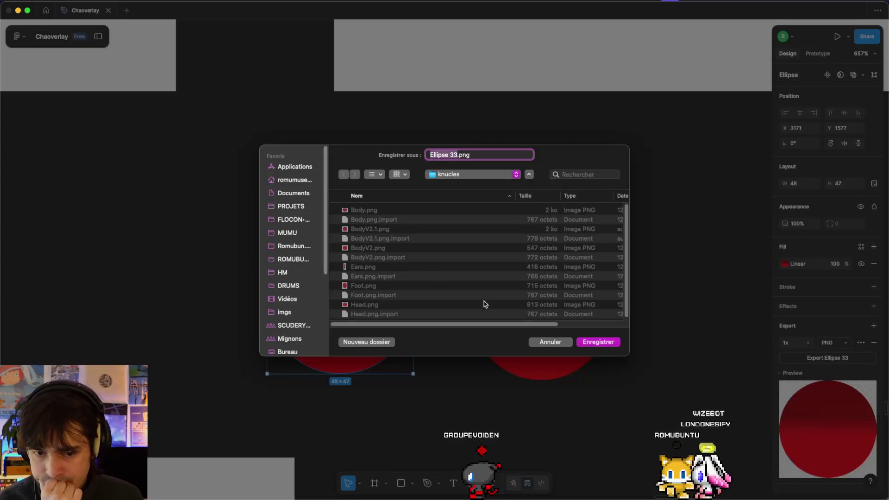
pyautogui.click(375, 229)
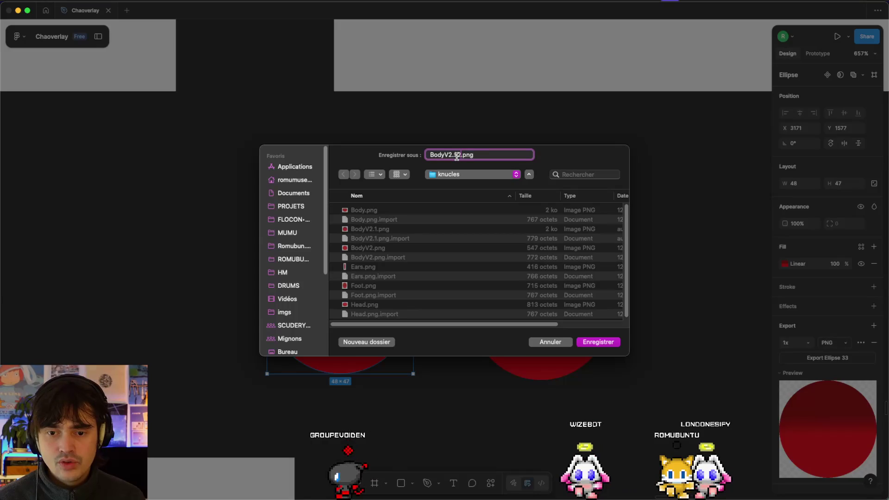
pyautogui.press('Return')
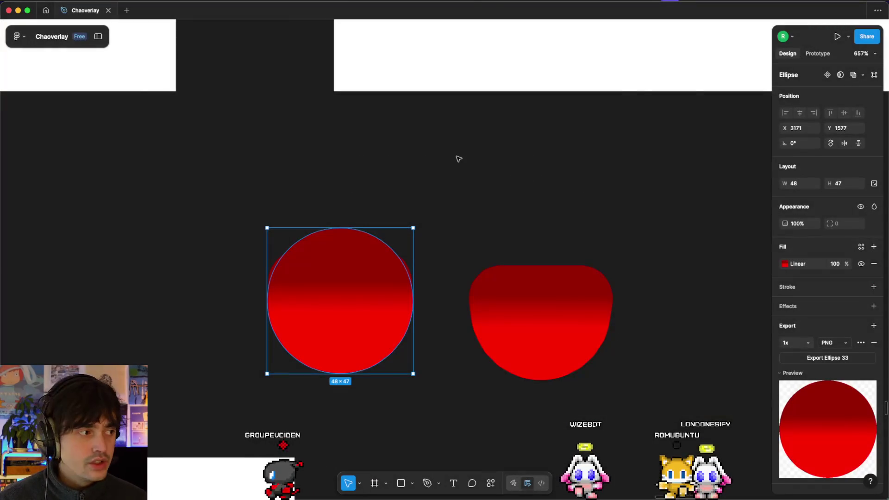
pyautogui.press('super+Tab')
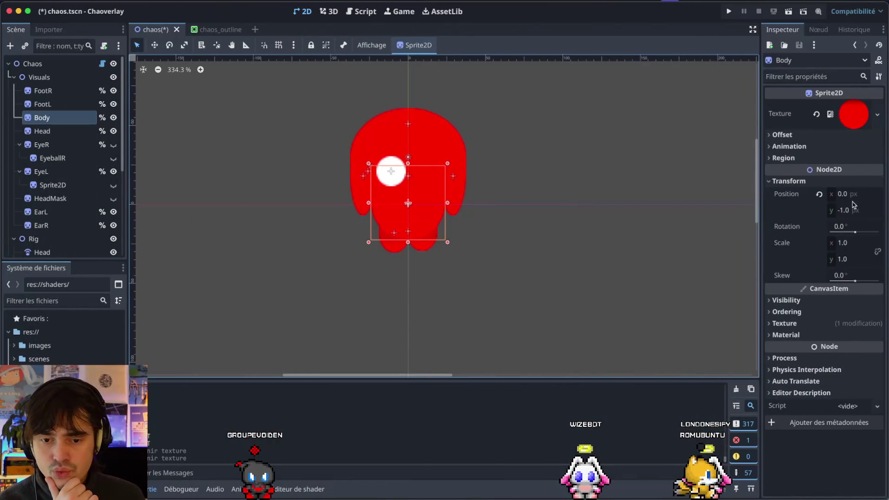
# Assign BodyV2.2.png as the Body sprite's texture via quick search
pyautogui.click(878, 114)
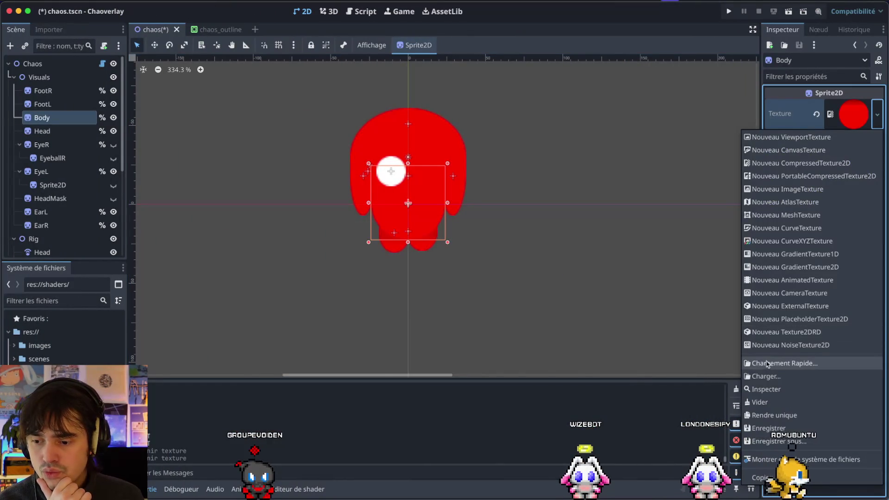
pyautogui.click(766, 362)
pyautogui.write('bodyV2')
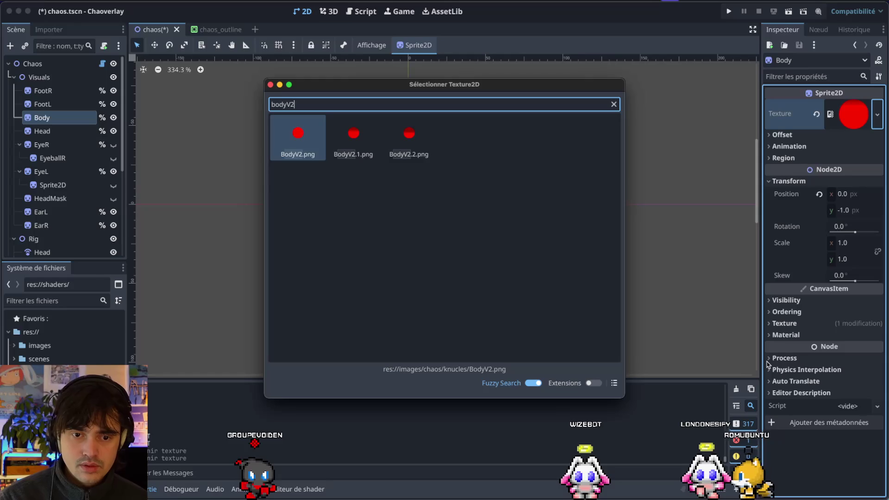
pyautogui.write('.2')
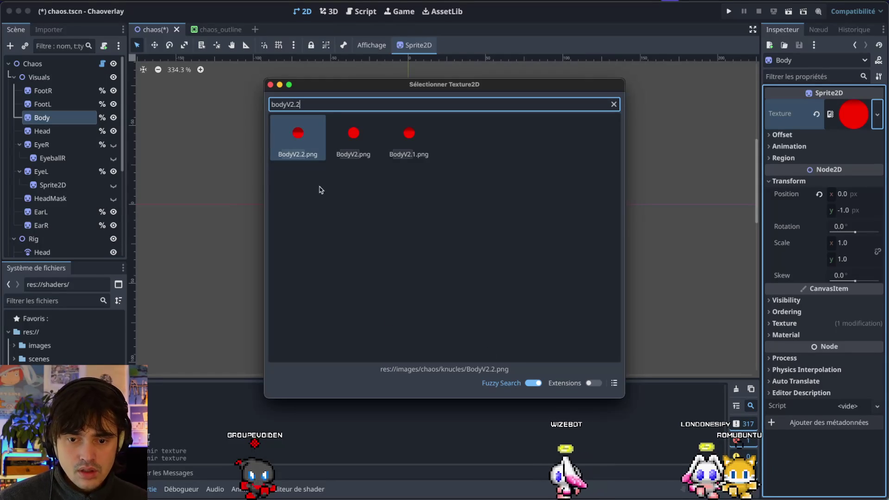
pyautogui.doubleClick(307, 149)
# Select the Chaos root and drag Direction to about 178 degrees to preview the red body
pyautogui.click(421, 307)
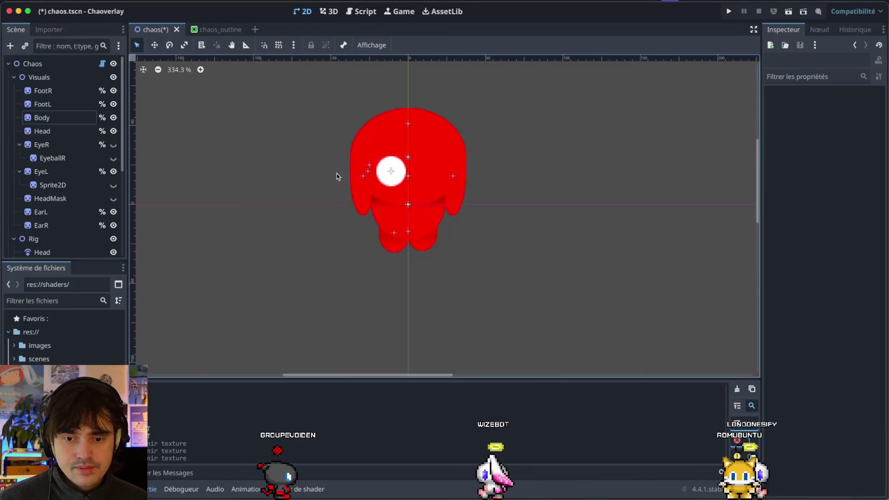
pyautogui.click(77, 65)
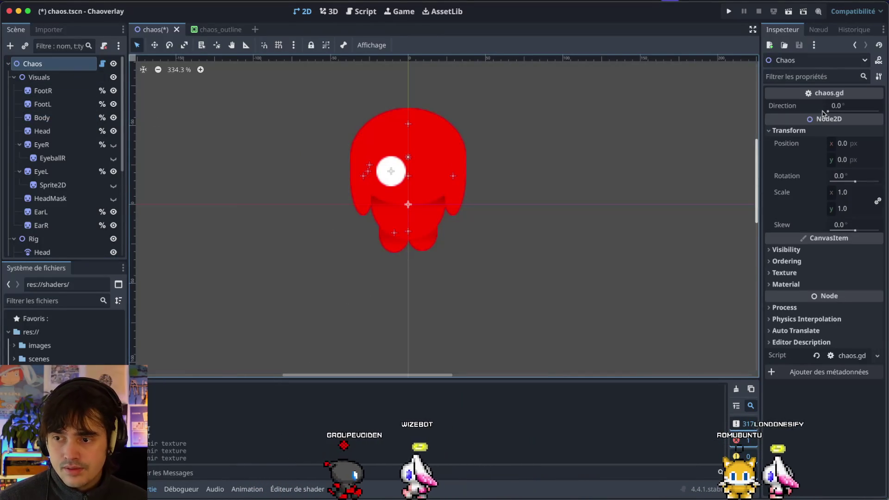
pyautogui.moveTo(827, 112)
pyautogui.mouseDown()
pyautogui.moveTo(867, 115)
pyautogui.moveTo(833, 107)
pyautogui.moveTo(739, 114)
pyautogui.mouseUp()
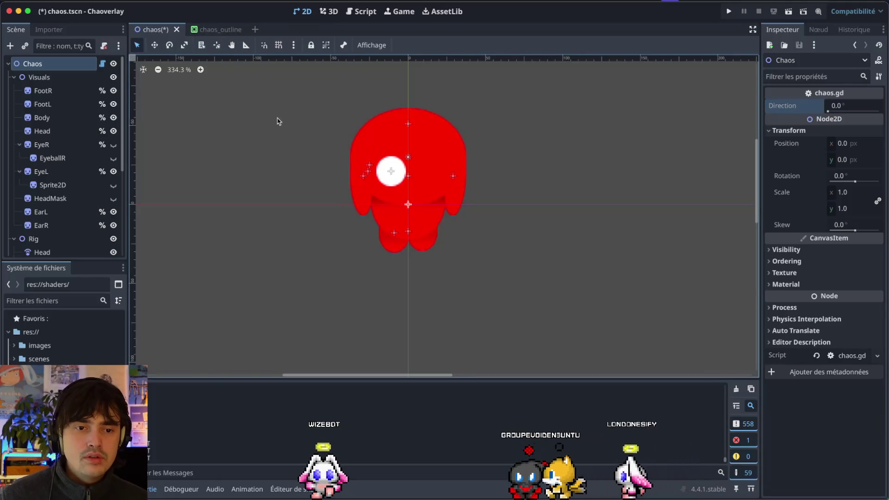
pyautogui.click(355, 14)
# Expand the LEFT, BACK and FRONT branches and locate their head/body z_index lines
pyautogui.scroll(-6, 287, 258)
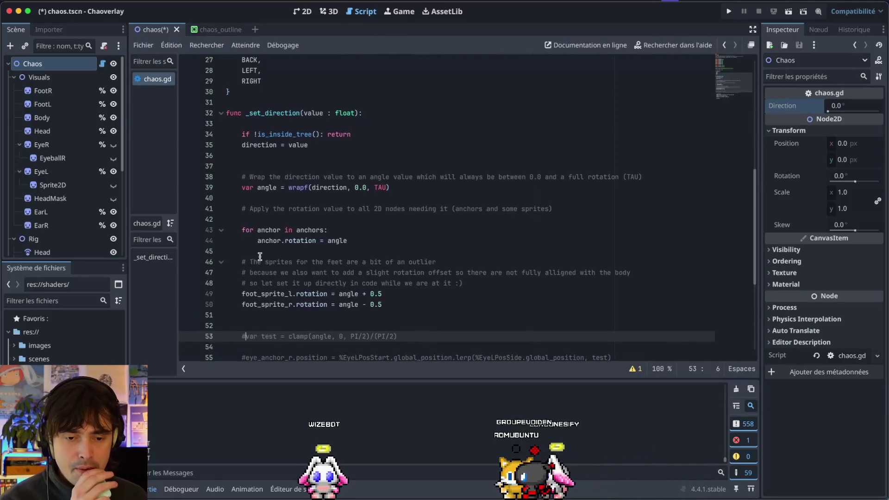
pyautogui.scroll(1, 306, 258)
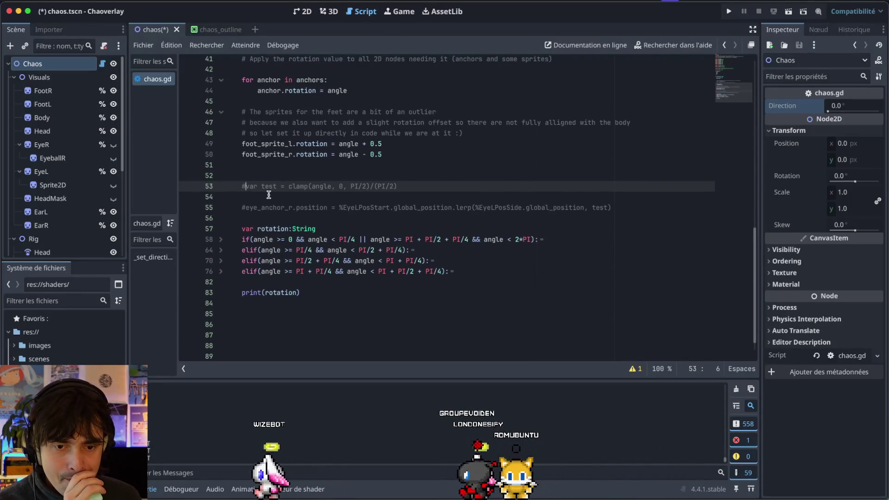
pyautogui.click(221, 250)
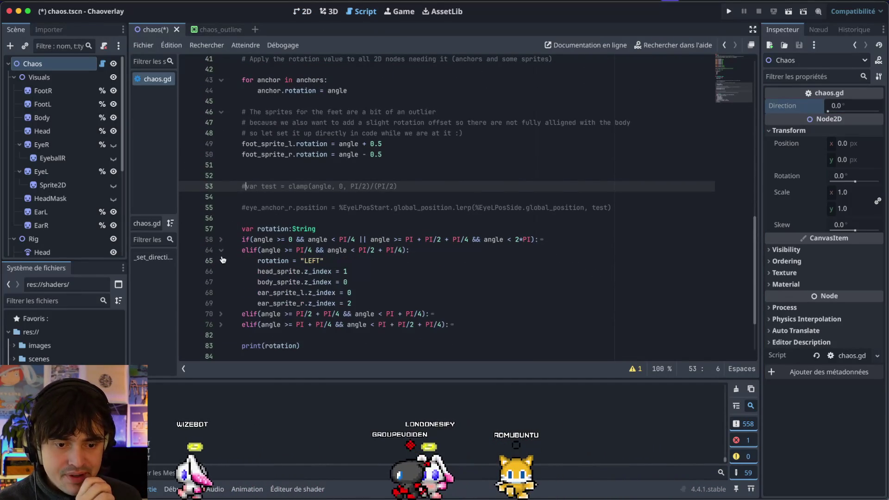
pyautogui.click(291, 272)
pyautogui.keyDown('shift'); pyautogui.click(357, 286); pyautogui.keyUp('shift')
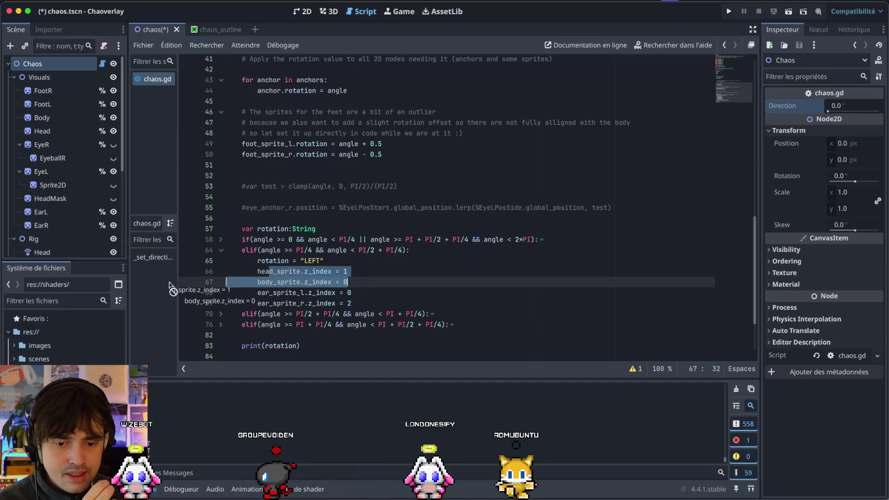
pyautogui.click(331, 273)
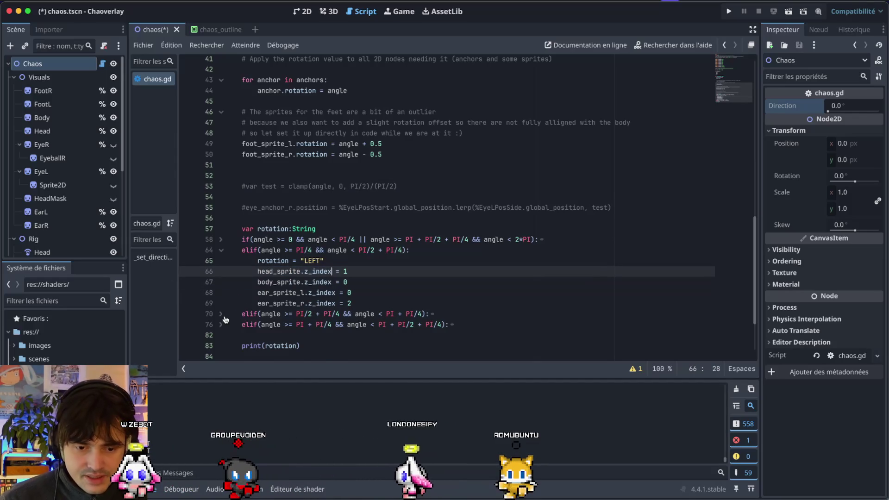
pyautogui.click(223, 317)
pyautogui.click(222, 240)
pyautogui.scroll(-1, 223, 244)
pyautogui.moveTo(348, 254); pyautogui.dragTo(186, 250)
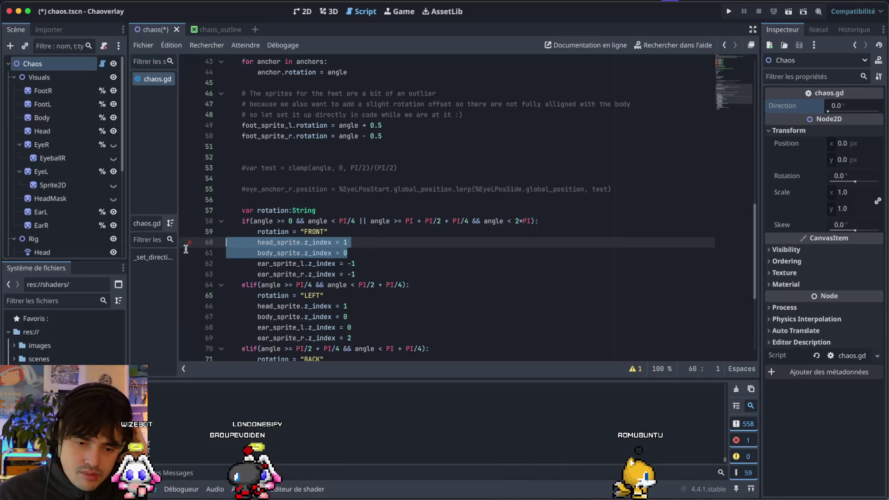
pyautogui.press('BackSpace')
pyautogui.scroll(-1, 278, 246)
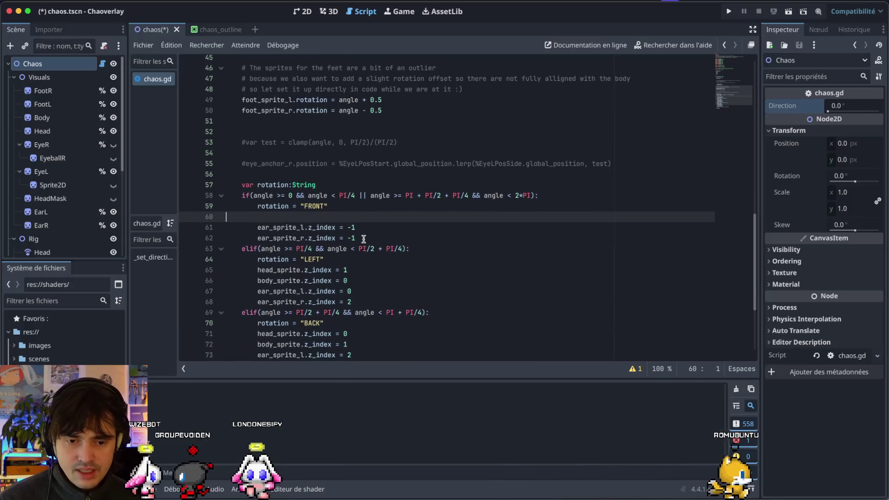
pyautogui.hotkey('ctrl', 'z')
# Delete the head and body z_index lines from the LEFT, BACK and RIGHT branches
pyautogui.scroll(-1, 348, 307)
pyautogui.moveTo(357, 264); pyautogui.dragTo(226, 251)
pyautogui.press('BackSpace')
pyautogui.moveTo(354, 315); pyautogui.dragTo(226, 304)
pyautogui.press('BackSpace')
pyautogui.scroll(-2, 236, 256)
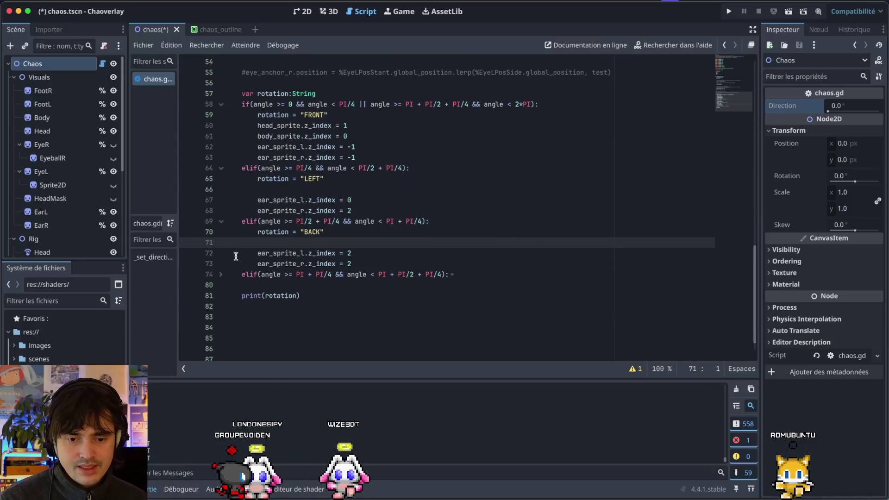
pyautogui.click(221, 274)
pyautogui.moveTo(345, 296); pyautogui.dragTo(227, 296)
pyautogui.press('BackSpace')
pyautogui.moveTo(347, 306); pyautogui.dragTo(181, 301)
pyautogui.press('BackSpace')
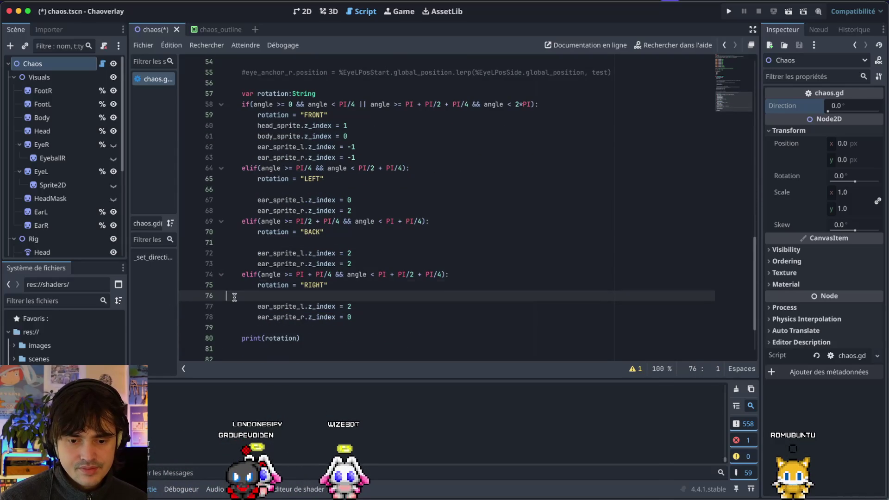
pyautogui.press('BackSpace')
# Move the FRONT branch's head/body z_index lines above 'var rotation', unindent them, and save
pyautogui.moveTo(356, 137)
pyautogui.mouseDown()
pyautogui.moveTo(227, 139)
pyautogui.moveTo(227, 129)
pyautogui.mouseUp()
pyautogui.hotkey('ctrl', 'c')
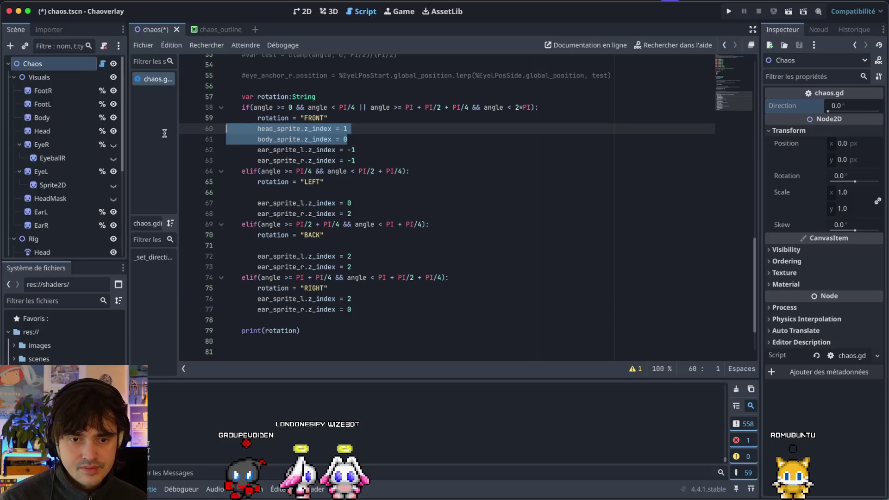
pyautogui.press('BackSpace')
pyautogui.press('BackSpace')
pyautogui.click(289, 87)
pyautogui.press('Return')
pyautogui.hotkey('ctrl', 'v')
pyautogui.hotkey('ctrl', 's')
pyautogui.moveTo(352, 107); pyautogui.dragTo(335, 96)
pyautogui.hotkey('shift', 'Tab')
pyautogui.hotkey('ctrl', 's')
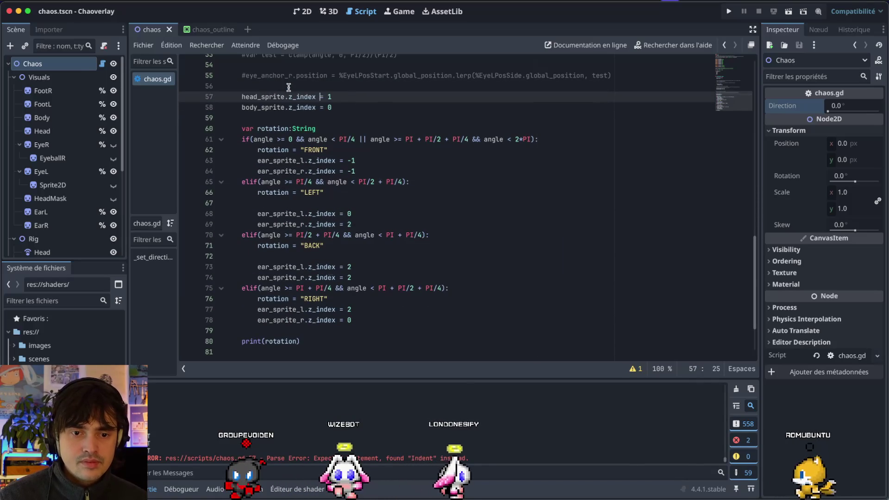
pyautogui.click(302, 12)
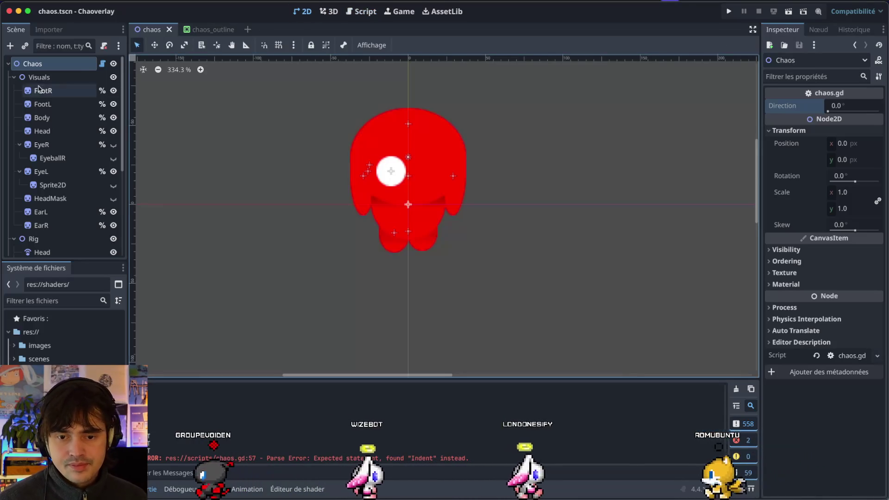
# Set the Chaos Direction to about 100 degrees and check the Node signals panel
pyautogui.moveTo(834, 105)
pyautogui.mouseDown()
pyautogui.moveTo(842, 110)
pyautogui.moveTo(832, 106)
pyautogui.mouseUp()
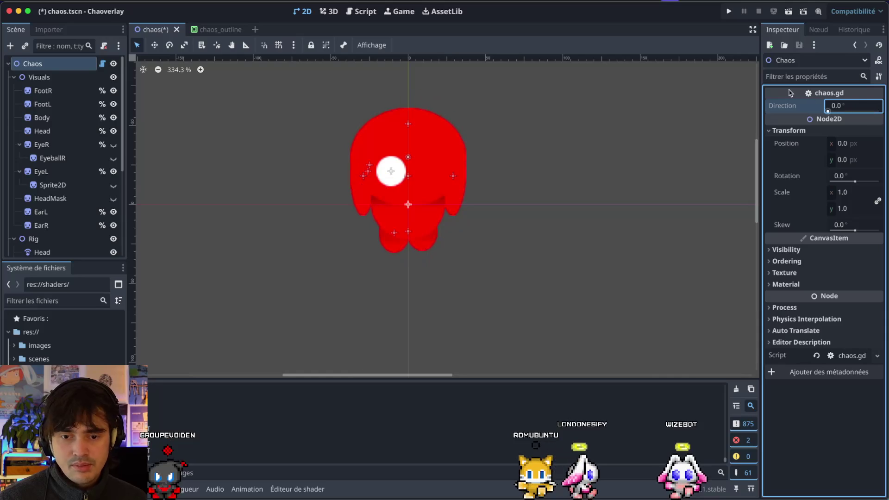
pyautogui.click(642, 98)
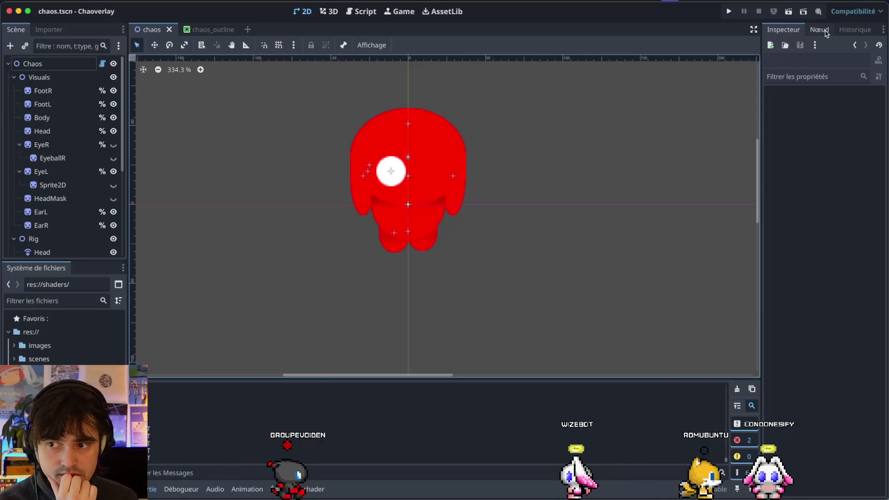
pyautogui.click(820, 30)
pyautogui.click(783, 29)
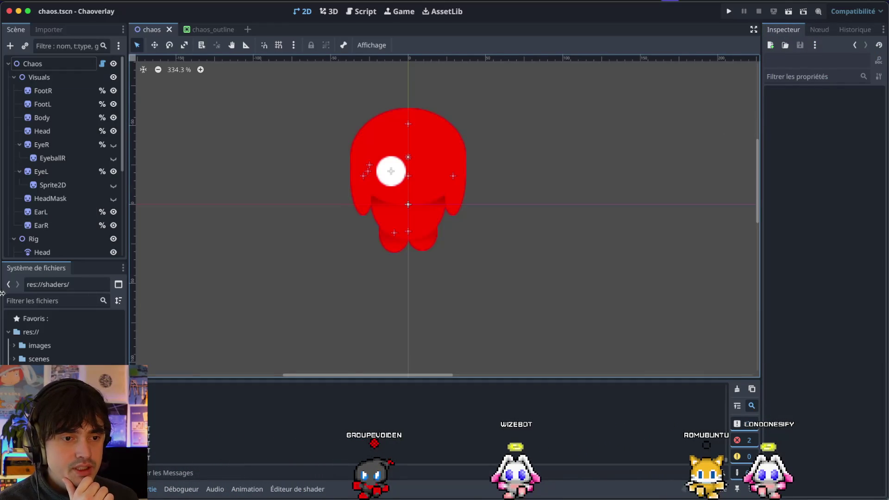
# Move the FileSystem dock into its own right-hand column, widen the side panels, and collapse Visuals
pyautogui.moveTo(29, 269); pyautogui.dragTo(742, 195)
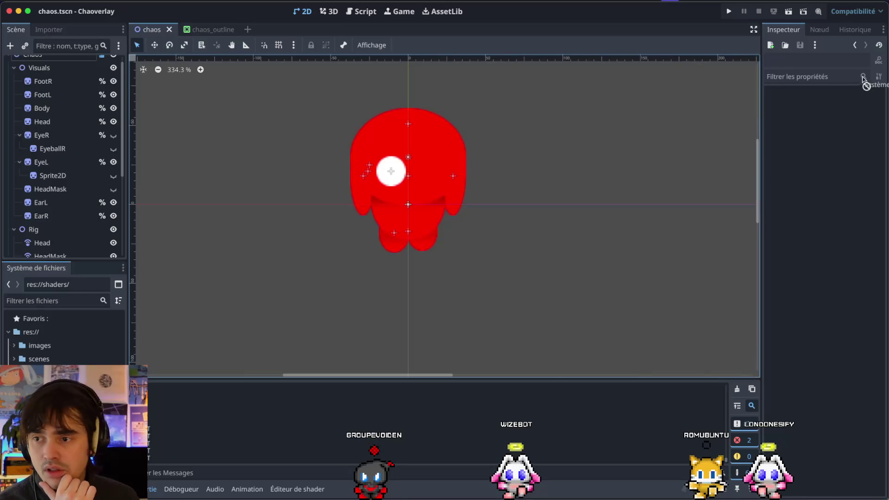
pyautogui.click(118, 268)
pyautogui.click(124, 267)
pyautogui.click(115, 295)
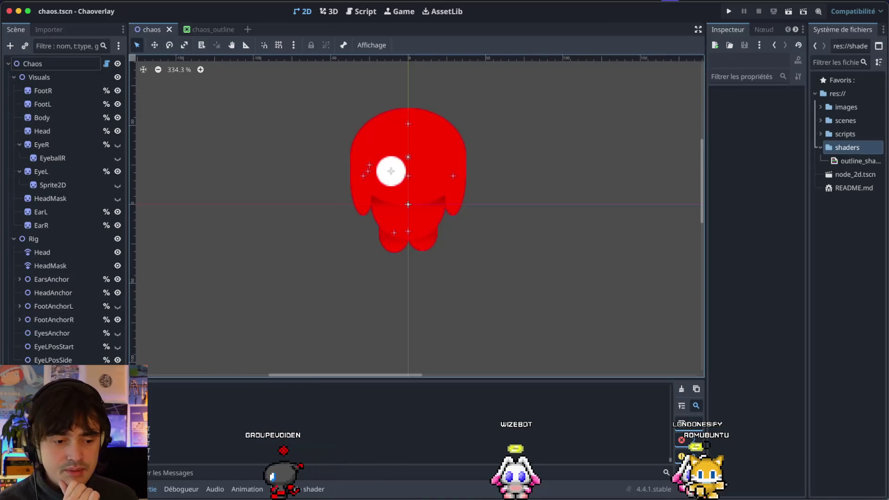
pyautogui.scroll(-2, 252, 231)
pyautogui.hscroll(2, 252, 231)
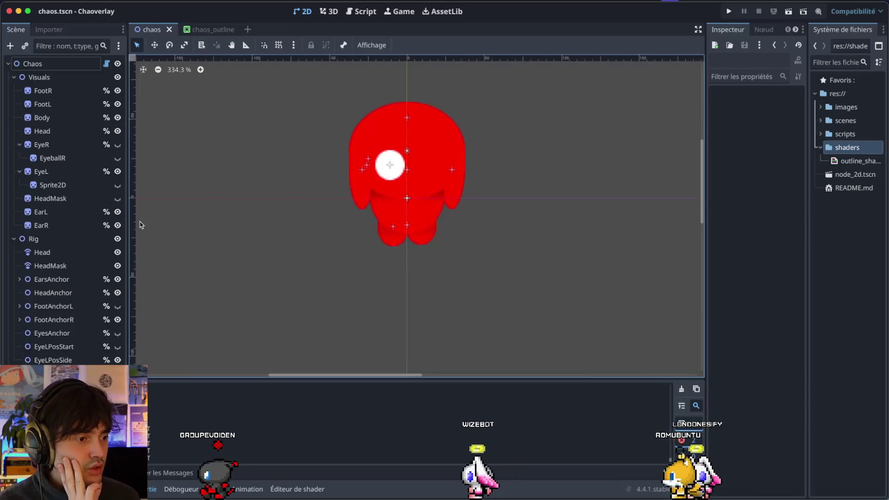
pyautogui.scroll(2, 338, 235)
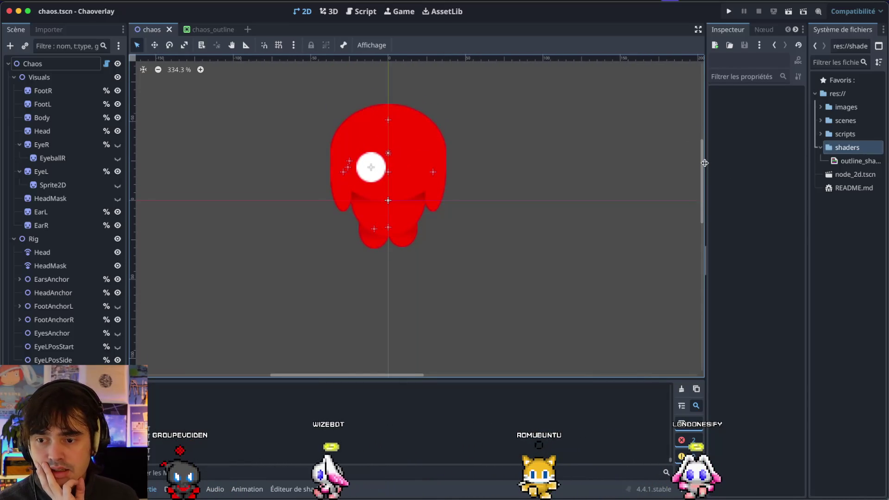
pyautogui.moveTo(705, 163); pyautogui.dragTo(694, 163)
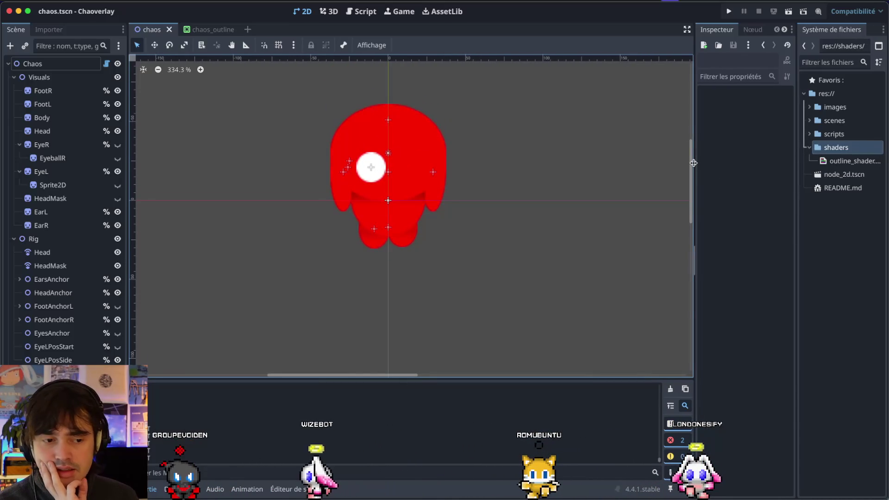
pyautogui.click(14, 77)
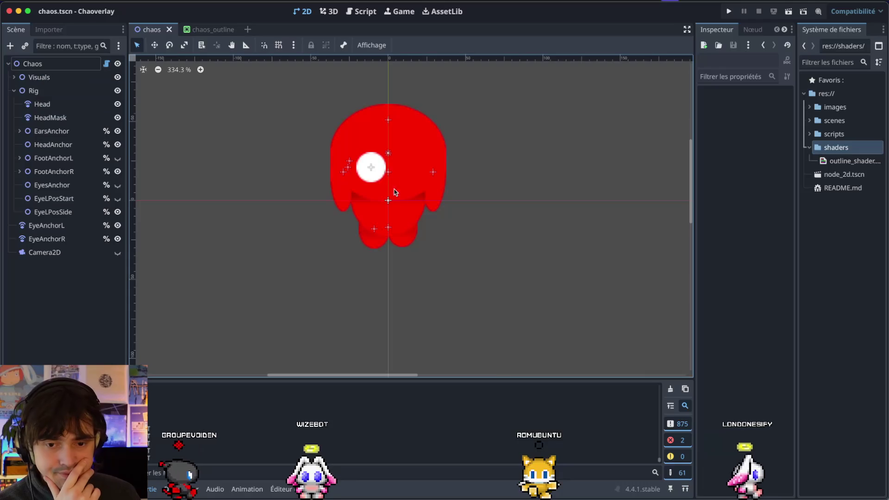
# Move the left eye sprite EyeL 3 px lower on the head
pyautogui.click(371, 166)
pyautogui.scroll(3, 373, 169)
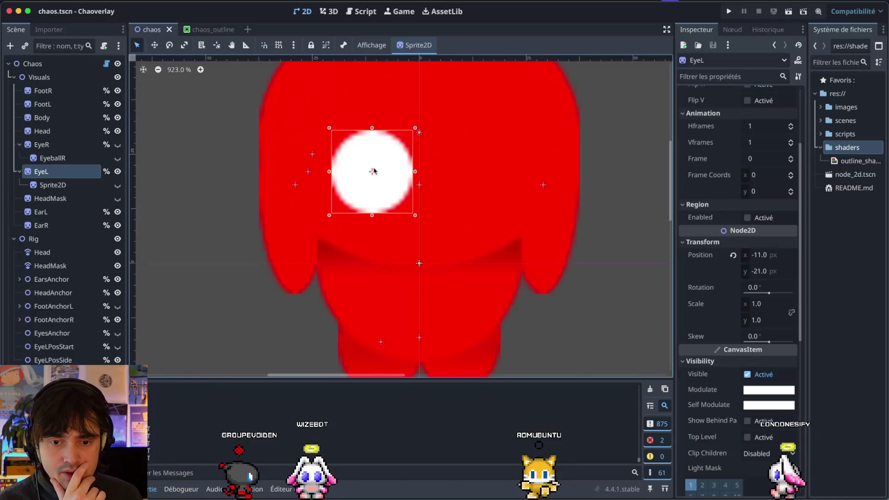
pyautogui.moveTo(371, 173); pyautogui.dragTo(369, 187)
pyautogui.scroll(-1, 369, 185)
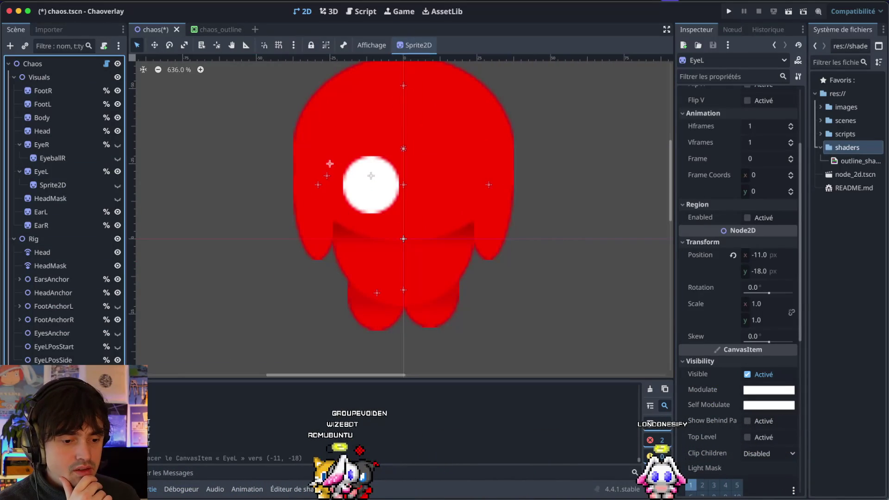
# Drag the EyeAnchorL marker onto the eye until it reads (-12, -18)
pyautogui.click(330, 164)
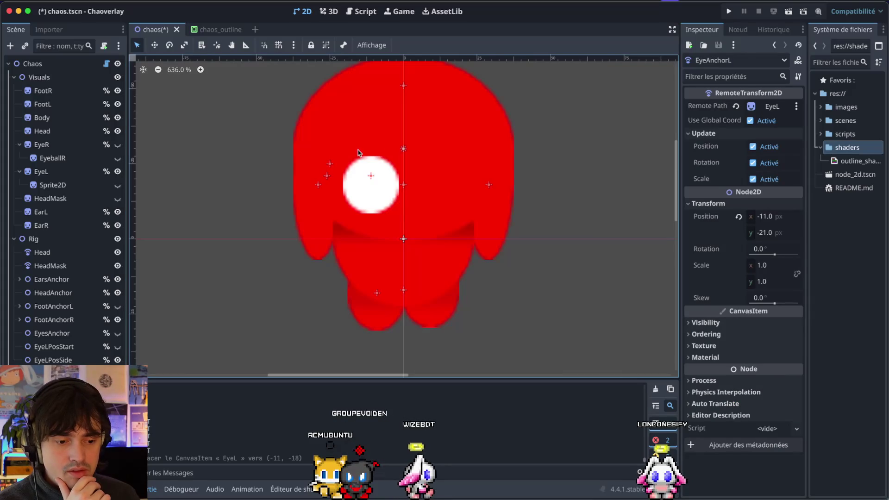
pyautogui.moveTo(369, 179); pyautogui.dragTo(371, 187)
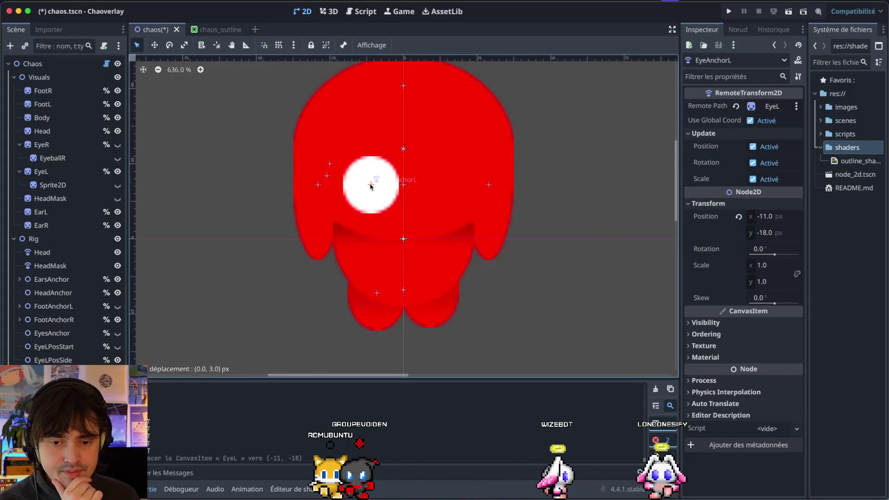
pyautogui.moveTo(371, 187); pyautogui.dragTo(368, 185)
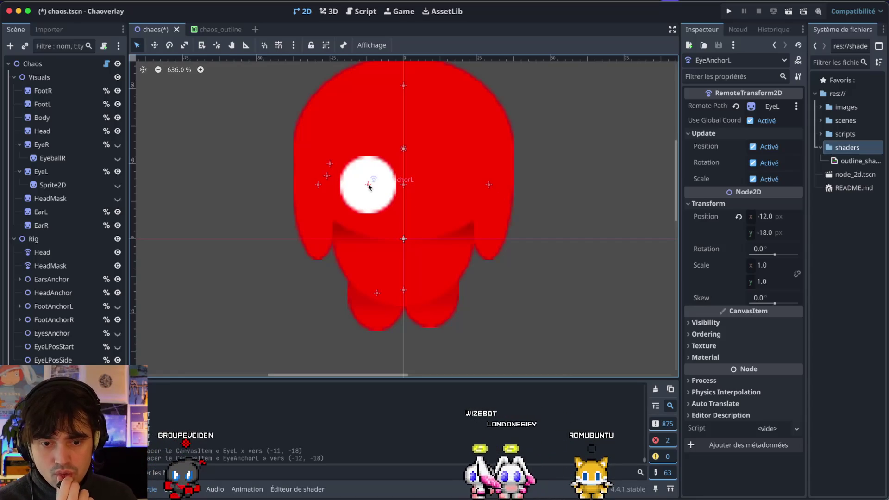
pyautogui.moveTo(369, 187)
pyautogui.mouseDown()
pyautogui.moveTo(331, 166)
pyautogui.moveTo(371, 187)
pyautogui.mouseUp()
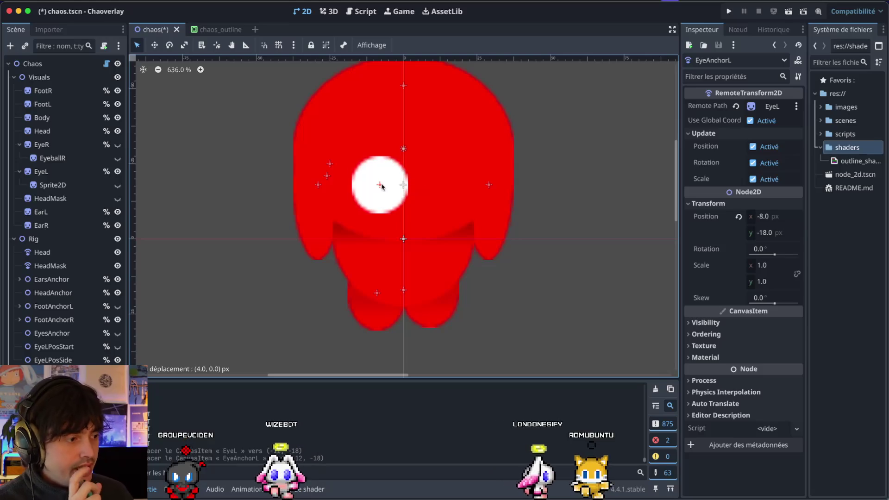
pyautogui.moveTo(373, 185); pyautogui.dragTo(370, 186)
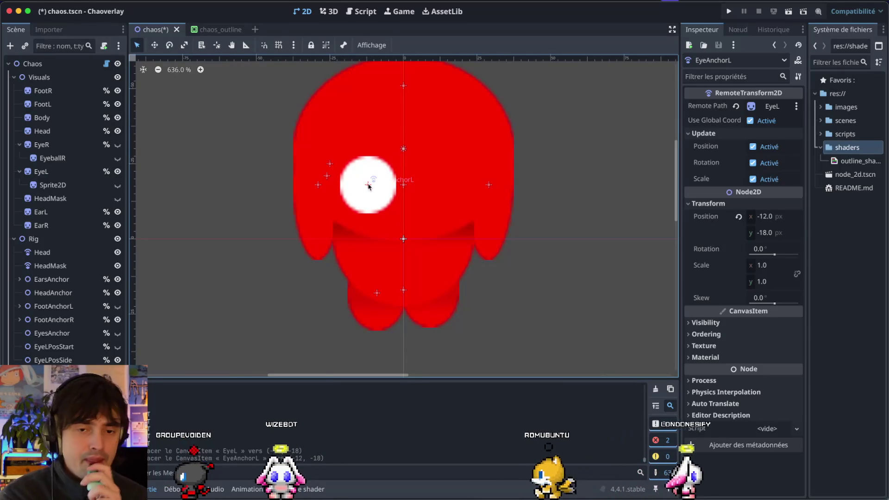
pyautogui.click(356, 14)
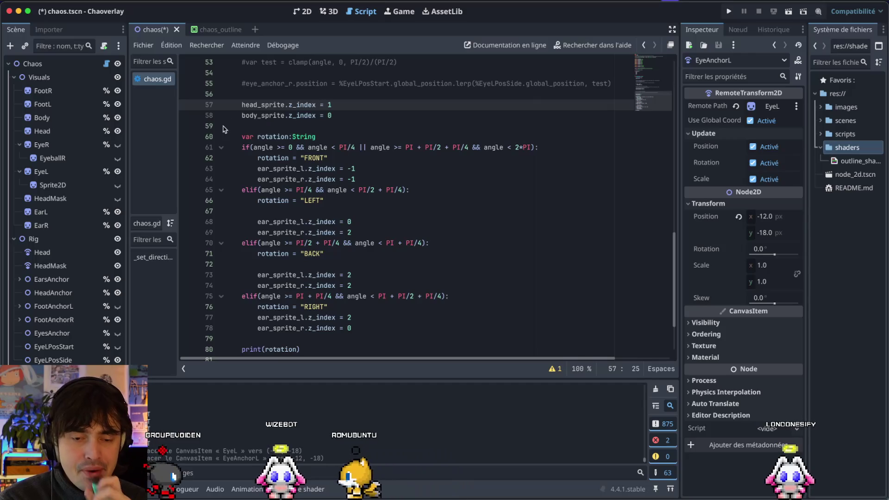
pyautogui.click(221, 147)
pyautogui.click(222, 158)
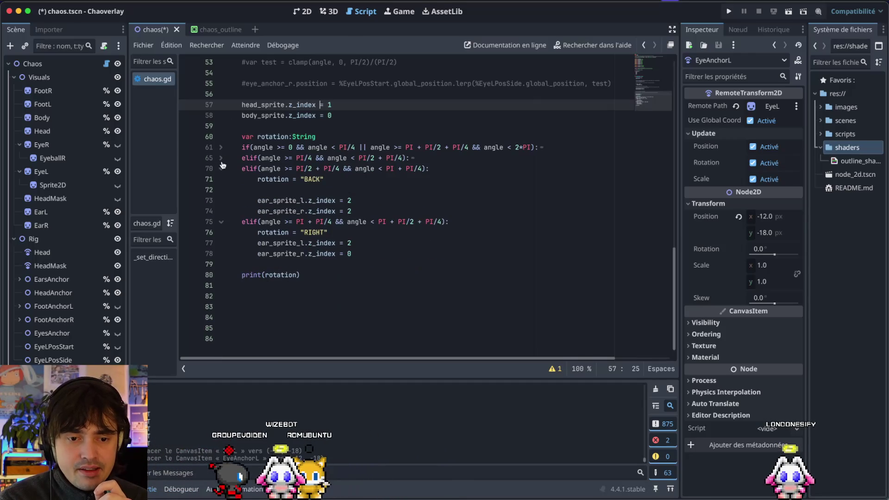
pyautogui.click(221, 169)
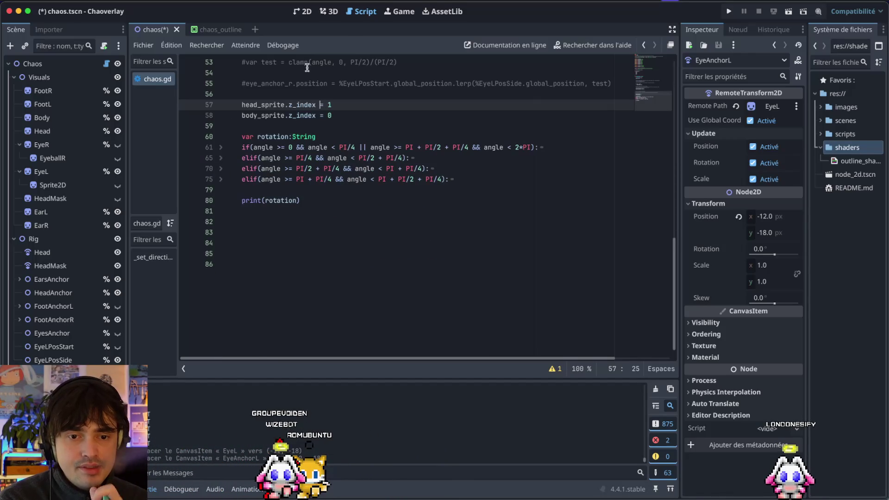
pyautogui.click(304, 12)
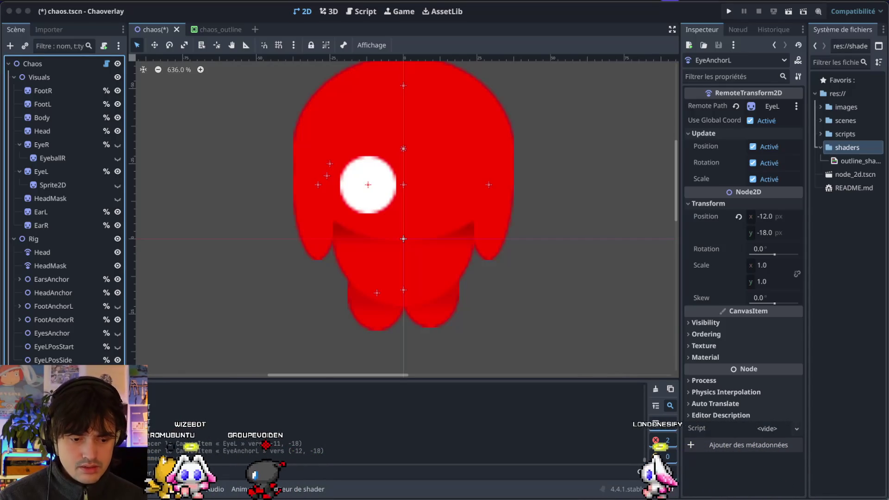
pyautogui.click(104, 243)
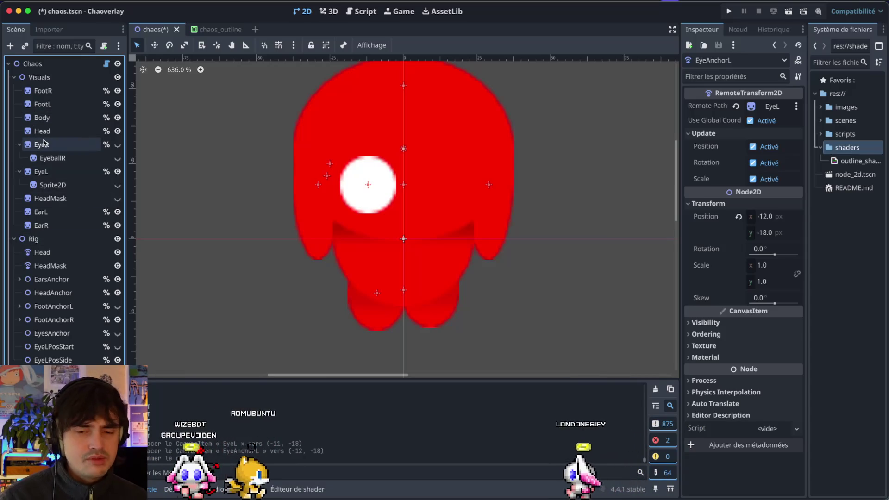
pyautogui.click(55, 170)
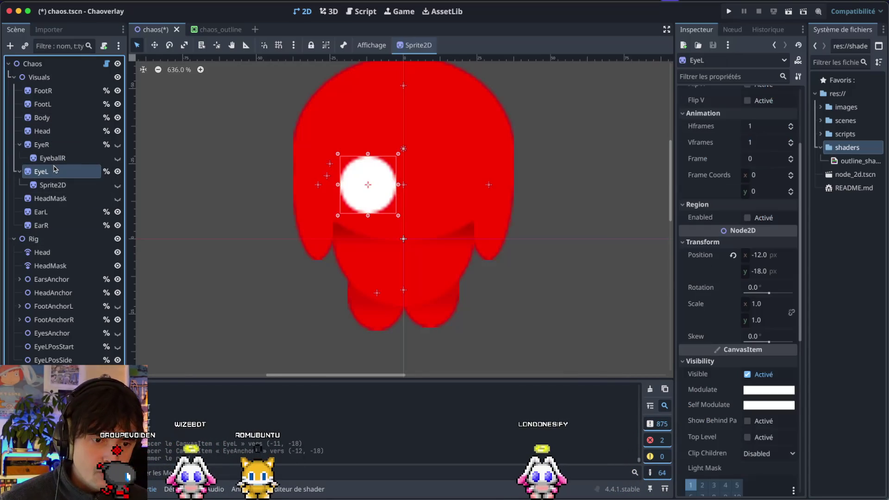
pyautogui.click(79, 186)
pyautogui.click(80, 176)
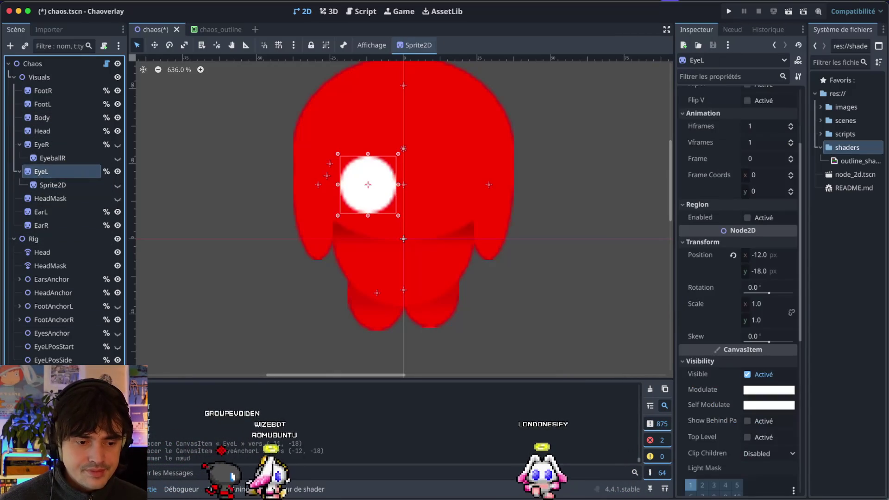
pyautogui.click(774, 45)
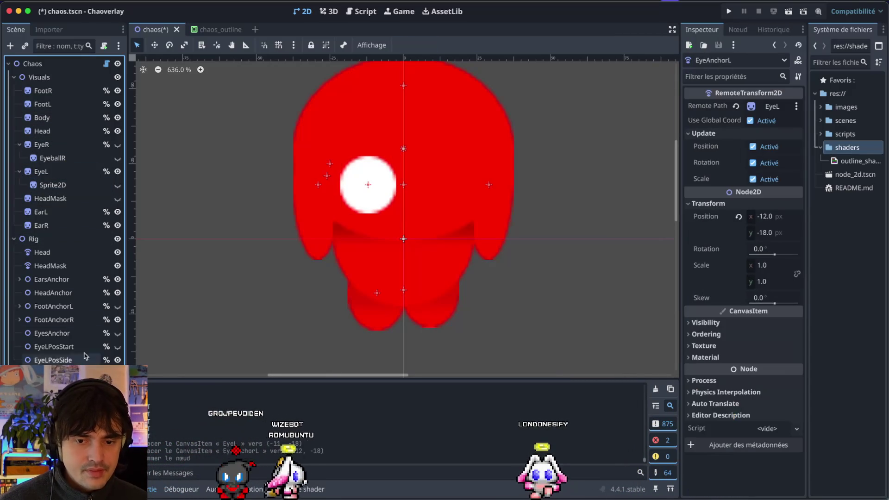
pyautogui.click(361, 12)
pyautogui.scroll(2, 335, 112)
pyautogui.scroll(-4, 335, 113)
pyautogui.click(261, 217)
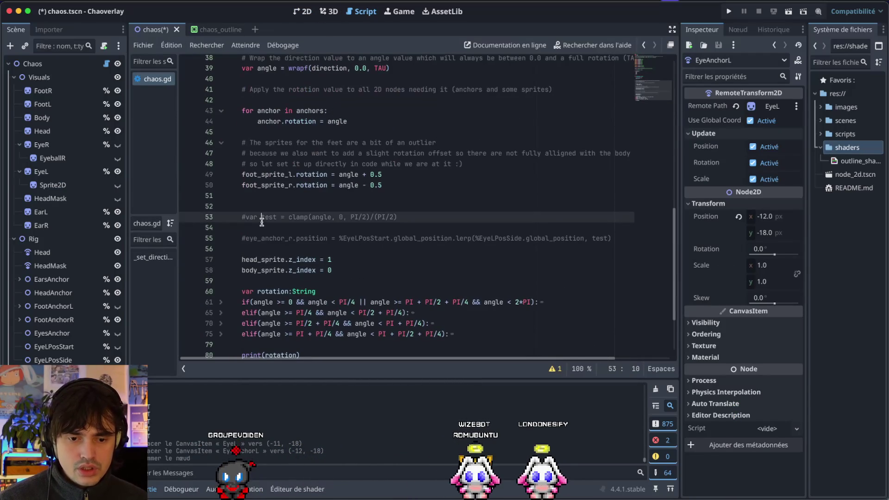
pyautogui.keyDown('shift'); pyautogui.click(353, 231); pyautogui.keyUp('shift')
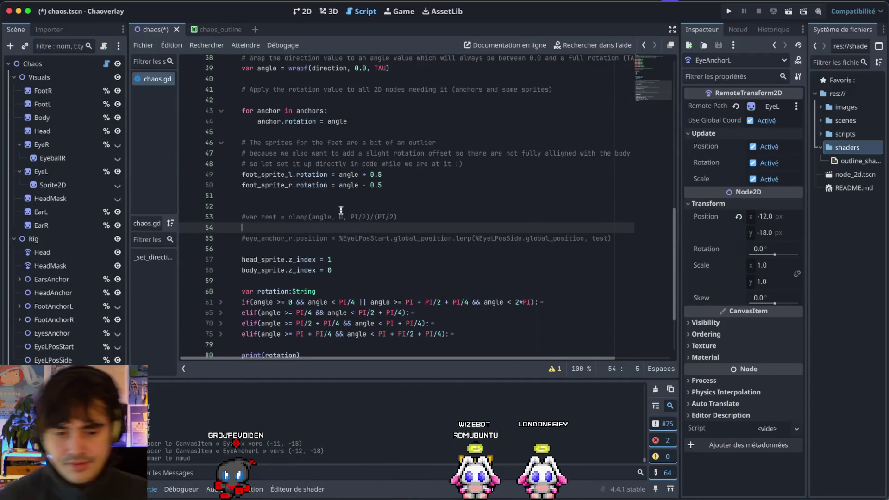
pyautogui.click(423, 238)
pyautogui.scroll(1, 423, 239)
pyautogui.scroll(7, 424, 239)
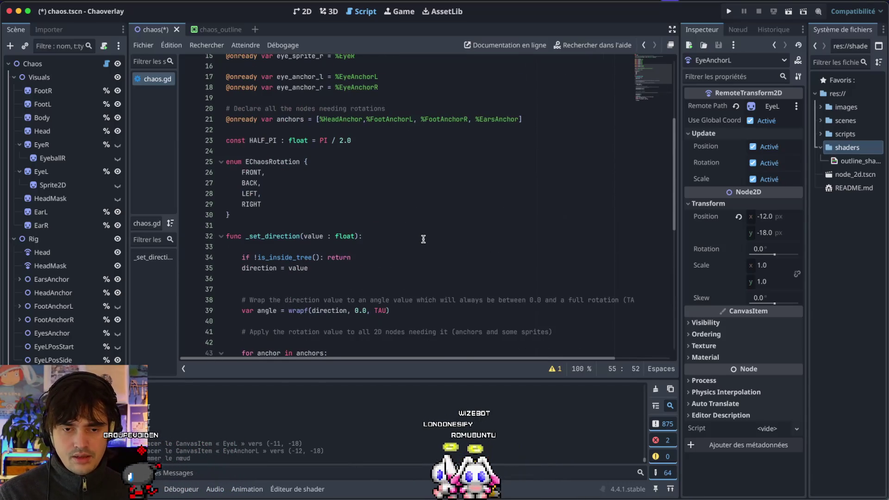
pyautogui.scroll(-6, 423, 239)
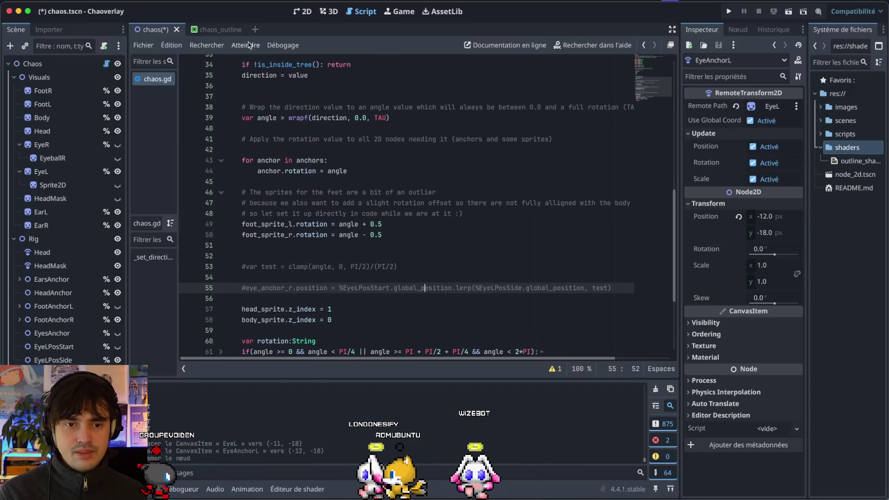
pyautogui.click(221, 30)
pyautogui.click(160, 30)
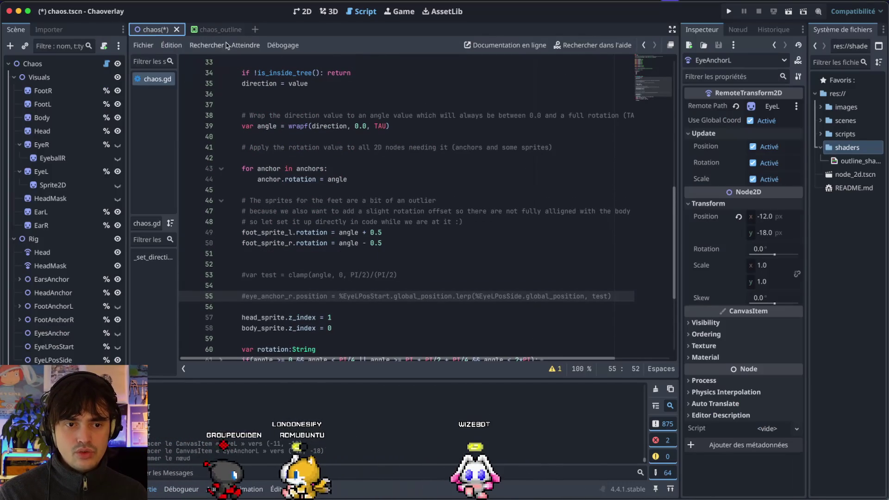
pyautogui.click(299, 11)
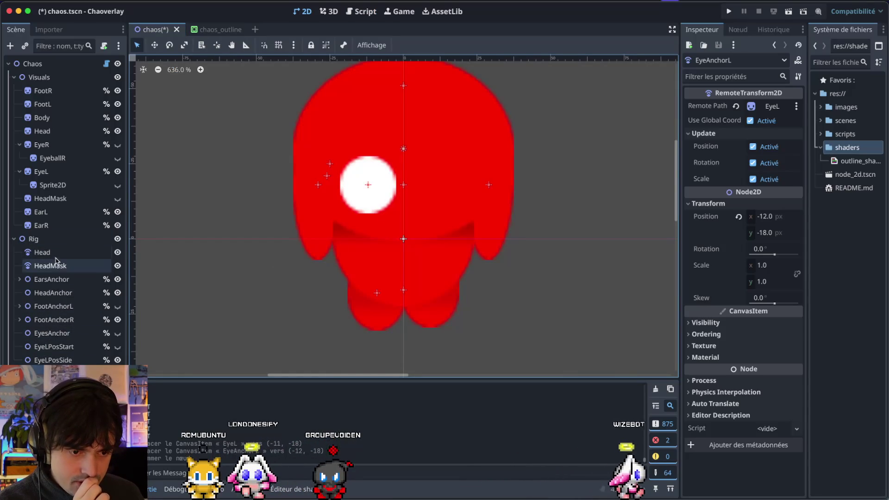
# Add a Node2D child named EyesBasePosition under Rig
pyautogui.rightClick(61, 239)
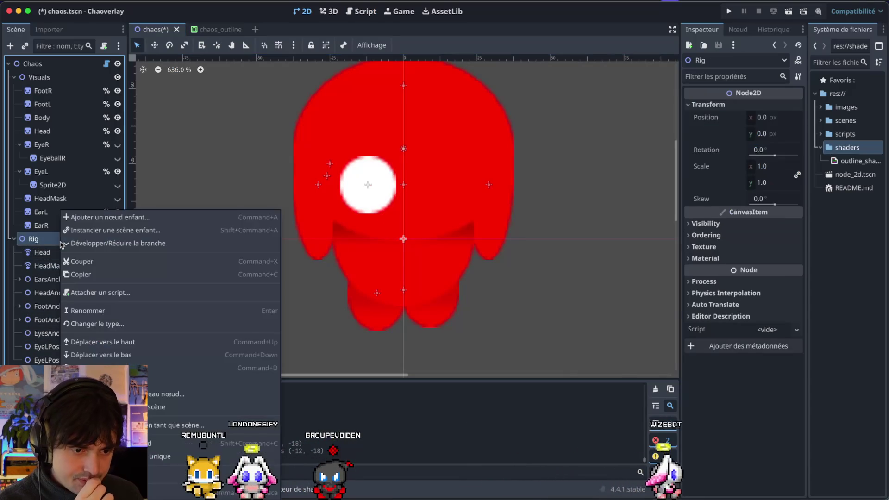
pyautogui.click(110, 218)
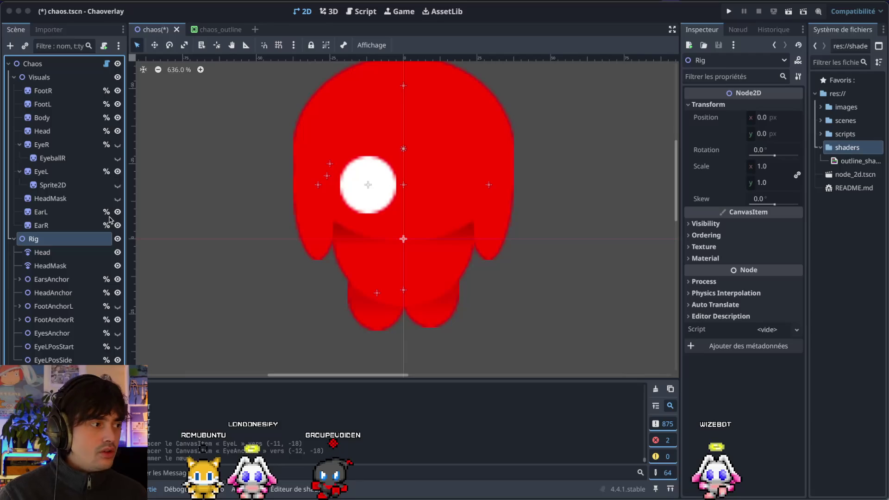
pyautogui.press('Return')
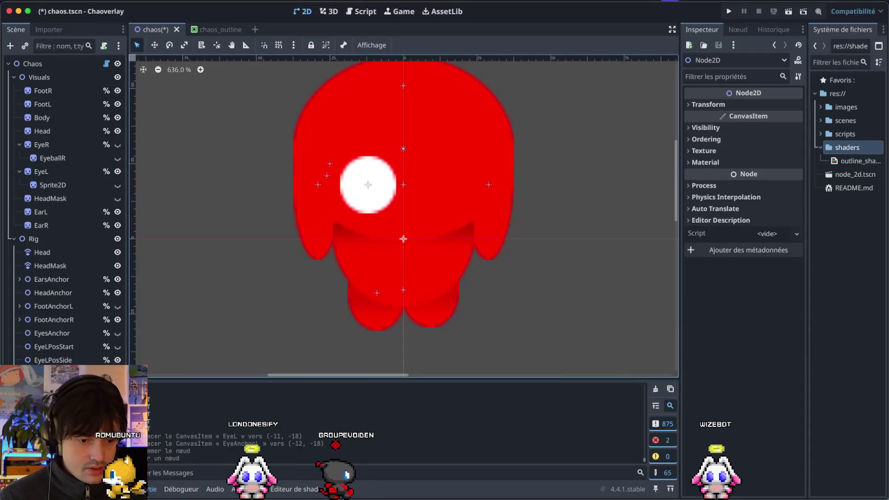
pyautogui.hotkey('ctrl', 'a')
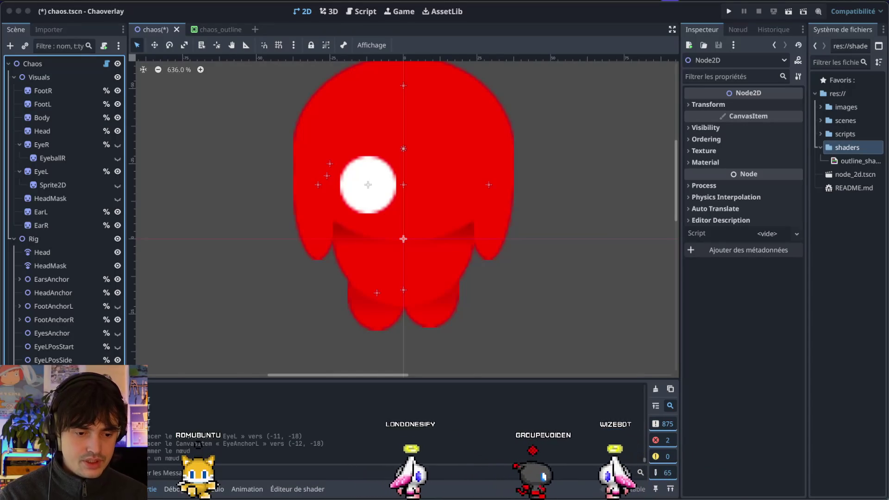
pyautogui.press('Return')
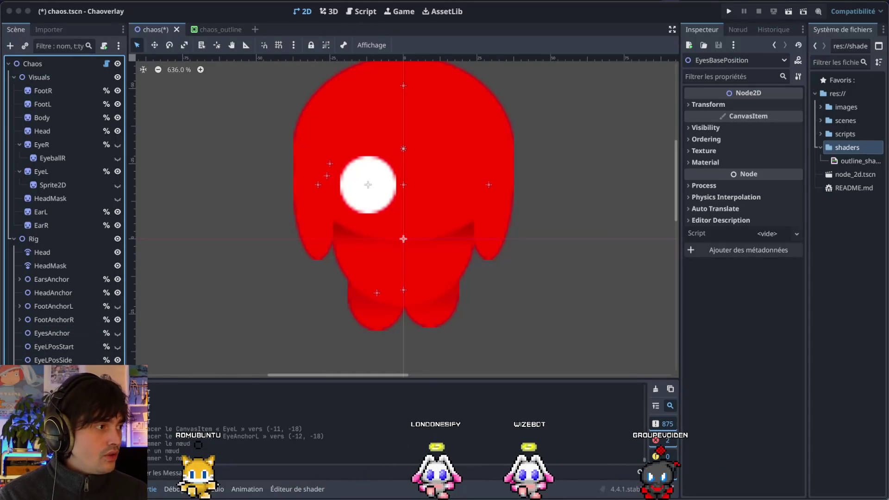
# Nest a child EyeLBase under EyesBasePosition and a child FrontBase under EyeLBase
pyautogui.hotkey('ctrl', 'z')
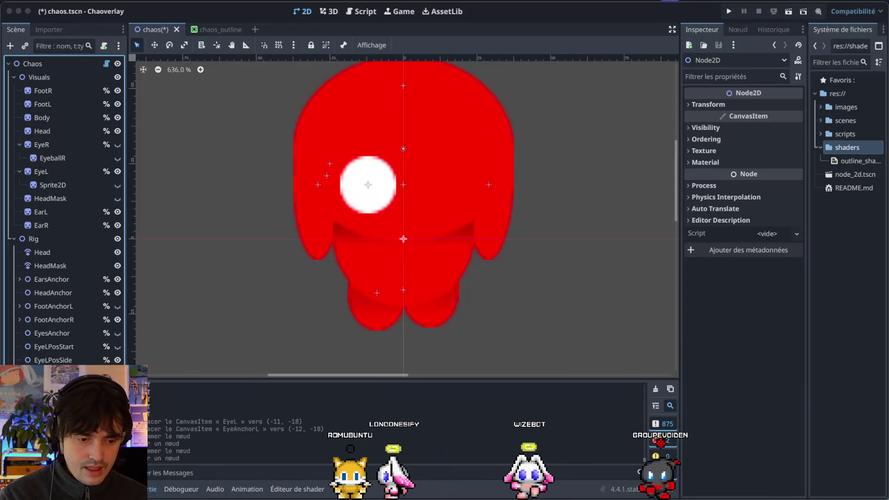
pyautogui.press('Return')
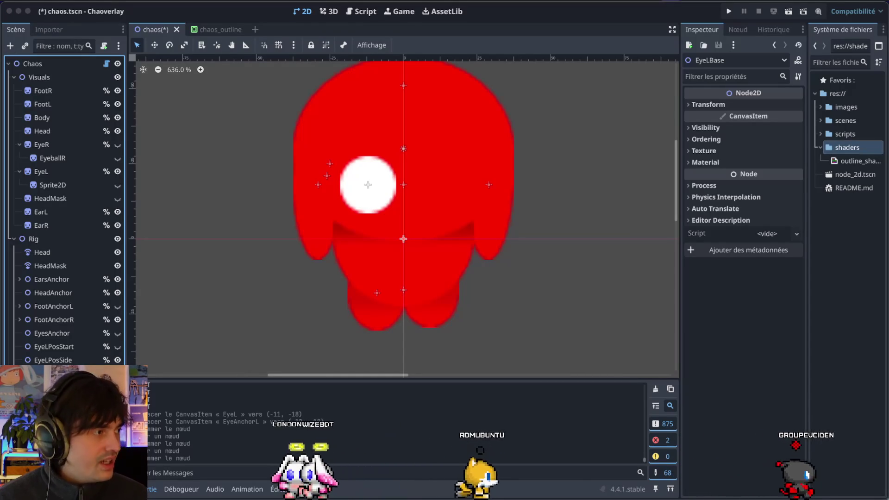
pyautogui.hotkey('ctrl', 'z')
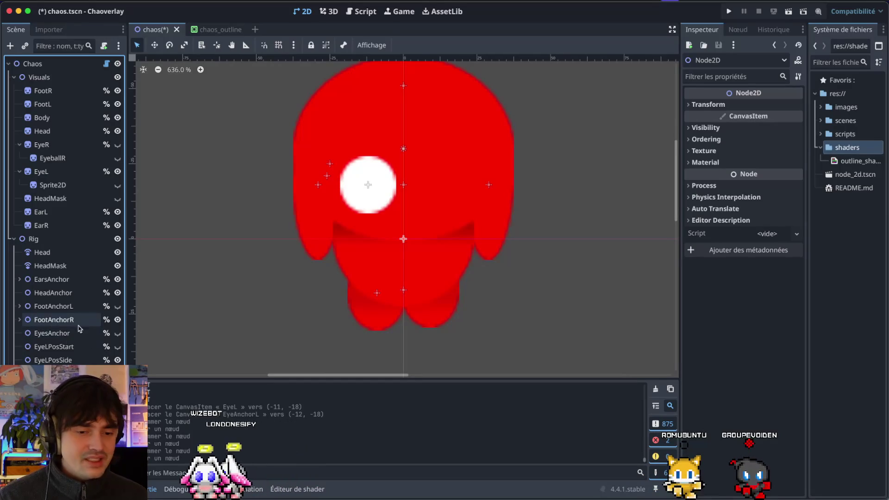
pyautogui.click(14, 77)
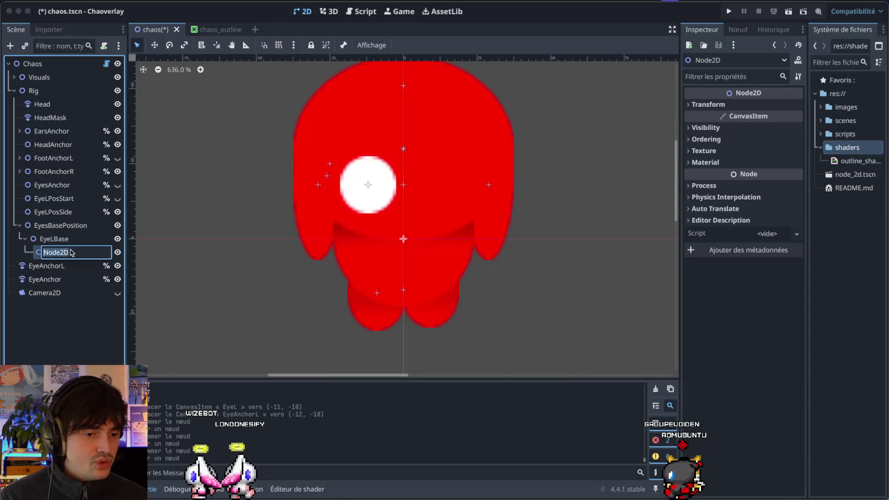
pyautogui.write('Eye')
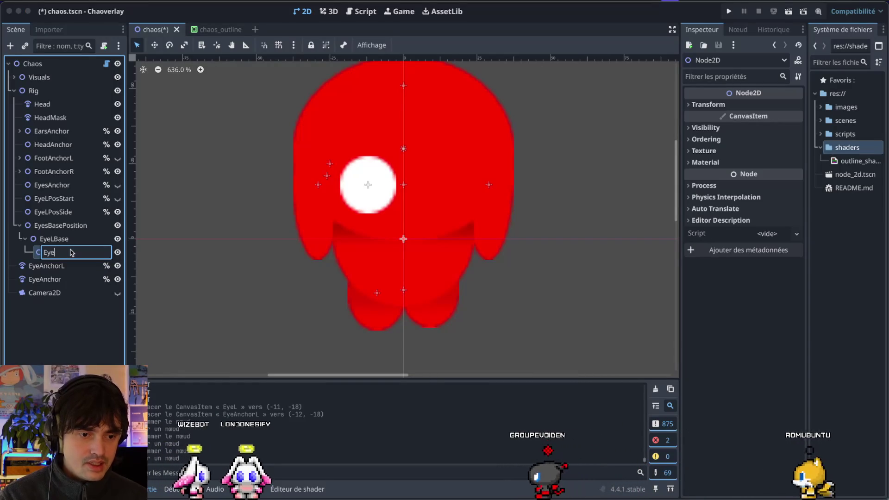
pyautogui.press('BackSpace')
pyautogui.press('BackSpace')
pyautogui.press('BackSpace')
pyautogui.write('F')
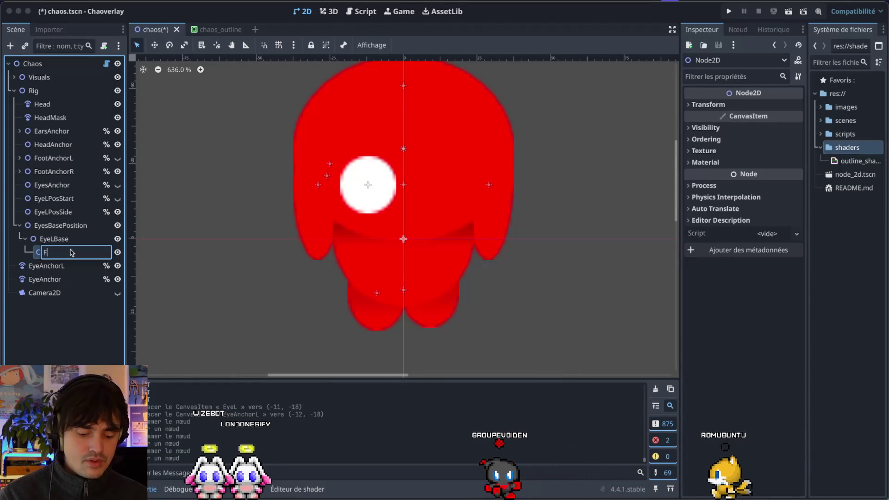
pyautogui.press('Return')
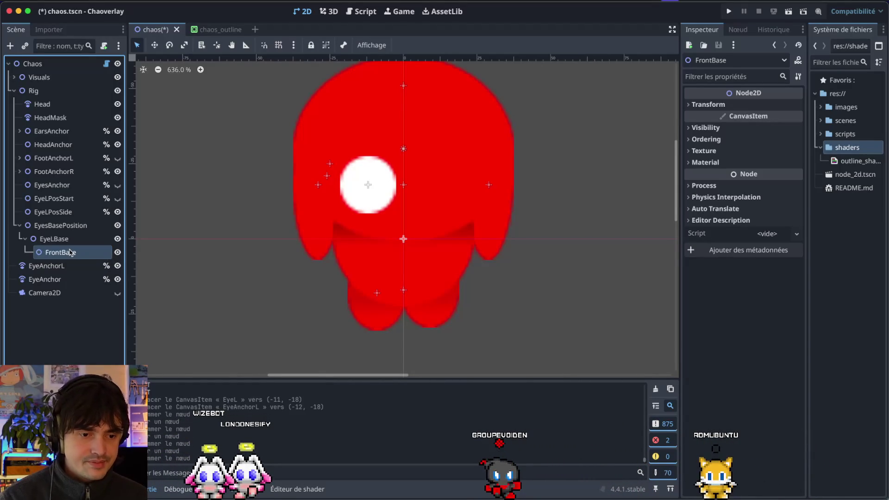
# Drag FrontBase to (-12, -18) to match the left eye's position
pyautogui.doubleClick(70, 253)
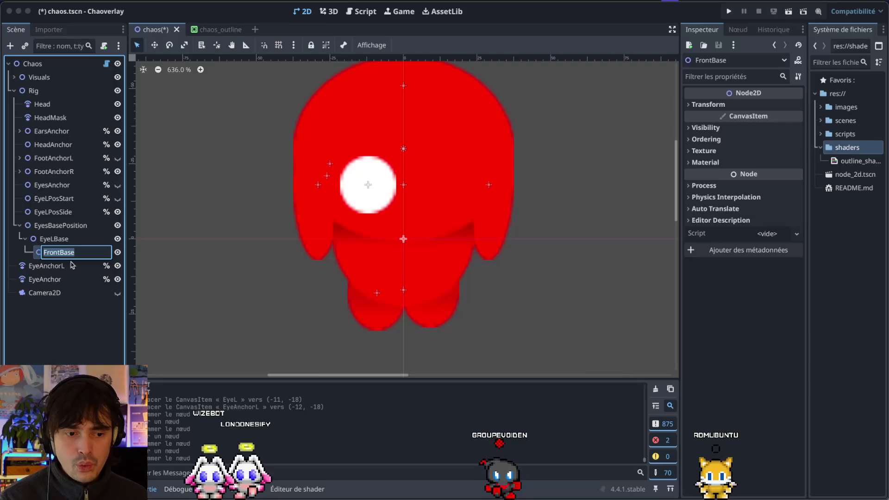
pyautogui.click(65, 244)
pyautogui.click(63, 252)
pyautogui.moveTo(403, 239)
pyautogui.mouseDown()
pyautogui.moveTo(381, 223)
pyautogui.moveTo(368, 187)
pyautogui.mouseUp()
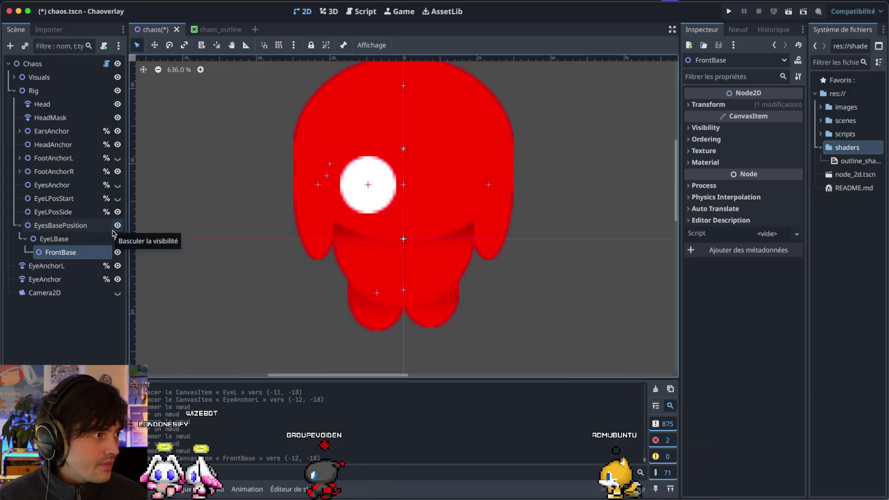
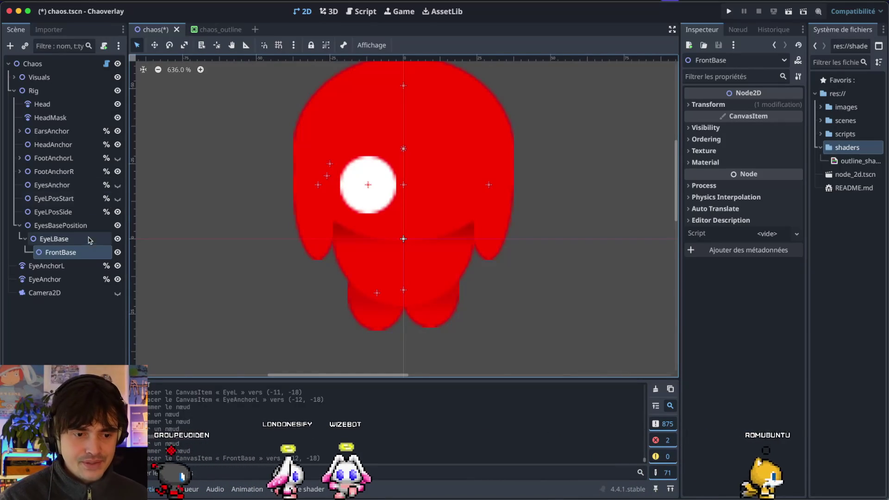
# Duplicate the FrontBase node under EyeLBase and name the copy L45Base
pyautogui.click(205, 31)
pyautogui.click(156, 31)
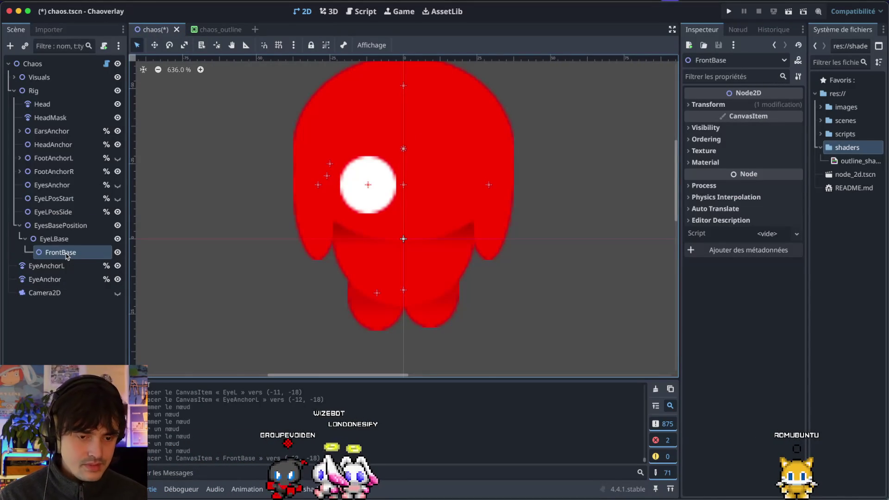
pyautogui.hotkey('ctrl', 'd')
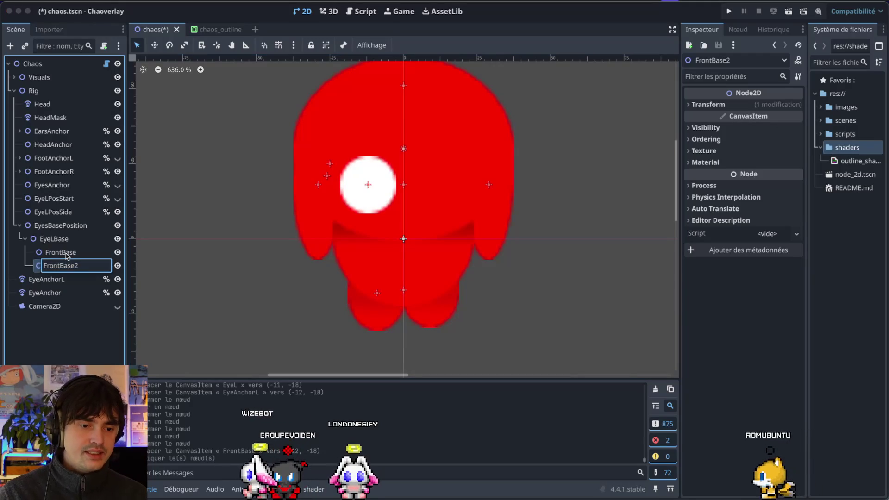
pyautogui.write('L')
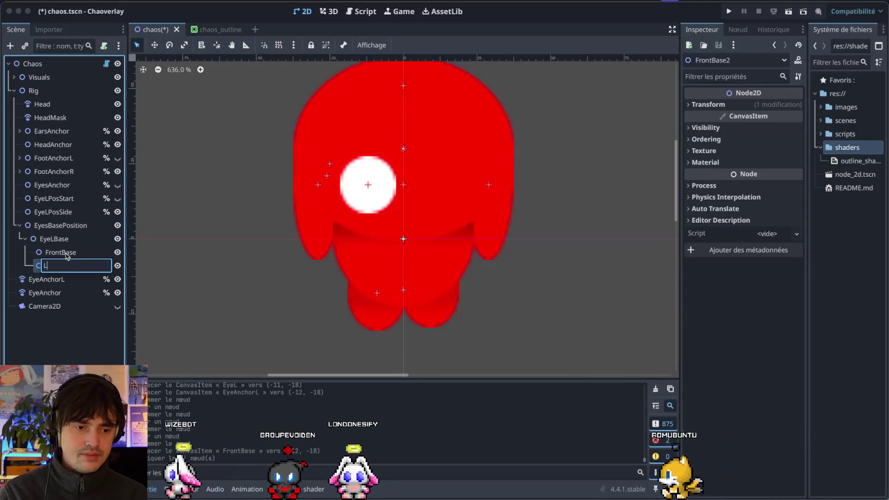
pyautogui.press('BackSpace')
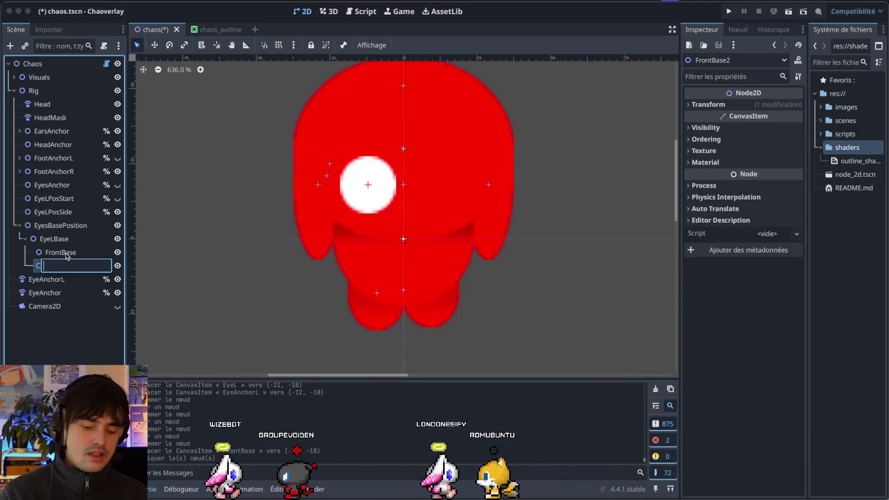
pyautogui.write('L45')
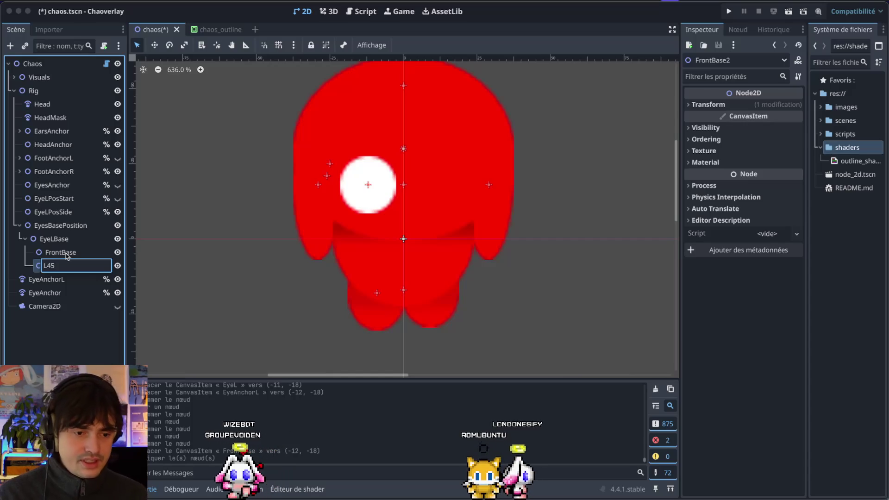
pyautogui.write('Base')
pyautogui.press('Return')
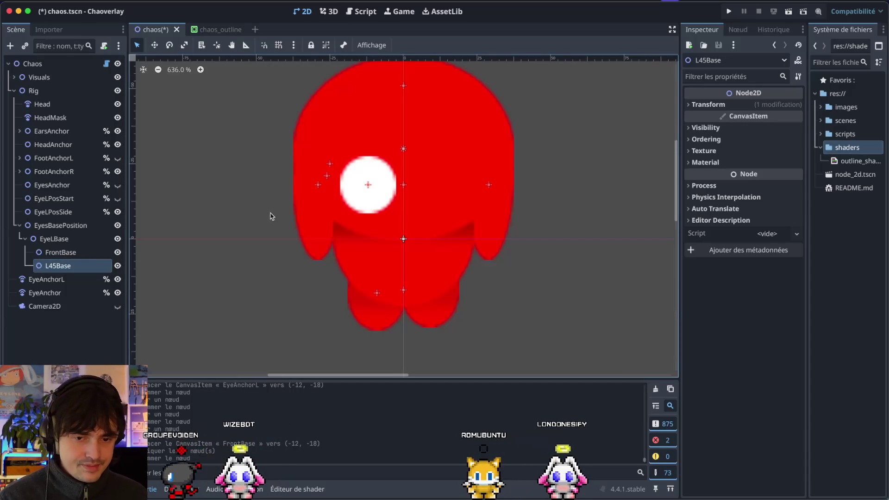
pyautogui.moveTo(368, 185); pyautogui.dragTo(317, 165)
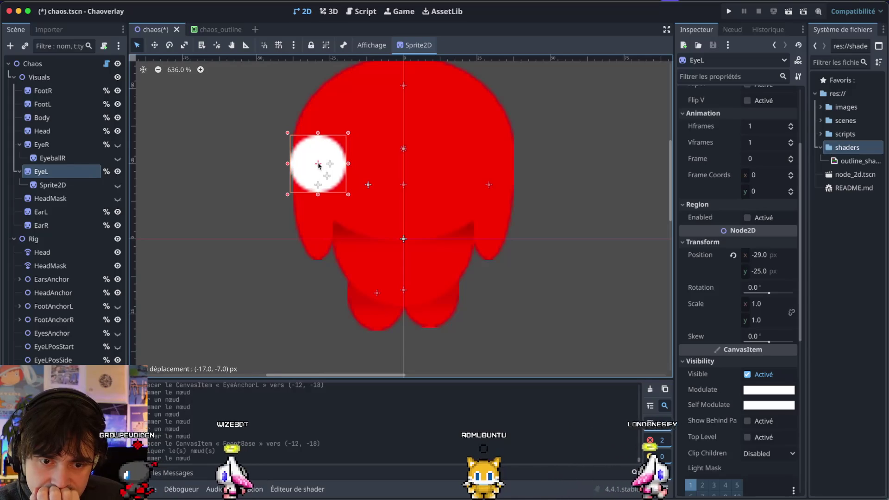
pyautogui.hotkey('ctrl', 'z')
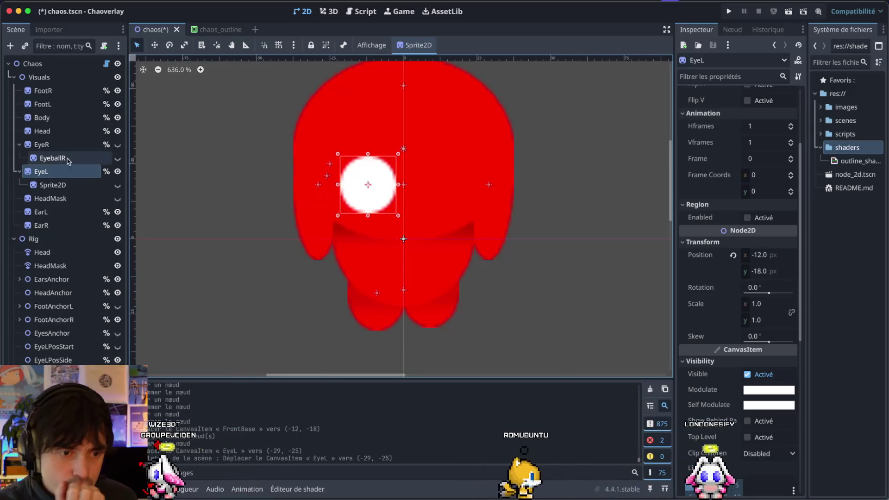
pyautogui.click(20, 144)
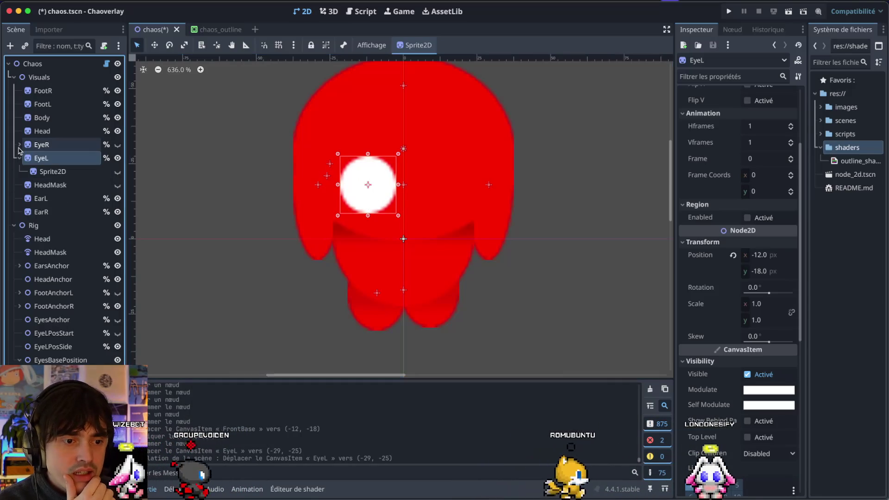
pyautogui.click(117, 158)
pyautogui.click(185, 368)
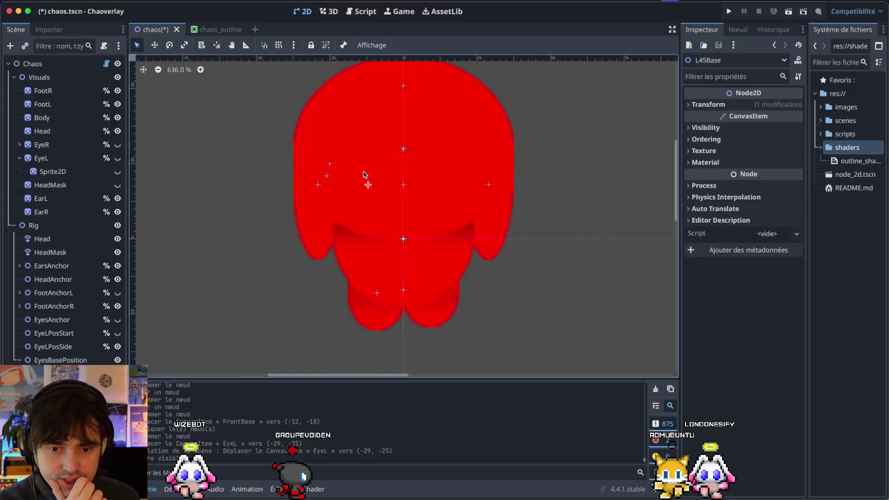
pyautogui.moveTo(367, 187); pyautogui.dragTo(310, 168)
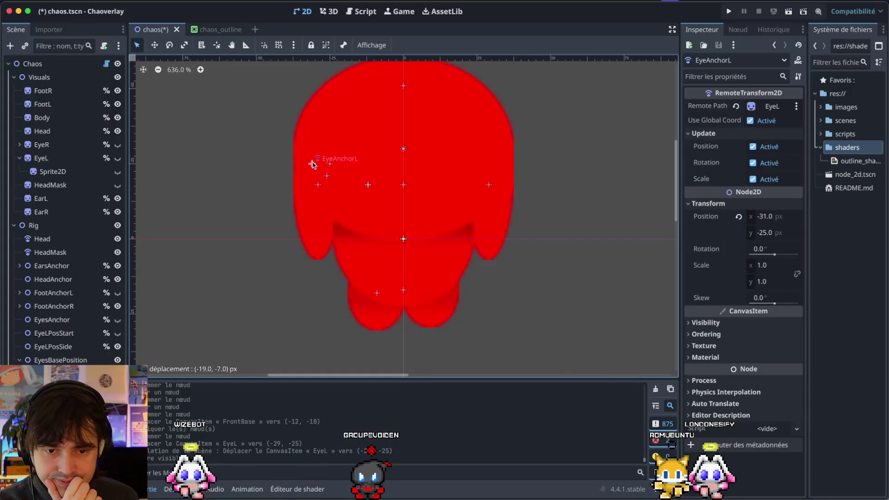
pyautogui.hotkey('ctrl', 'z')
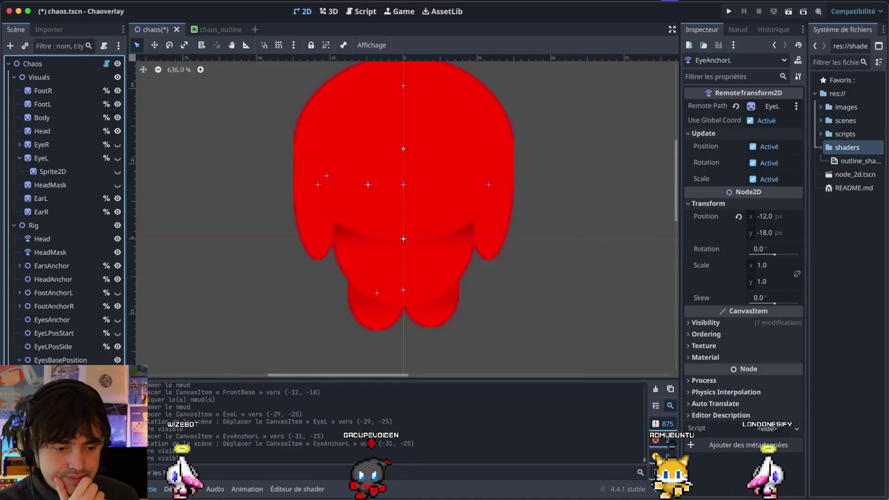
pyautogui.click(368, 185)
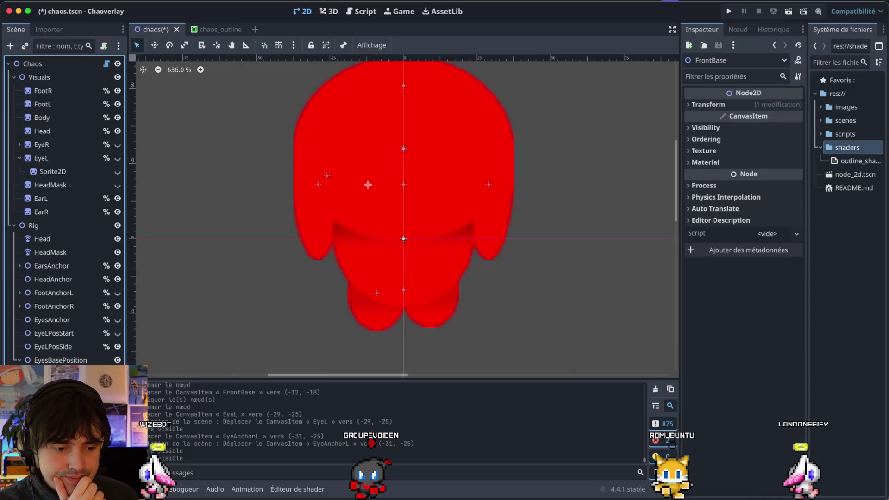
pyautogui.click(693, 107)
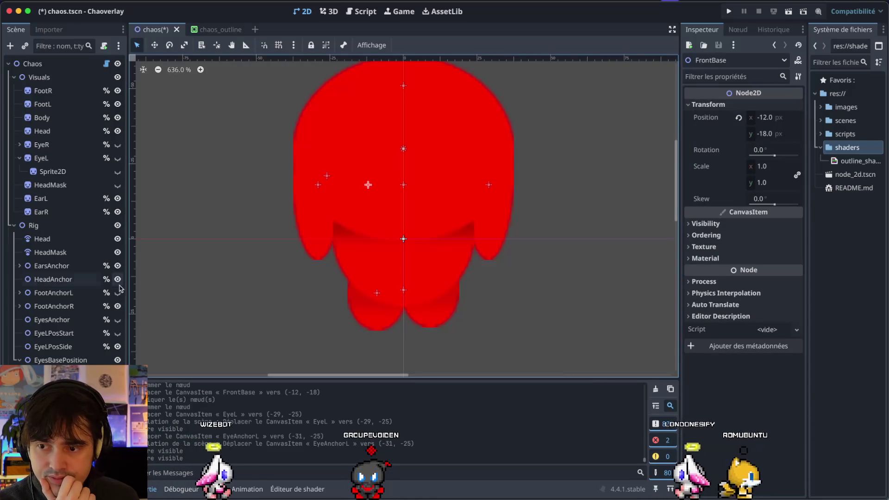
pyautogui.click(368, 184)
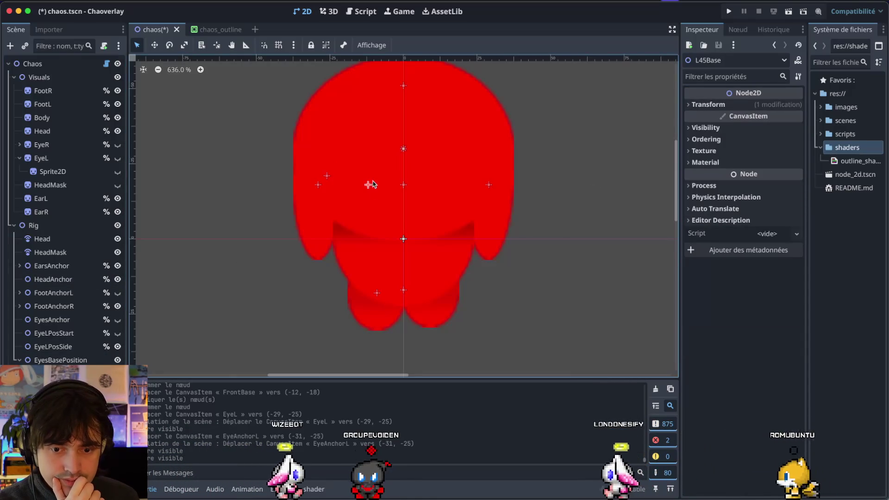
pyautogui.moveTo(368, 184); pyautogui.dragTo(313, 161)
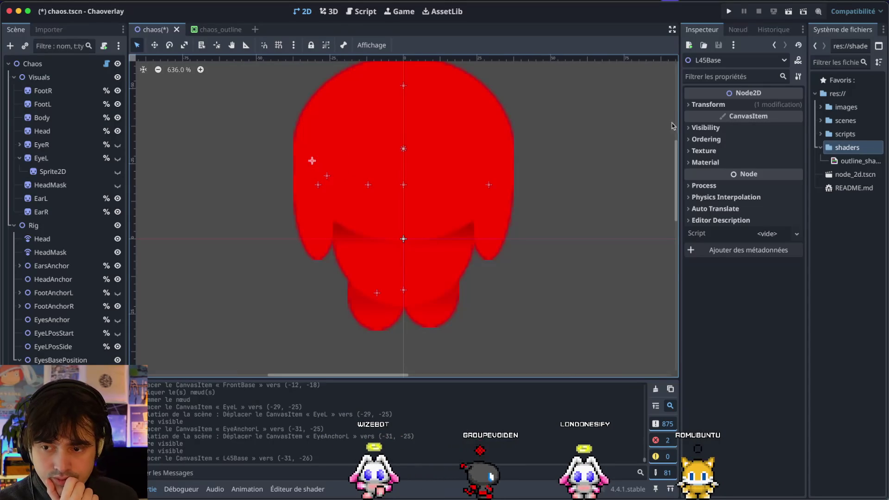
pyautogui.click(690, 105)
pyautogui.click(690, 106)
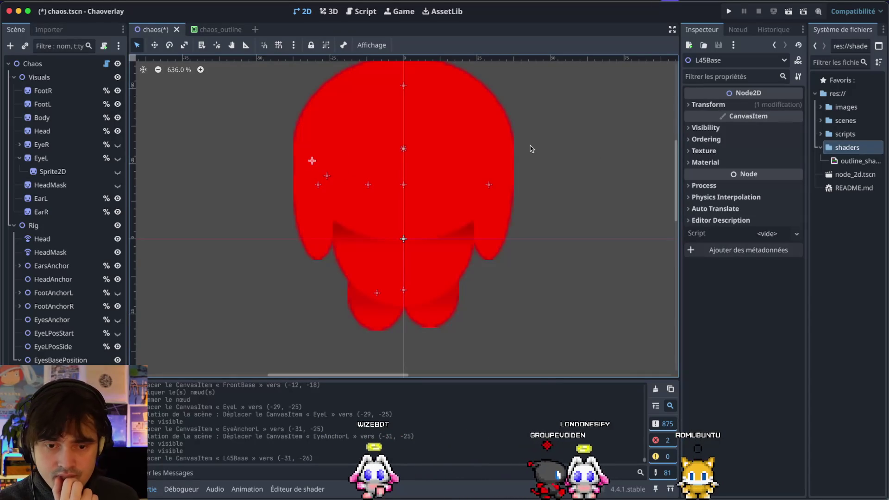
pyautogui.hotkey('ctrl', 'z')
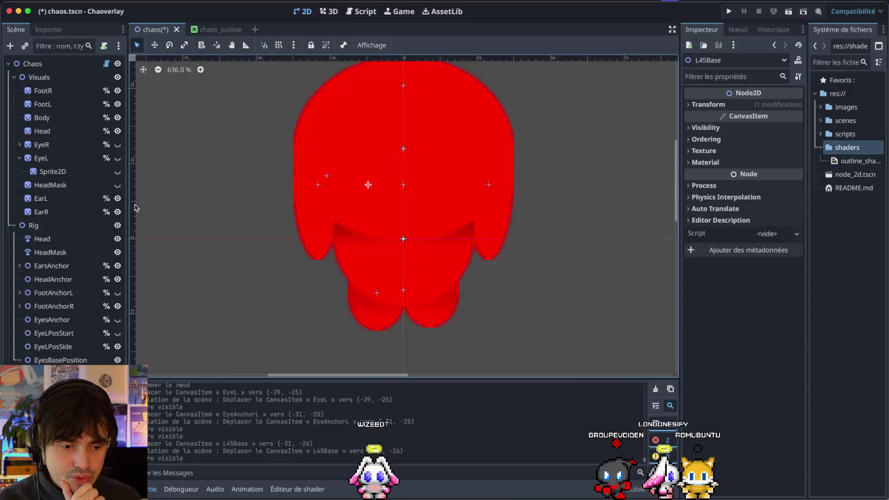
pyautogui.click(117, 159)
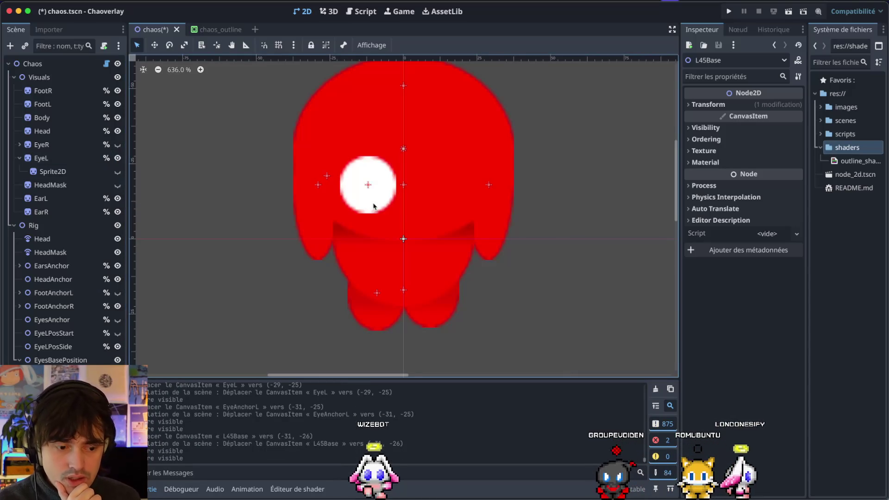
pyautogui.click(369, 186)
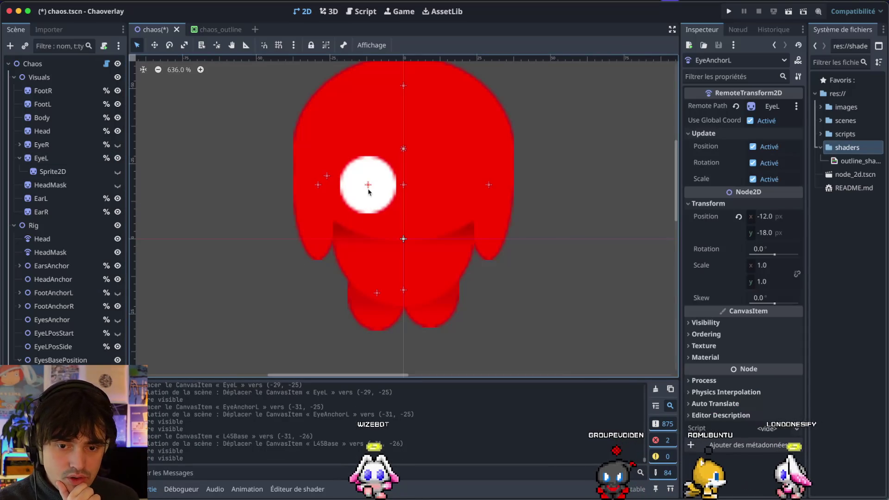
# Move EyeAnchorL to (-29, -25), set its x scale to 0.7 and rotate it 13.6°
pyautogui.moveTo(369, 186); pyautogui.dragTo(318, 164)
pyautogui.moveTo(751, 267)
pyautogui.mouseDown()
pyautogui.moveTo(759, 267)
pyautogui.moveTo(723, 268)
pyautogui.mouseUp()
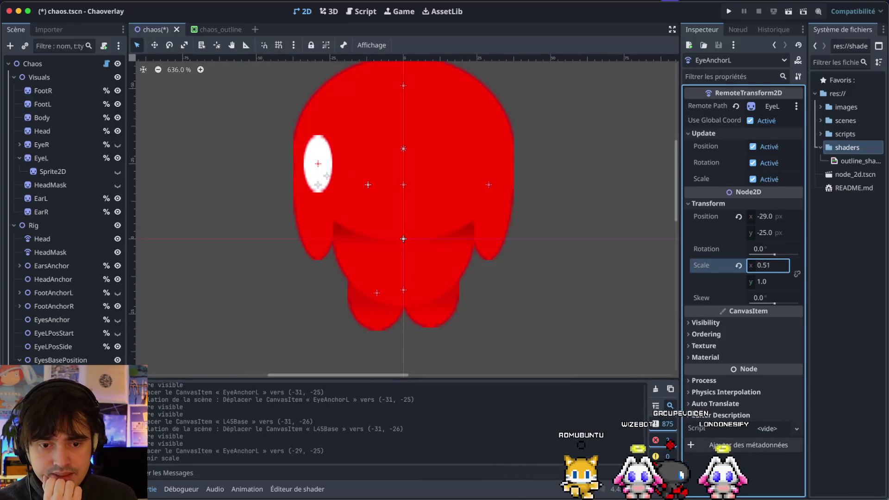
pyautogui.moveTo(764, 265); pyautogui.dragTo(759, 266)
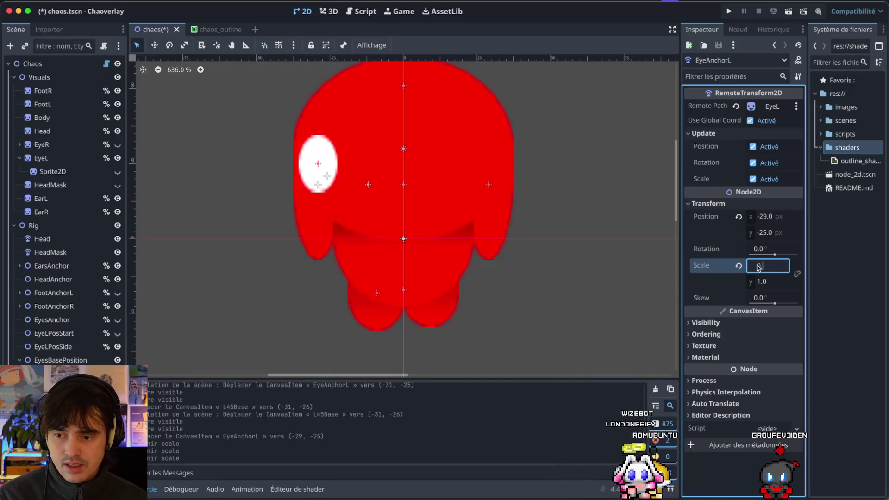
pyautogui.write('.7')
pyautogui.press('Return')
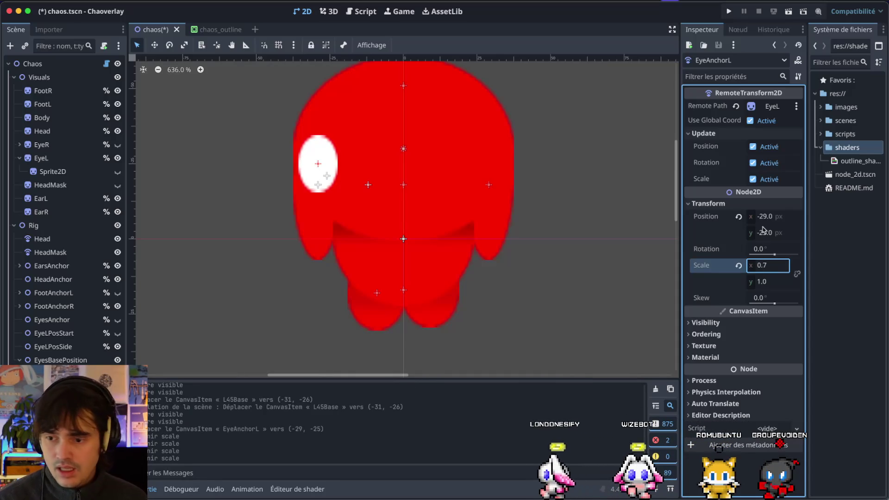
pyautogui.moveTo(775, 252); pyautogui.dragTo(775, 254)
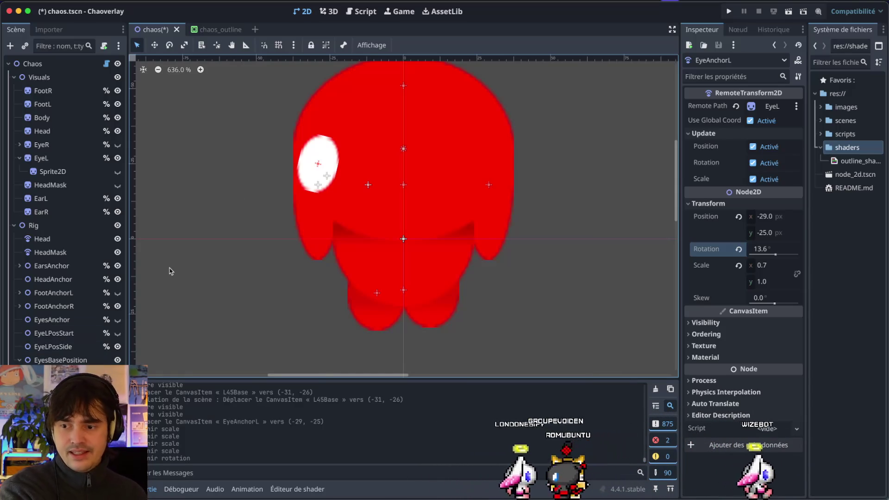
pyautogui.click(765, 216)
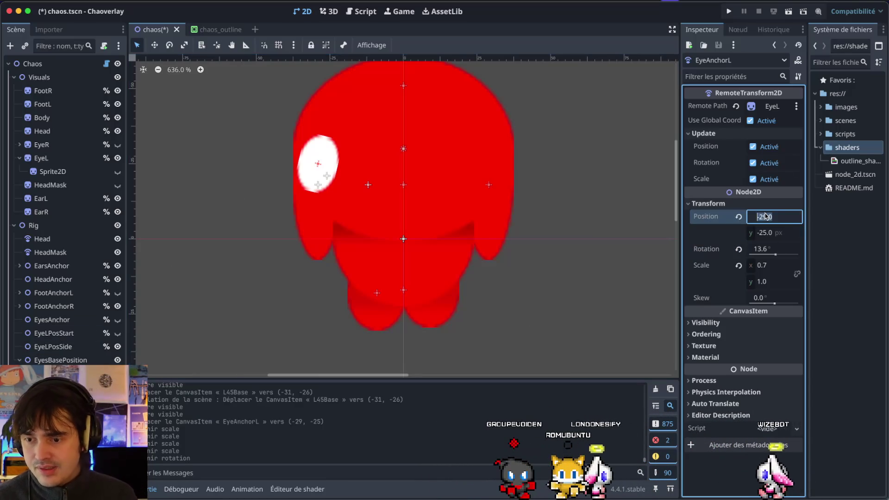
# Change EyeAnchorL's position to (-29, -31) and copy the Position value
pyautogui.write('-2')
pyautogui.press('BackSpace')
pyautogui.write('30')
pyautogui.press('Return')
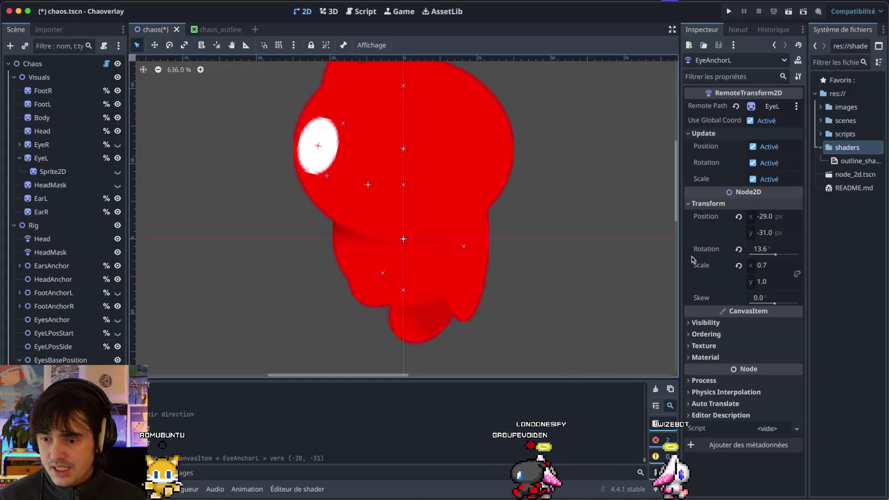
pyautogui.click(721, 205)
pyautogui.click(720, 205)
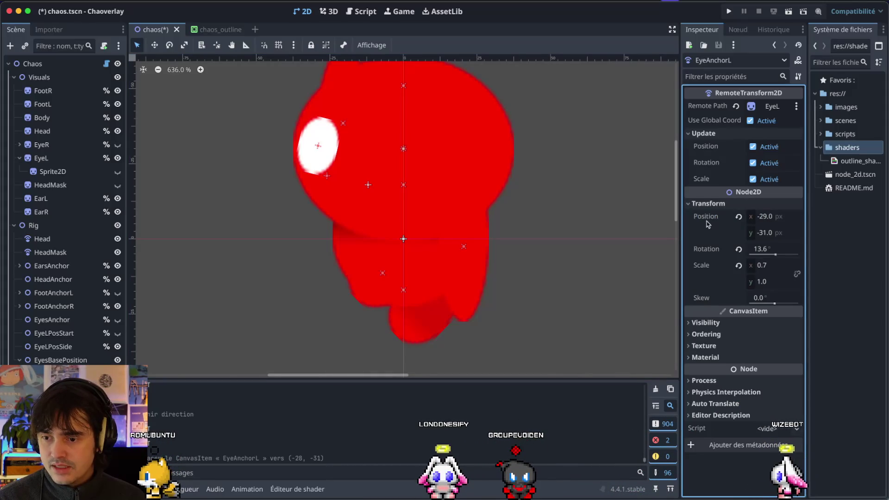
pyautogui.rightClick(710, 214)
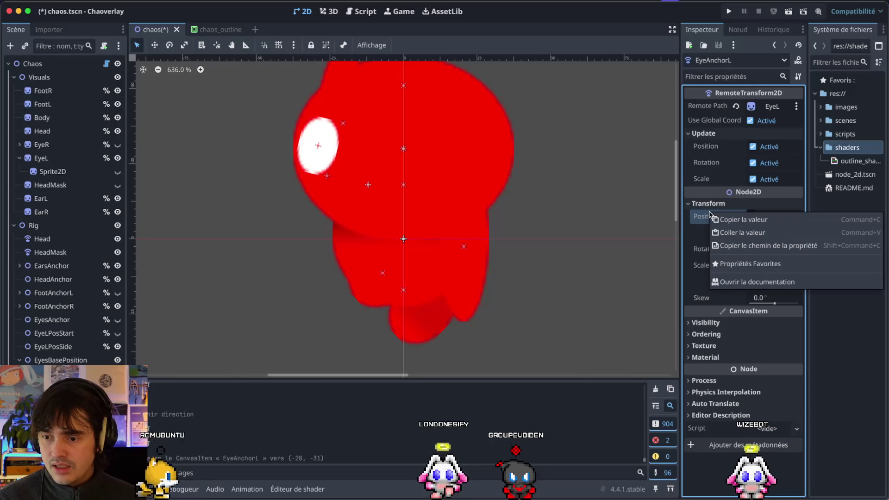
pyautogui.click(715, 220)
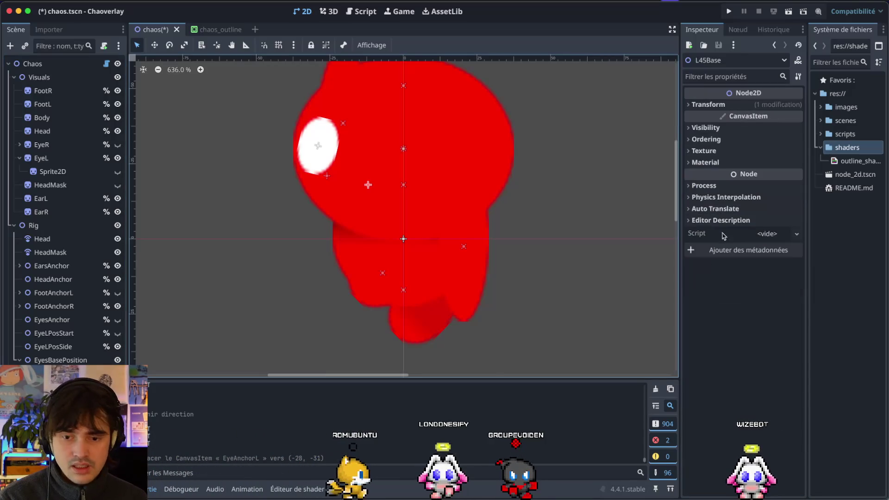
# Give L45Base the eye anchor's position (-29, -31) and 13.6° rotation
pyautogui.click(689, 105)
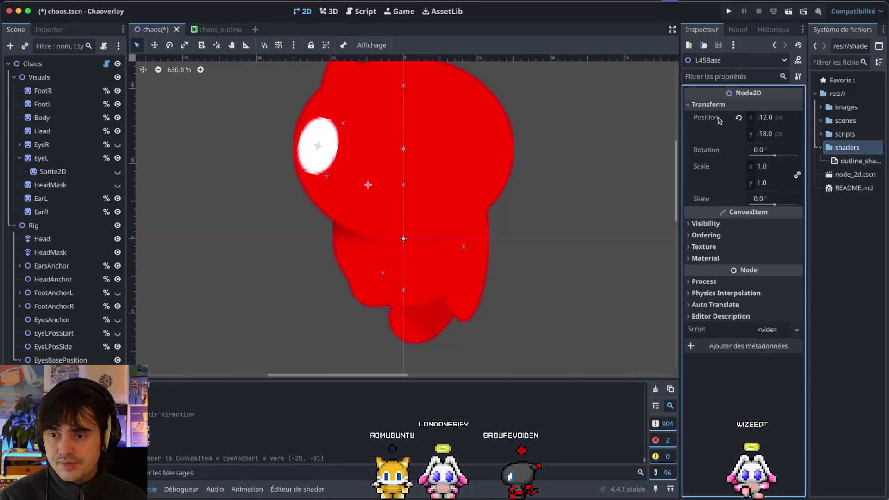
pyautogui.hotkey('ctrl', 'v')
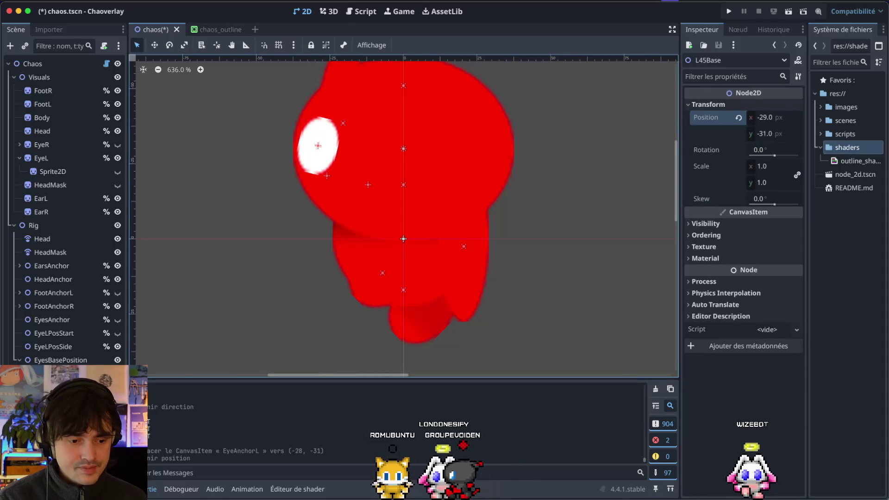
pyautogui.click(557, 254)
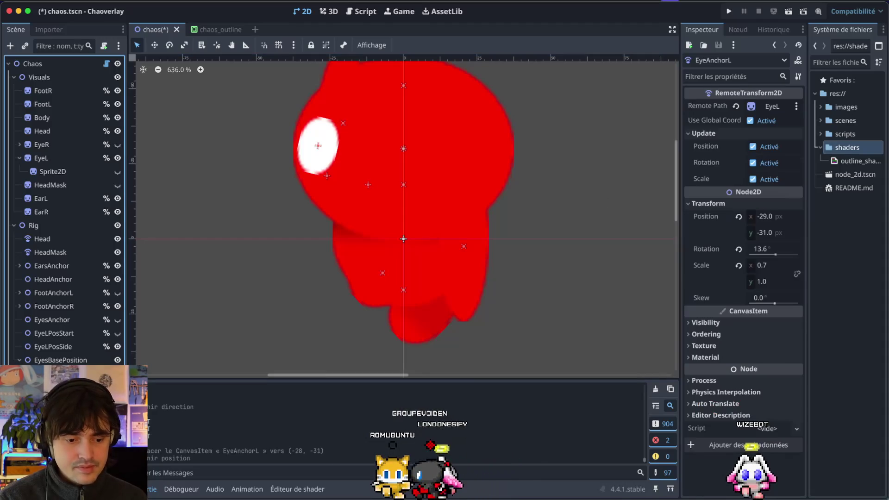
pyautogui.click(715, 249)
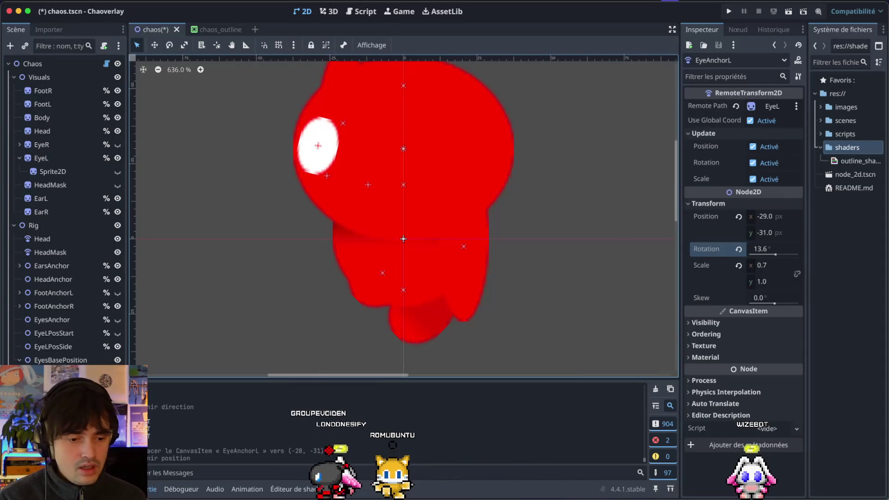
pyautogui.click(583, 158)
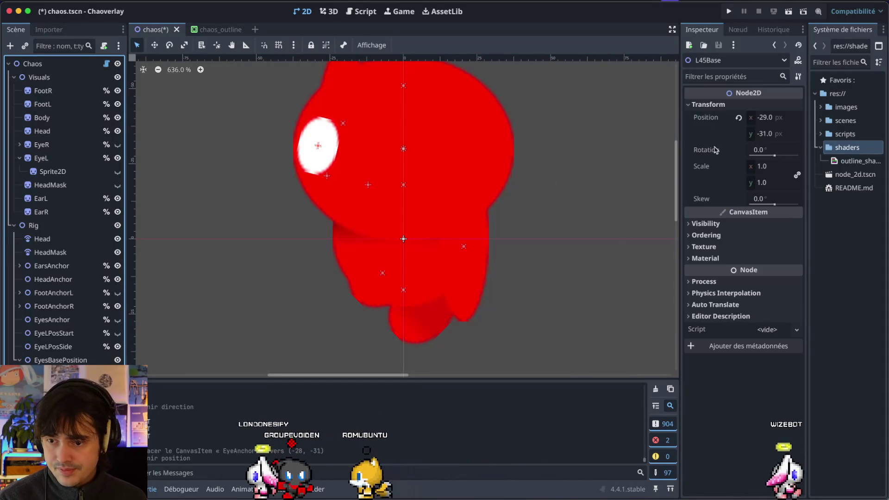
pyautogui.moveTo(764, 149); pyautogui.dragTo(778, 150)
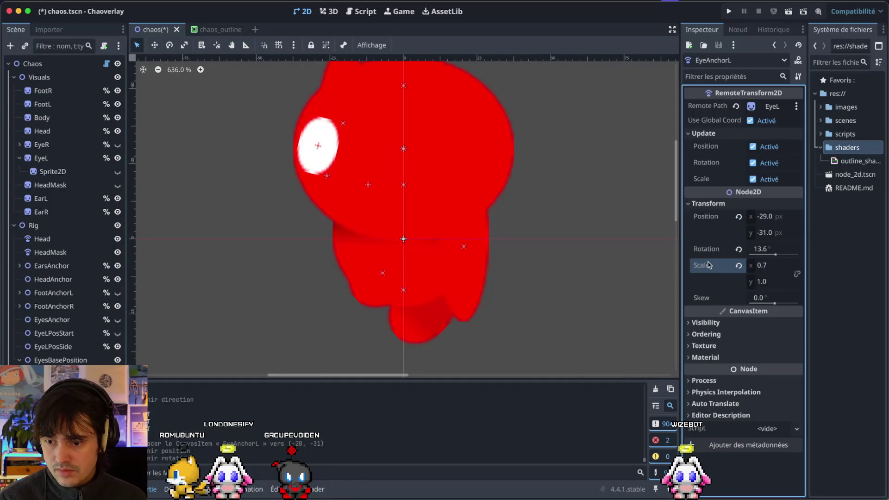
pyautogui.hotkey('ctrl', 'z')
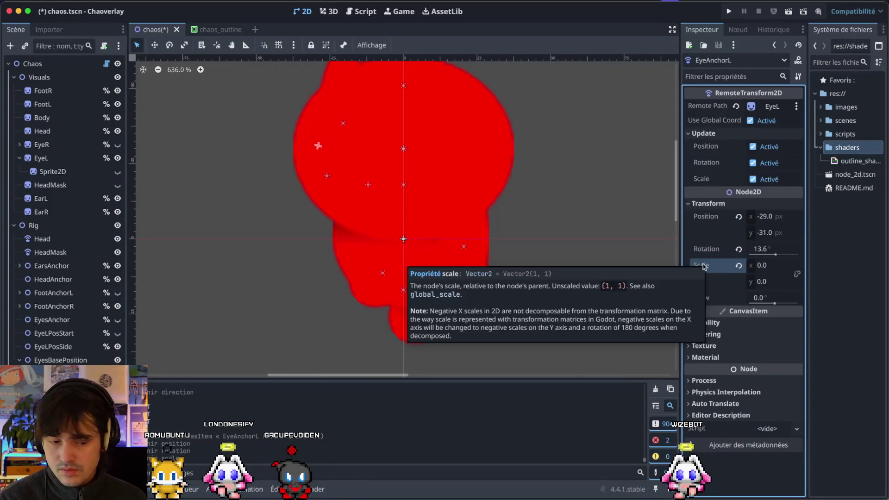
pyautogui.hotkey('ctrl', 'shift', 'z')
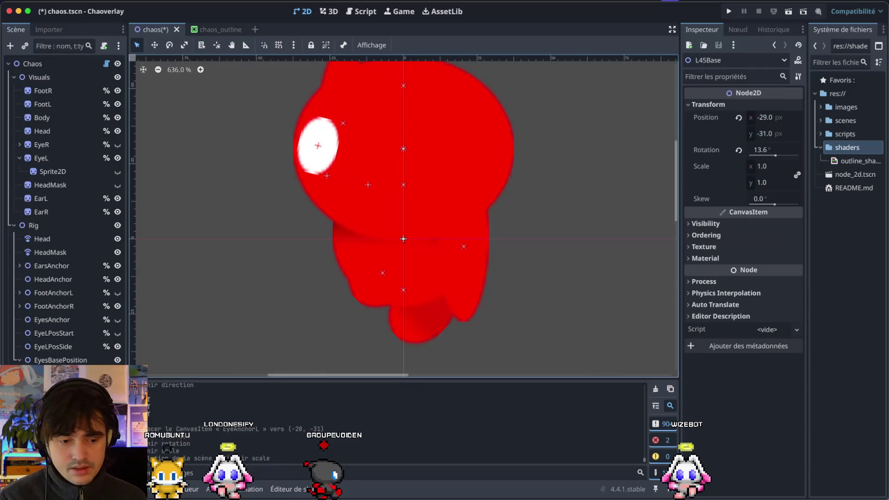
# Paste the eye anchor's 0.7 by 1.0 scale onto L45Base and save chaos.tscn
pyautogui.click(694, 271)
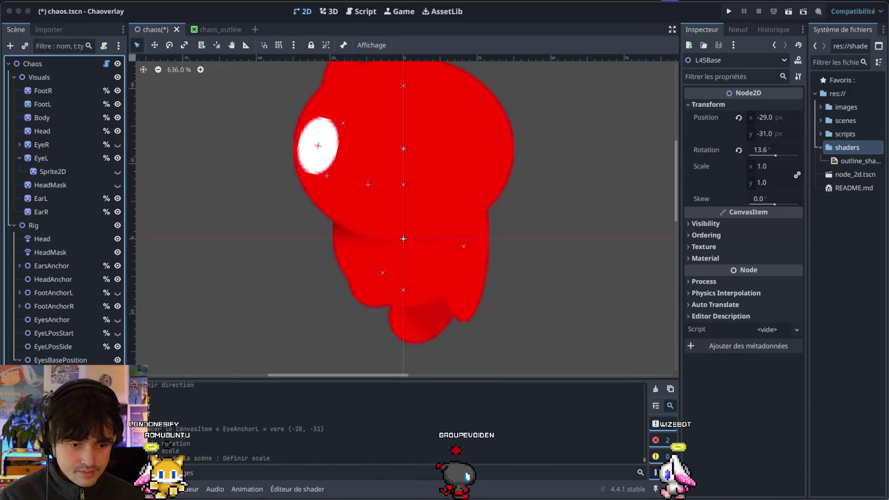
pyautogui.click(693, 167)
pyautogui.hotkey('ctrl', 'v')
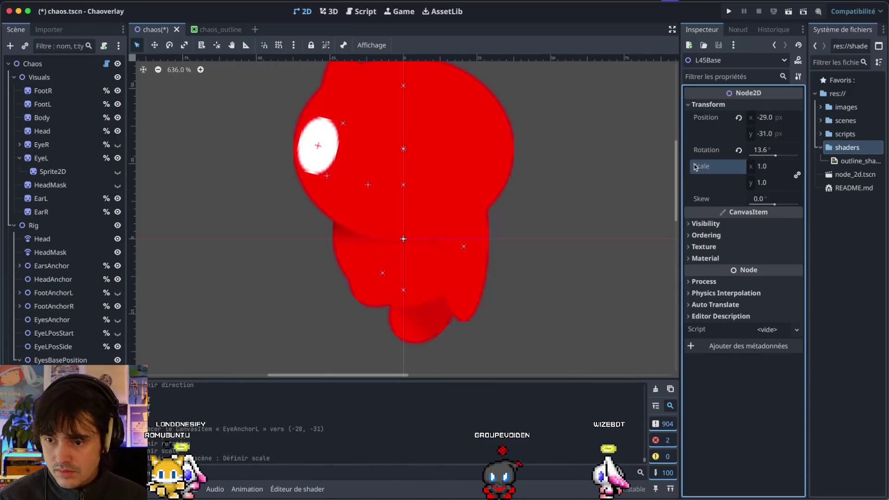
pyautogui.hotkey('ctrl', 's')
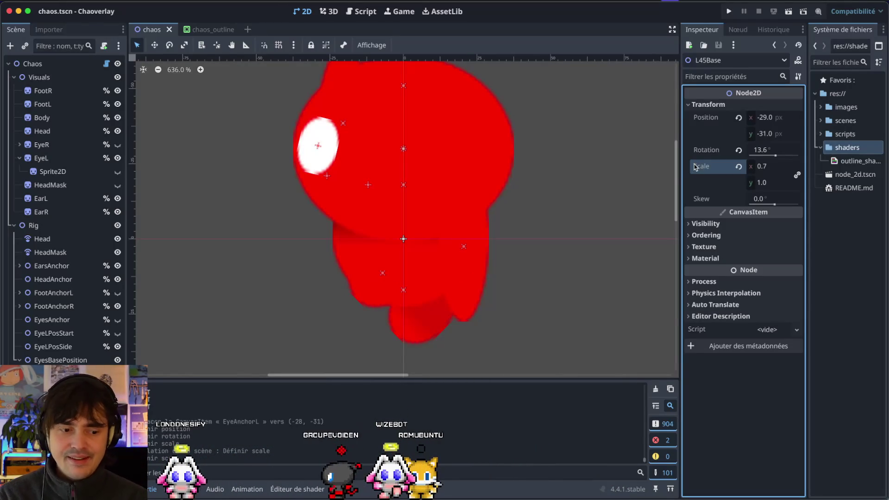
# In chaos.gd, add a handle_eye_l() call on line 56 below the commented eye-anchor line
pyautogui.moveTo(195, 37)
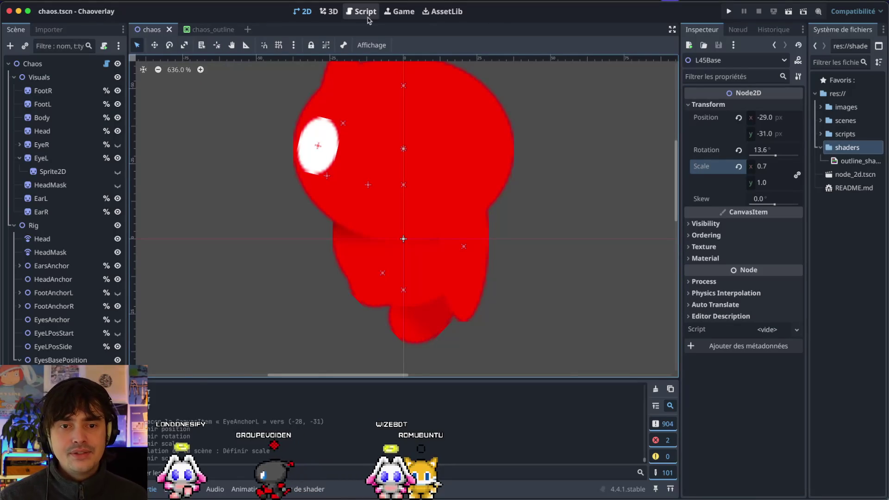
pyautogui.click(363, 12)
pyautogui.scroll(-2, 237, 271)
pyautogui.click(273, 225)
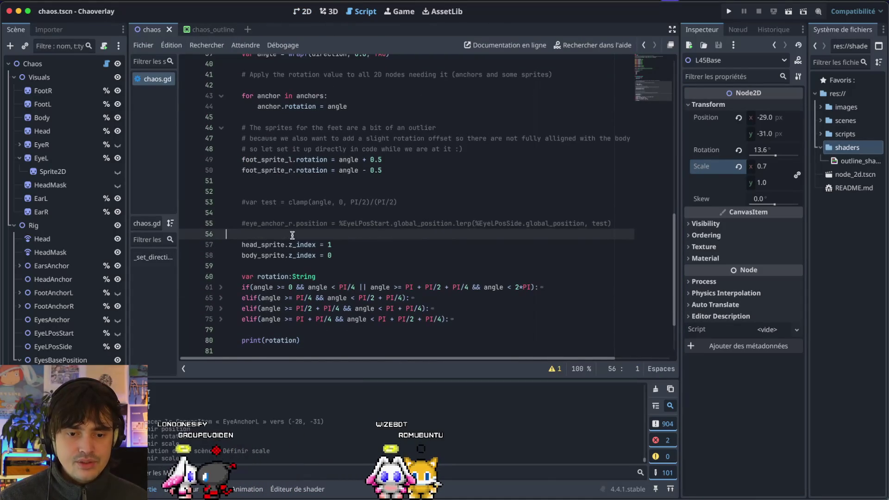
pyautogui.scroll(5, 273, 223)
pyautogui.scroll(-5, 278, 227)
pyautogui.scroll(-1, 292, 235)
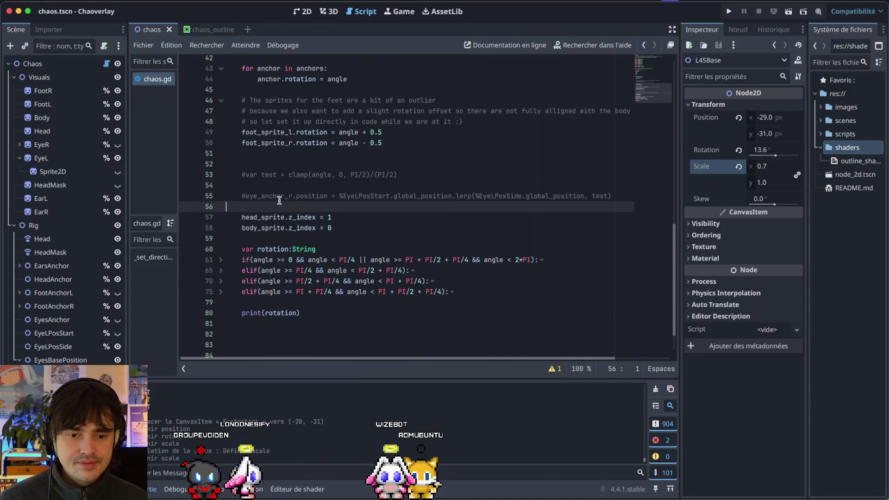
pyautogui.click(278, 196)
pyautogui.press('Return')
pyautogui.hotkey('ctrl', 'z')
pyautogui.press('End')
pyautogui.press('Return')
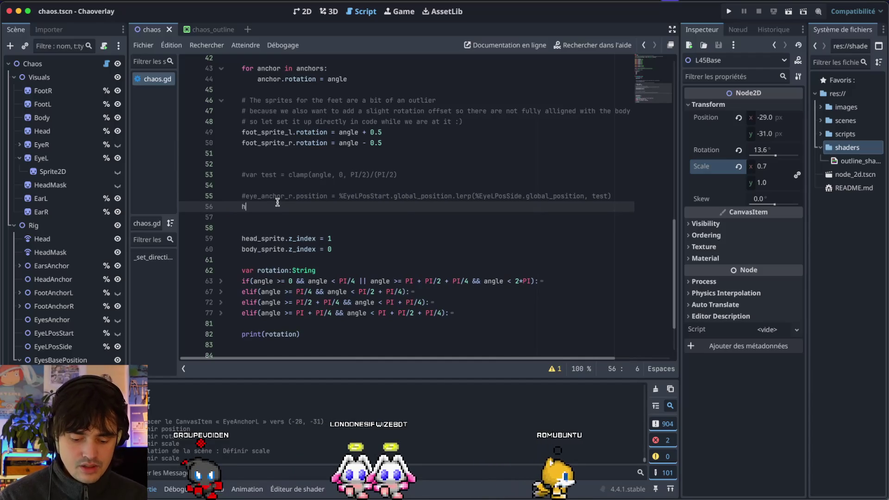
pyautogui.write('handdle_')
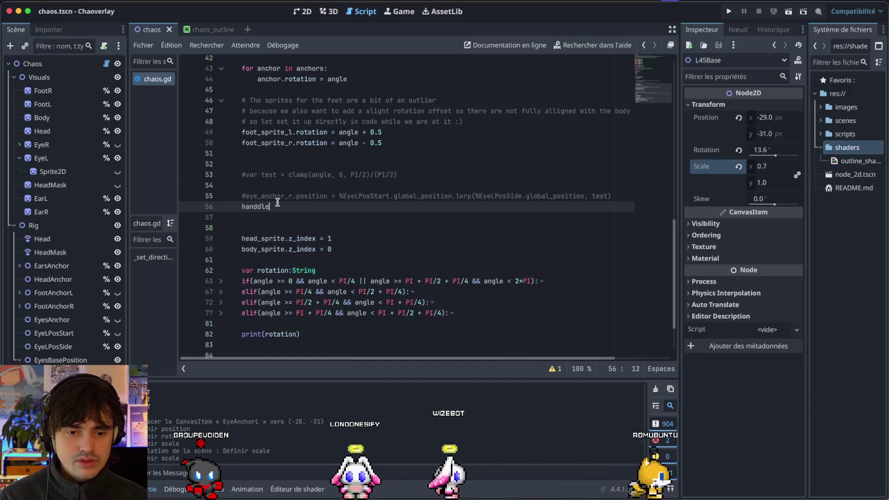
pyautogui.write('eye')
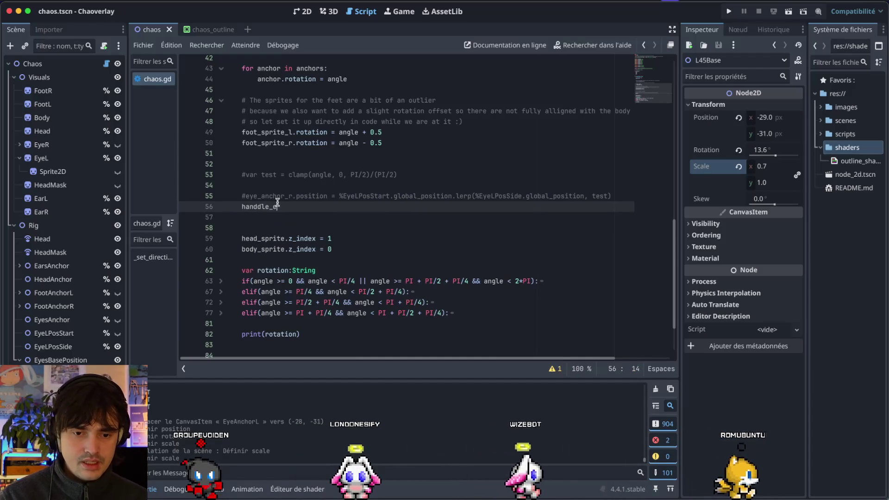
pyautogui.write('_l()')
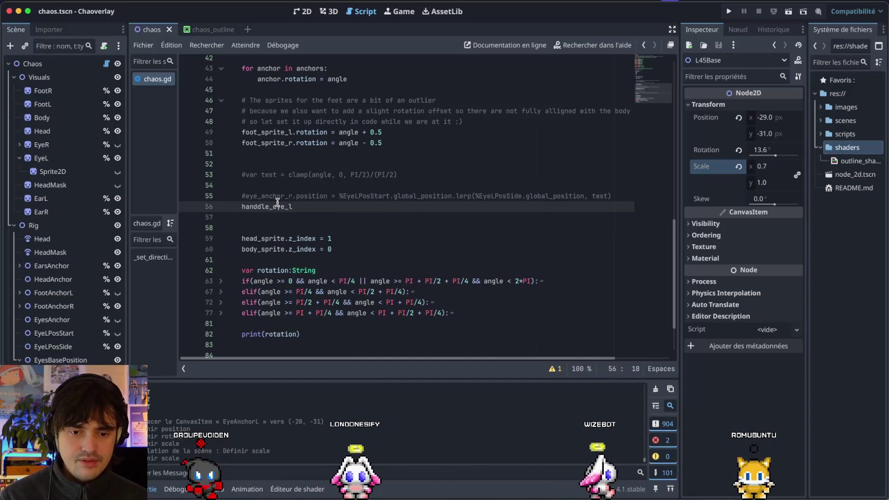
# Define an empty handle_eye_l()->void function containing pass at the end of the script
pyautogui.scroll(-2, 278, 203)
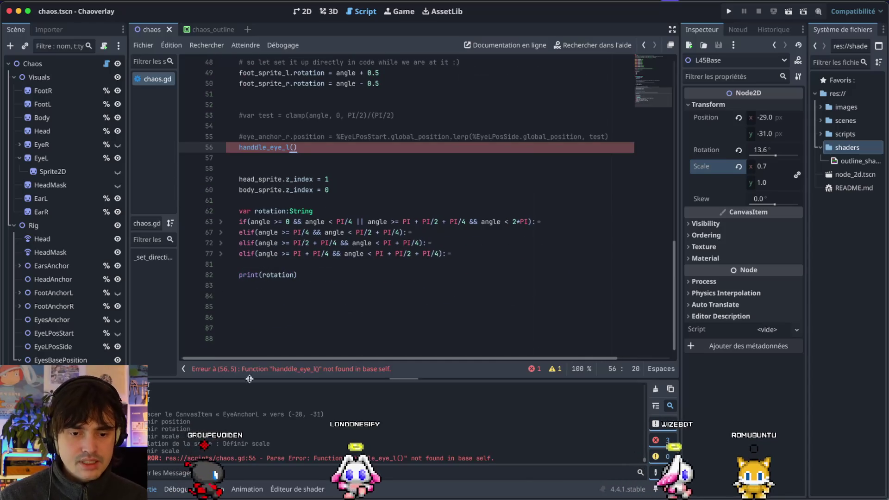
pyautogui.click(282, 300)
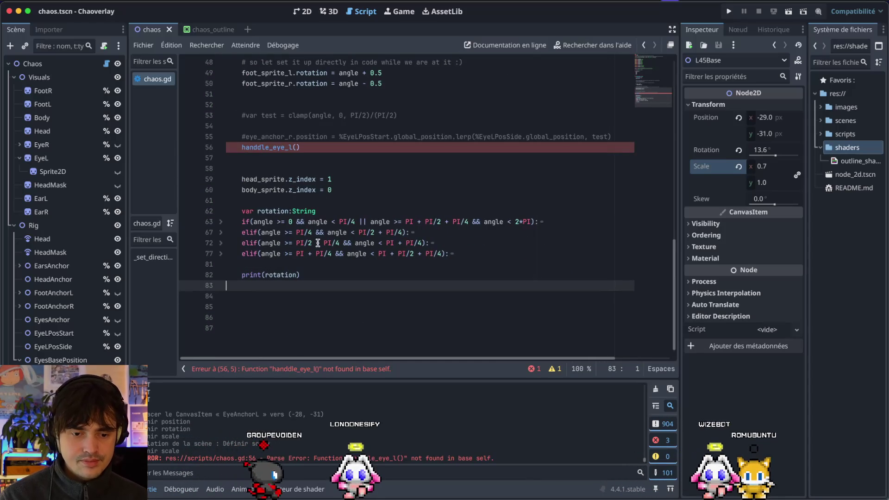
pyautogui.write('func hand')
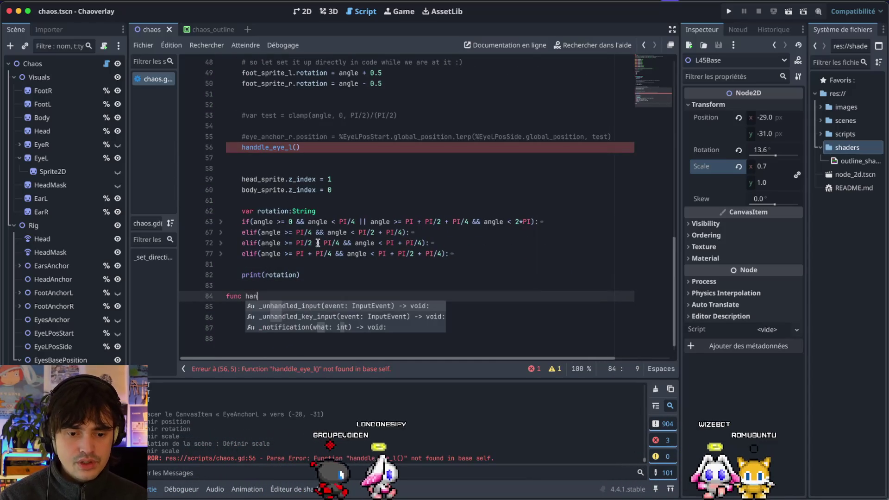
pyautogui.write('le_e')
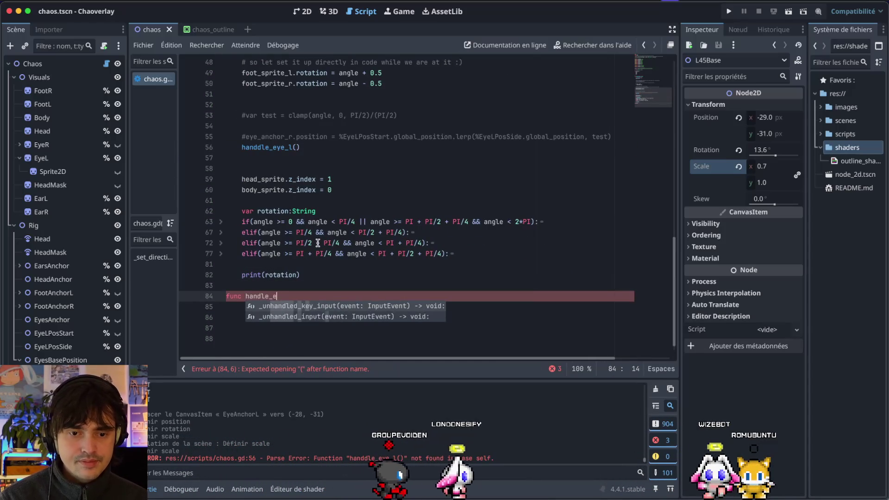
pyautogui.write('ye_l()->void:')
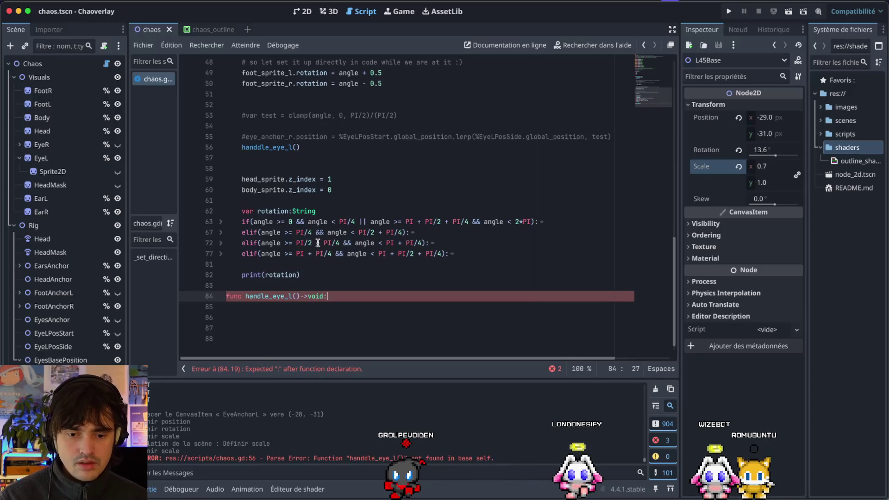
pyautogui.press('Return')
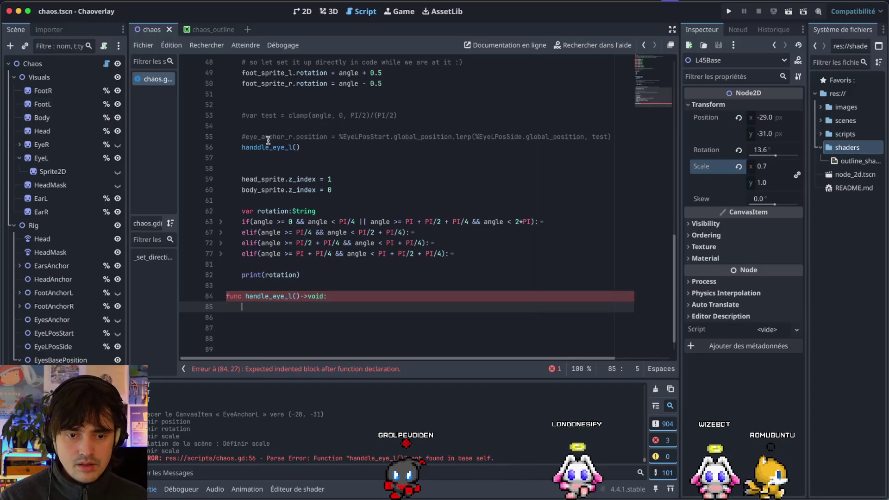
pyautogui.click(258, 146)
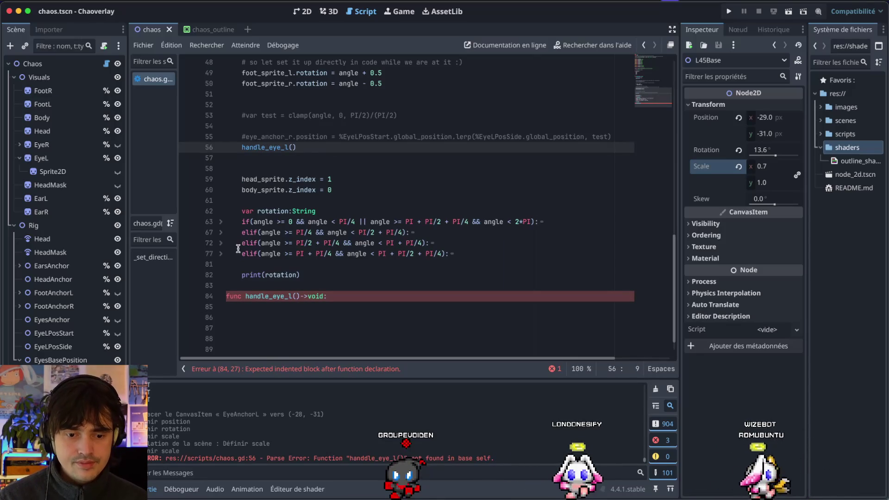
pyautogui.click(273, 312)
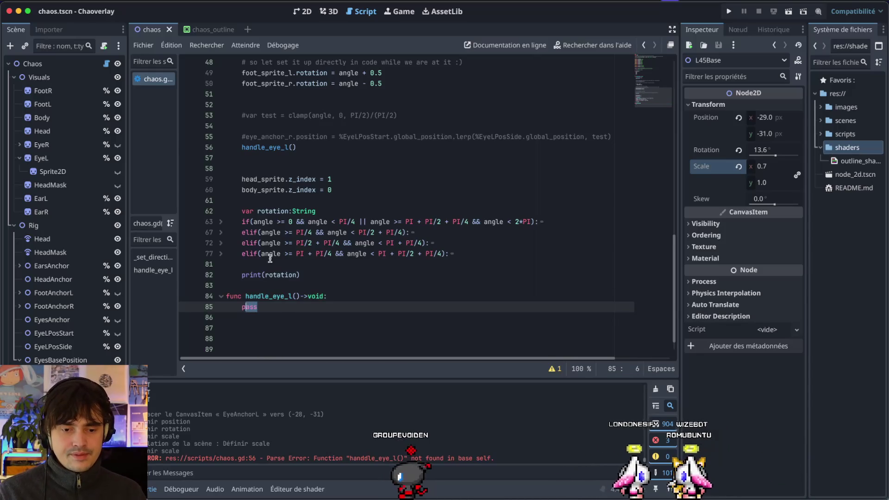
pyautogui.scroll(6, 250, 308)
# Pass angle into the handle_eye_l call and add an angle parameter to the function
pyautogui.scroll(-1, 278, 306)
pyautogui.click(292, 328)
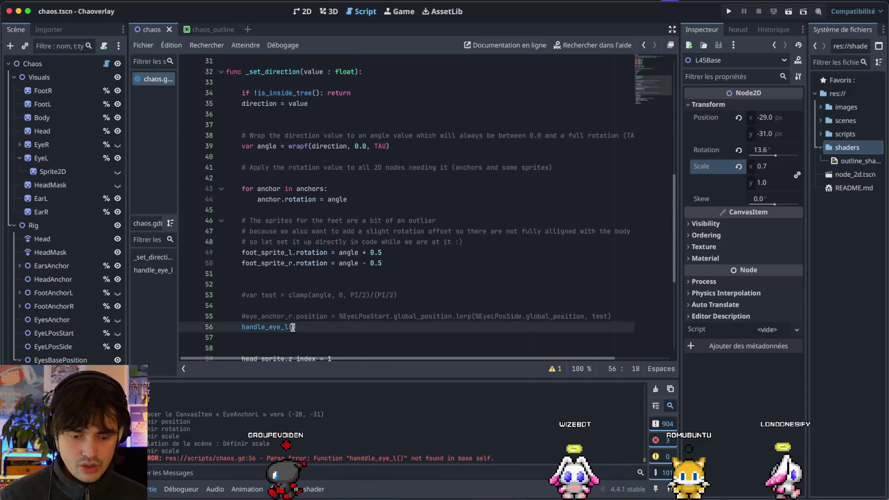
pyautogui.write('angle')
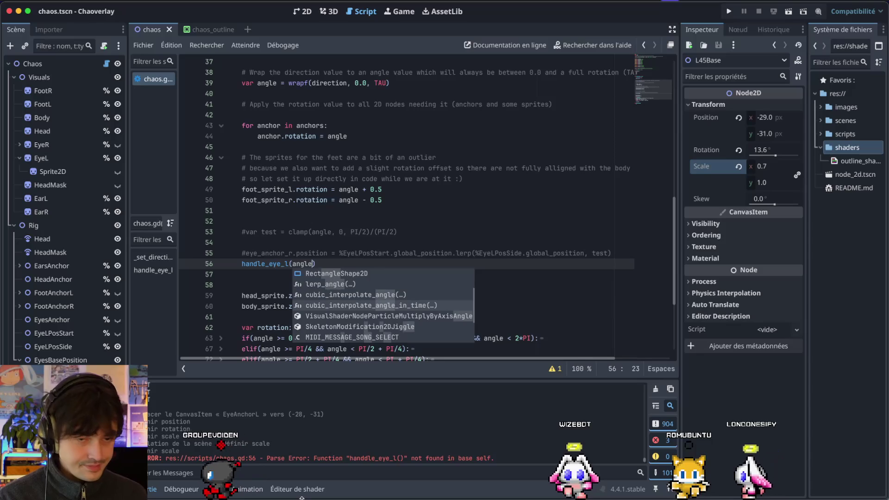
pyautogui.scroll(1, 273, 128)
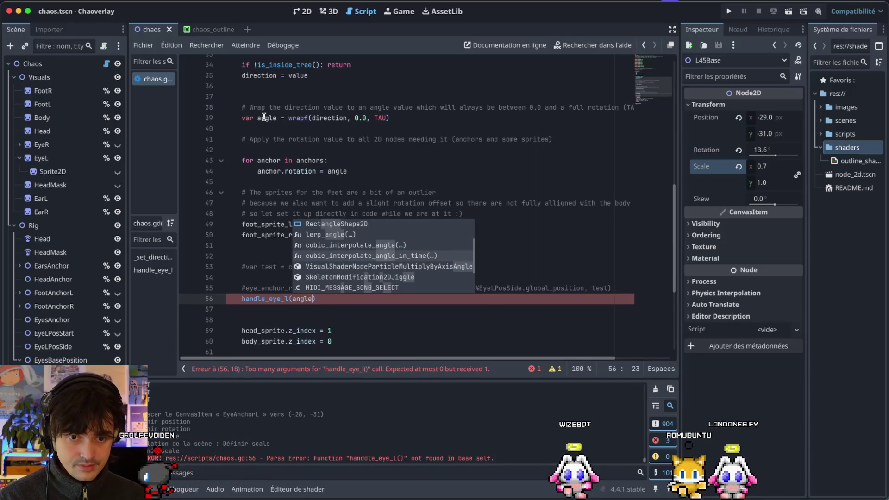
pyautogui.click(264, 118)
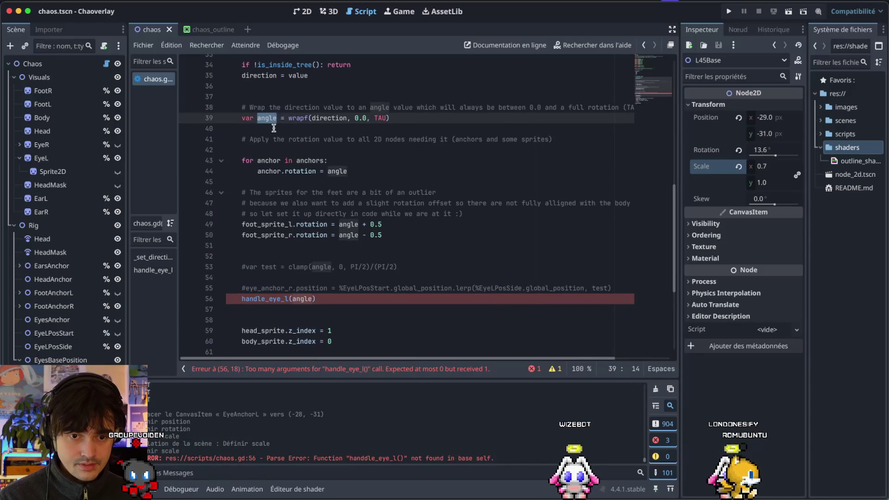
pyautogui.scroll(-5, 275, 178)
pyautogui.keyDown('shift'); pyautogui.click(282, 286); pyautogui.keyUp('shift')
pyautogui.click(296, 284)
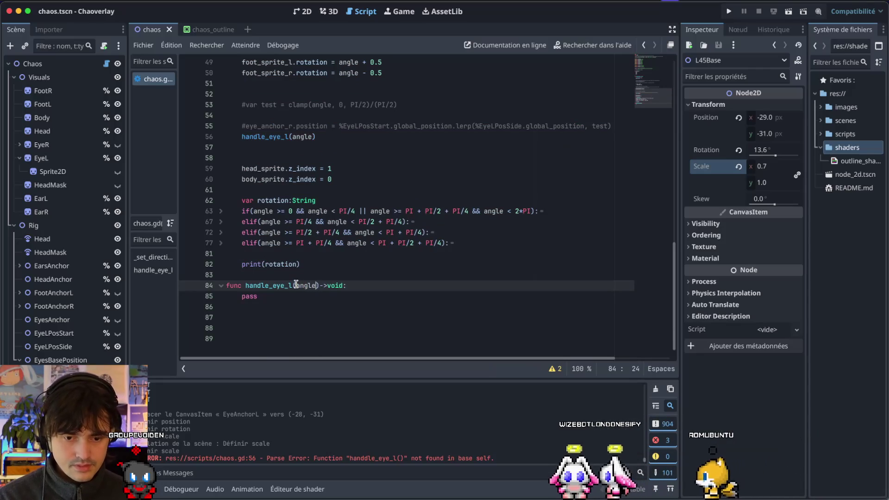
# Replace pass with the start of an eye_anchor_l.position = assignment
pyautogui.click(282, 301)
pyautogui.press('BackSpace')
pyautogui.press('BackSpace')
pyautogui.press('BackSpace')
pyautogui.write('if(angle')
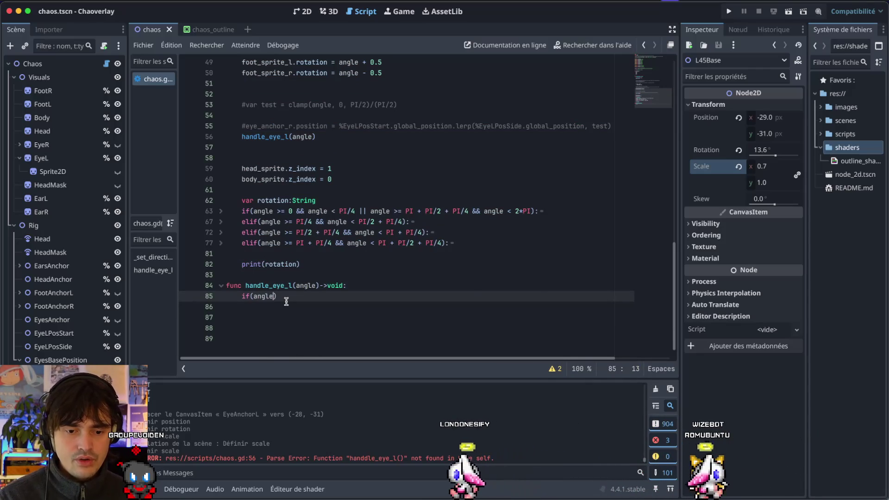
pyautogui.press('Escape')
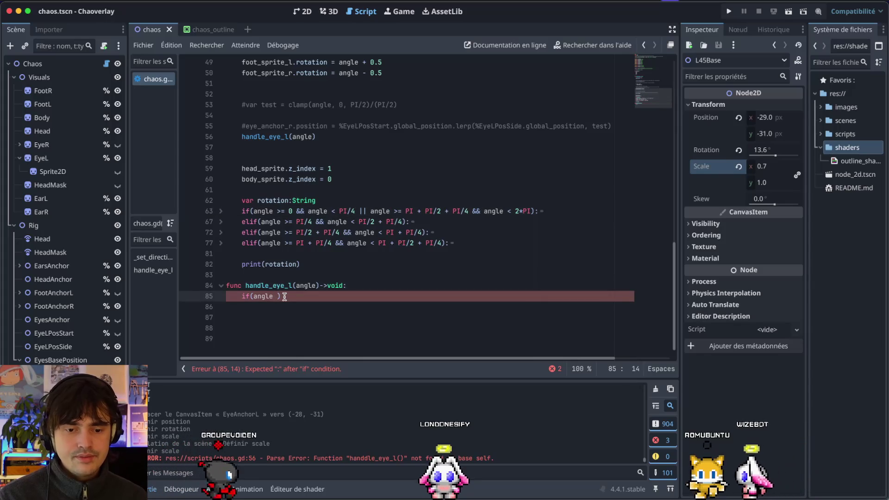
pyautogui.write('> =')
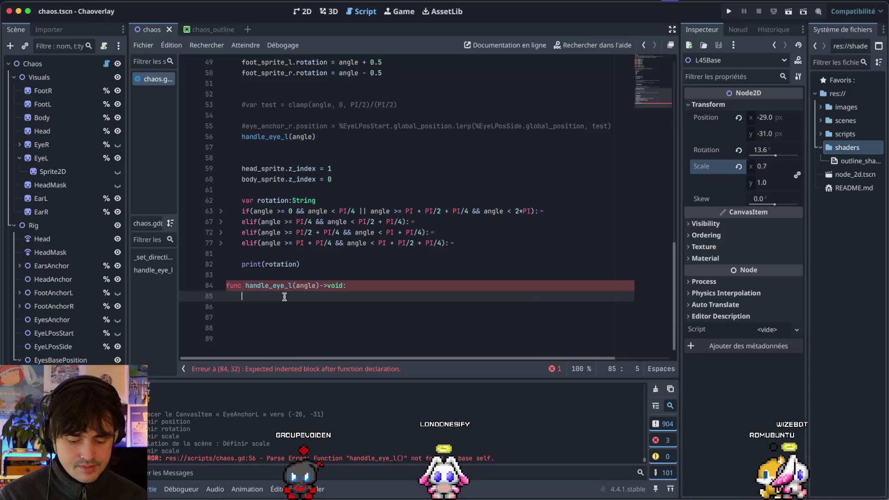
pyautogui.write('eye')
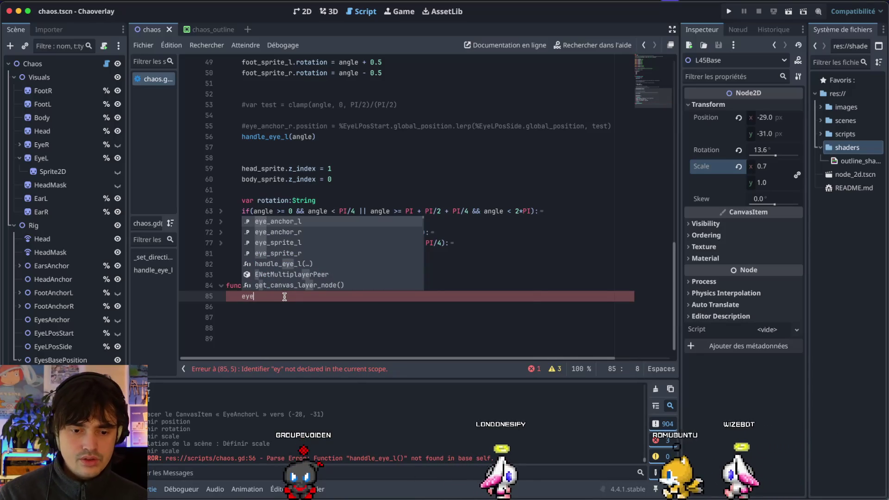
pyautogui.write('_anchor')
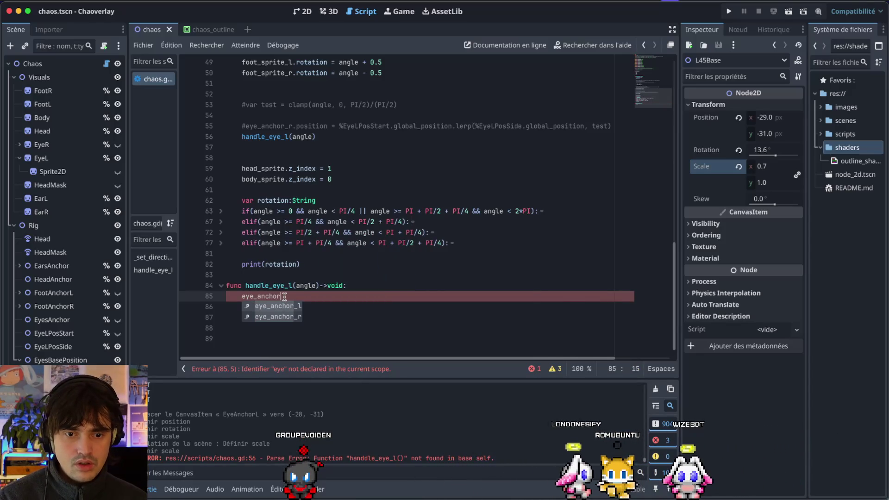
pyautogui.write('_l')
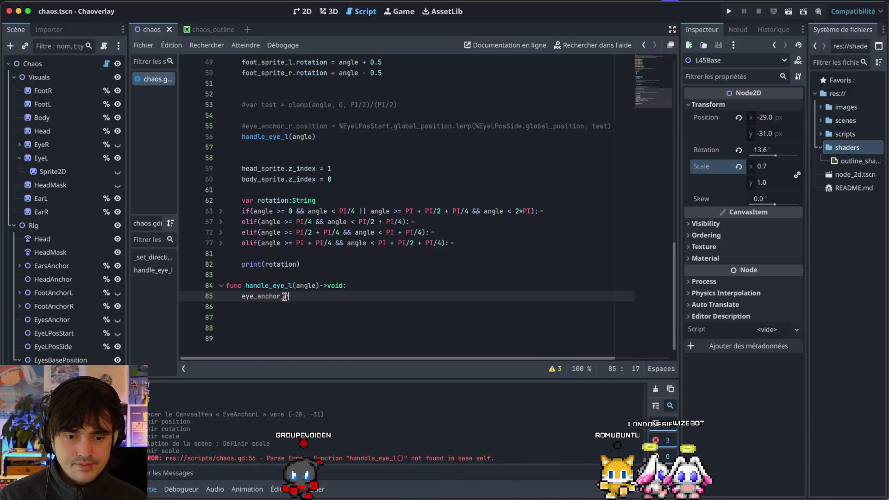
pyautogui.write('.ppo')
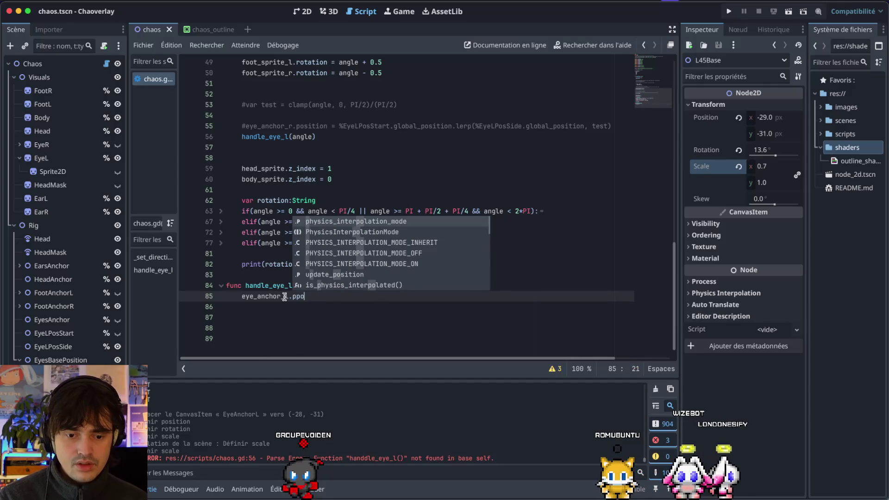
pyautogui.press('BackSpace')
pyautogui.press('BackSpace')
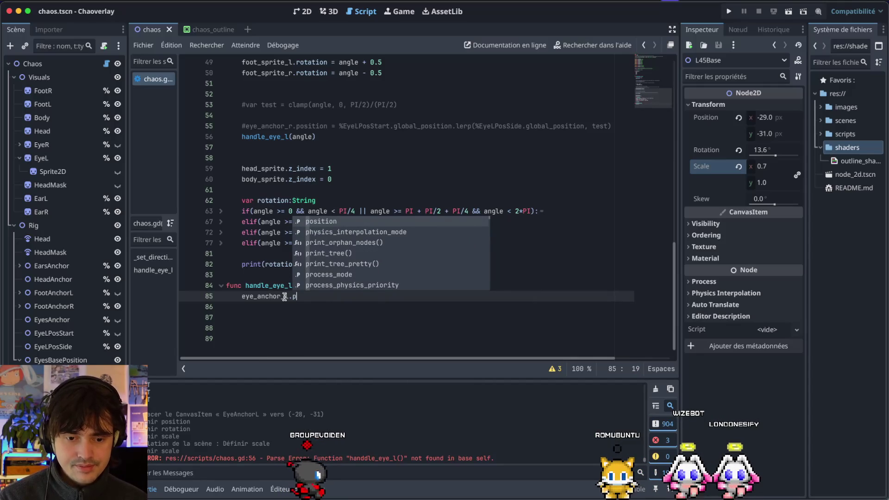
pyautogui.write('osition =')
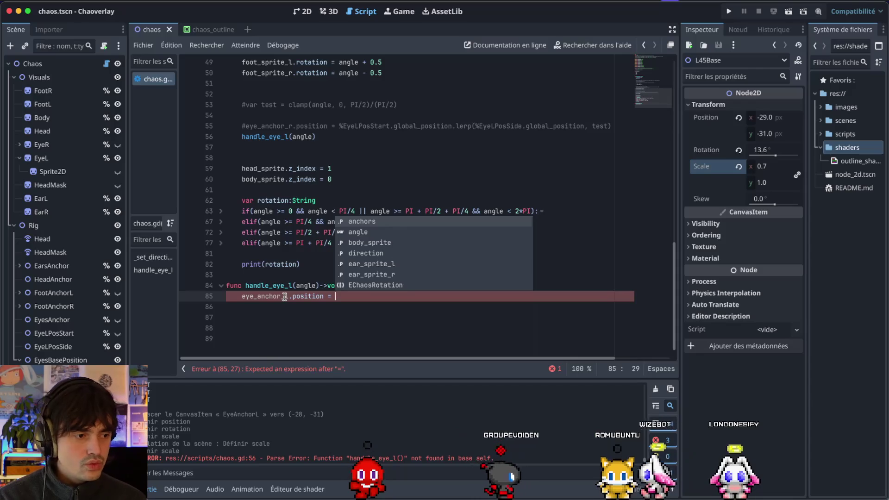
pyautogui.click(366, 115)
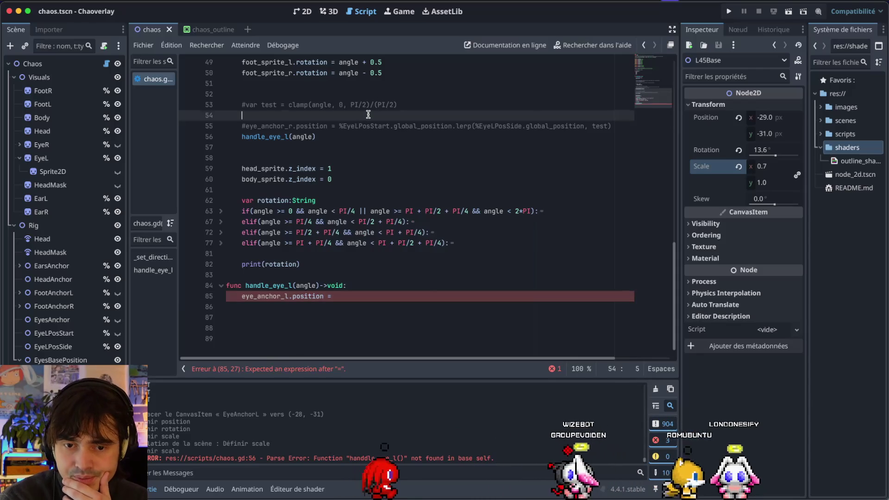
pyautogui.click(368, 126)
pyautogui.scroll(15, 325, 186)
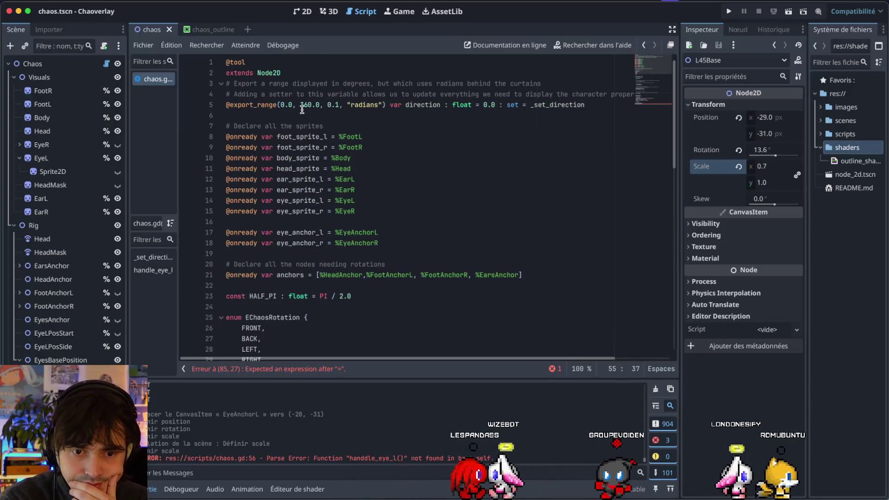
pyautogui.scroll(-1, 302, 110)
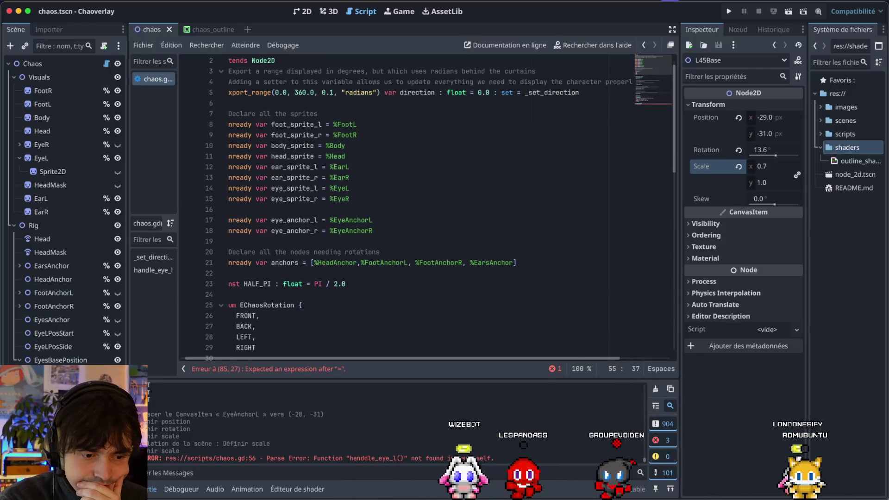
pyautogui.moveTo(398, 228); pyautogui.dragTo(192, 230)
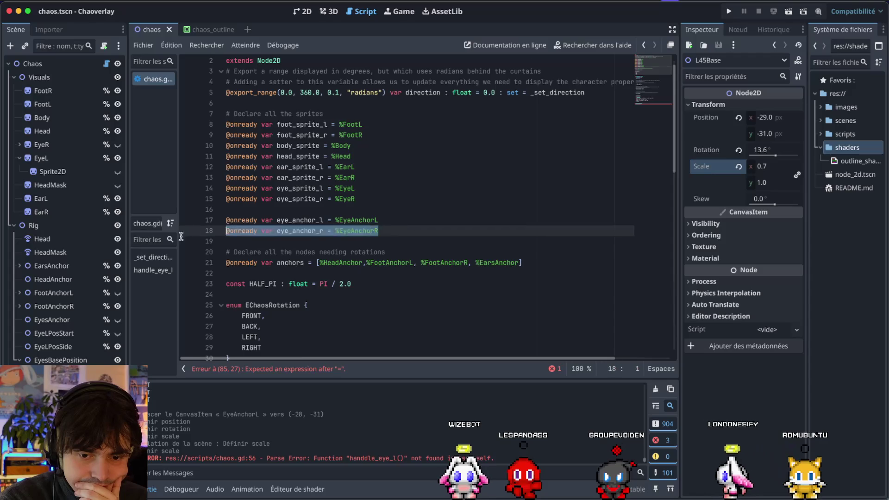
pyautogui.moveTo(130, 232)
pyautogui.mouseDown()
pyautogui.moveTo(130, 200)
pyautogui.moveTo(128, 219)
pyautogui.mouseUp()
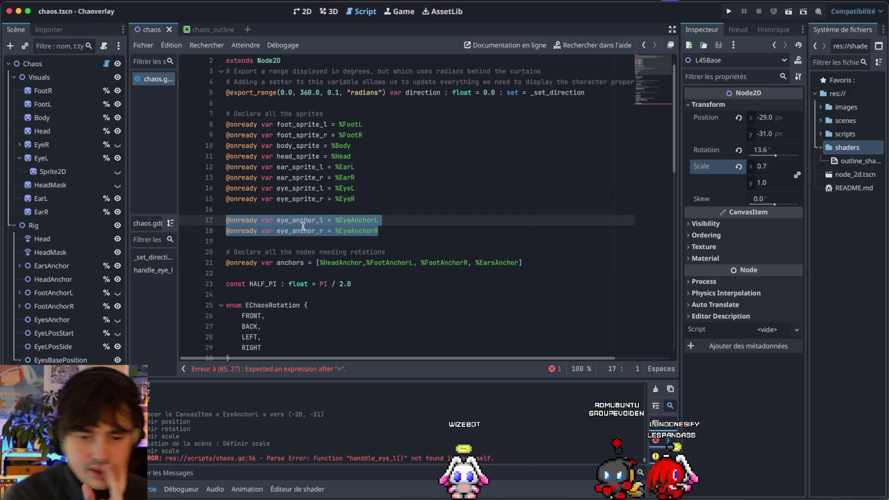
pyautogui.click(395, 241)
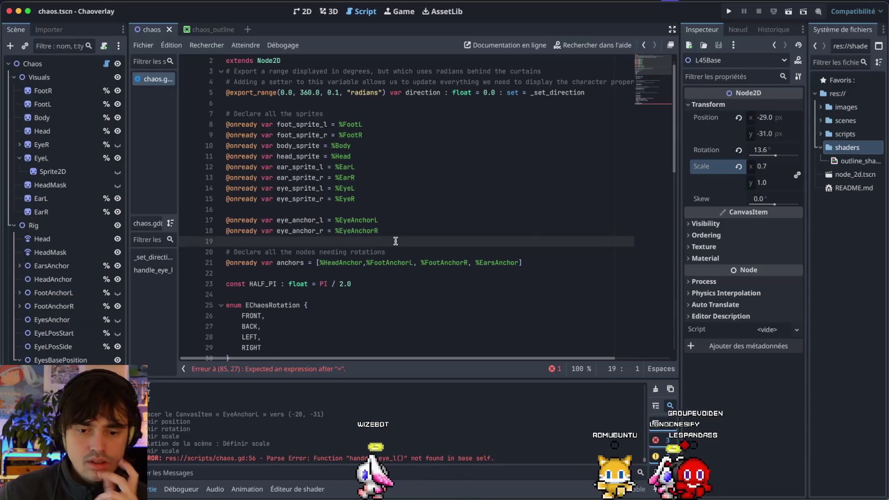
pyautogui.press('Return')
pyautogui.press('Return')
pyautogui.press('Up')
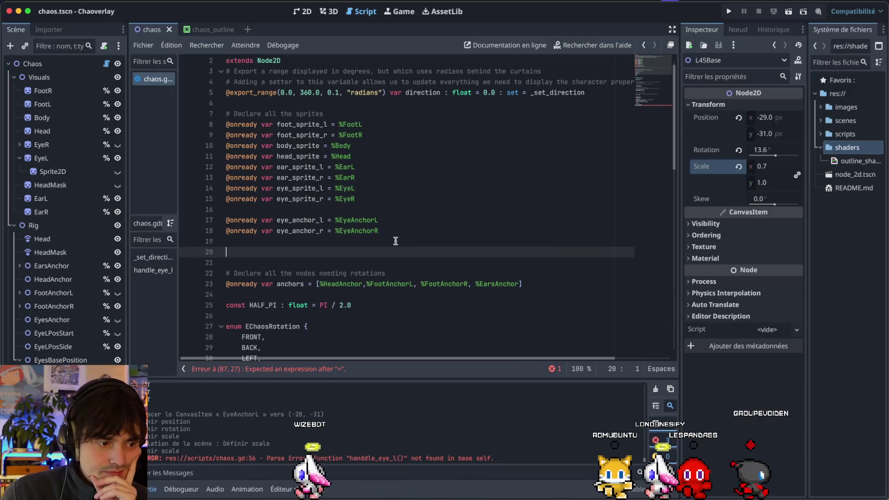
pyautogui.write('@io')
pyautogui.press('BackSpace')
pyautogui.press('BackSpace')
pyautogui.press('BackSpace')
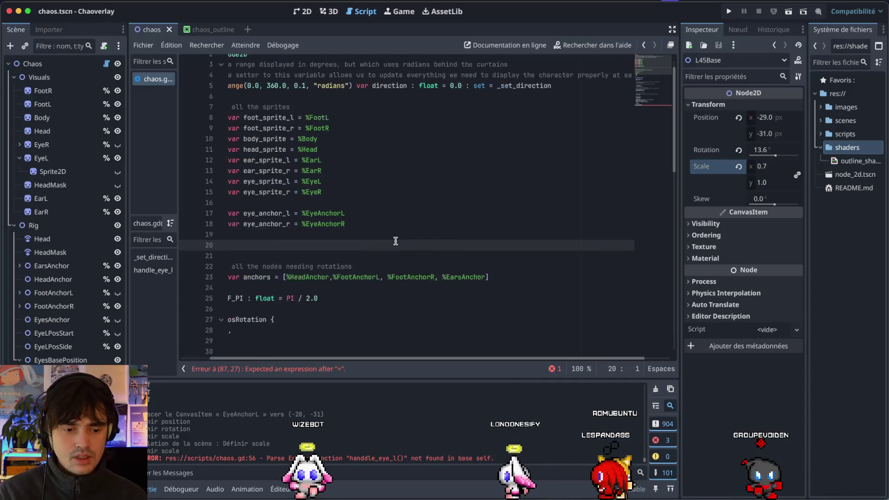
pyautogui.scroll(-2, 396, 240)
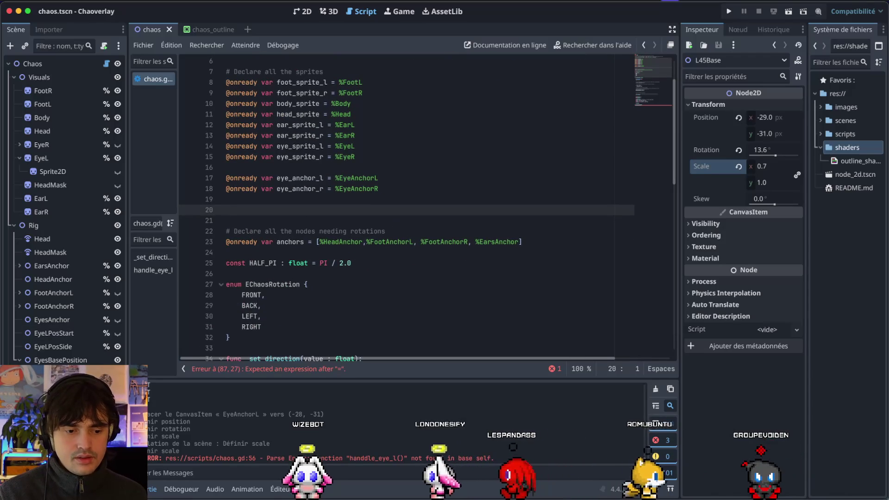
pyautogui.click(51, 387)
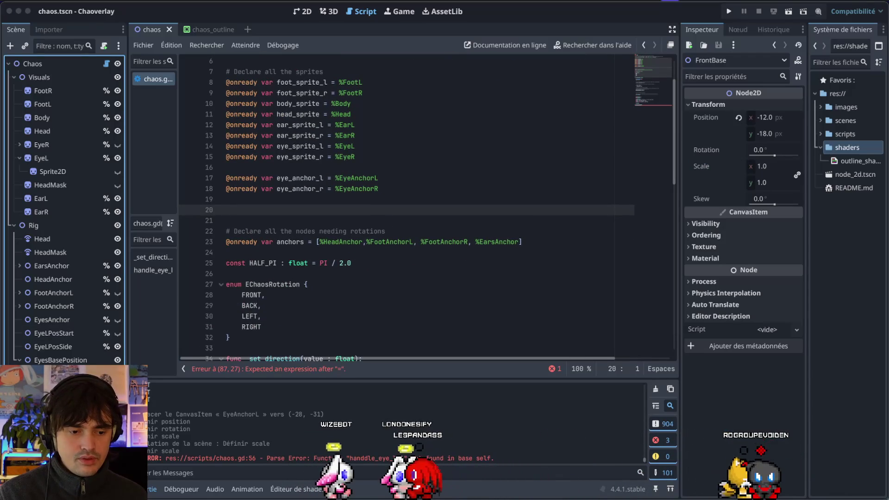
# Rename FrontBase to LFrontBase and give it and a second eye-base node scene-unique names
pyautogui.press('Return')
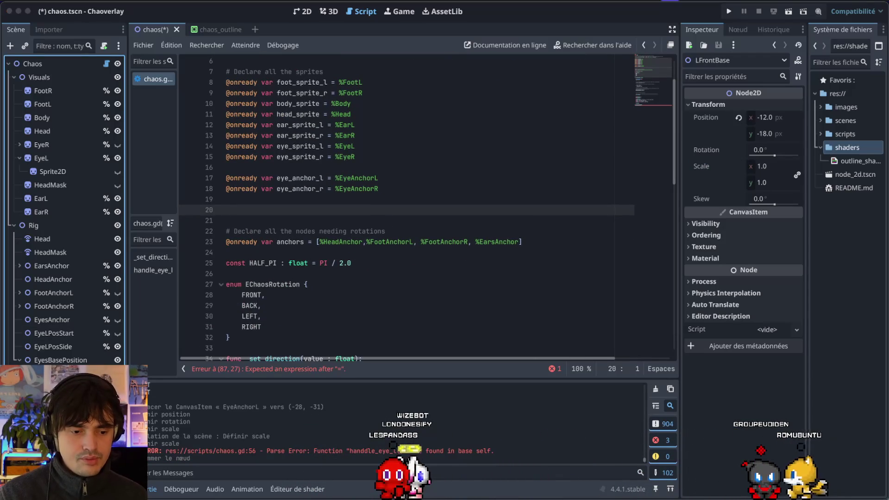
pyautogui.keyDown('shift'); pyautogui.click(68, 379); pyautogui.keyUp('shift')
pyautogui.rightClick(68, 379)
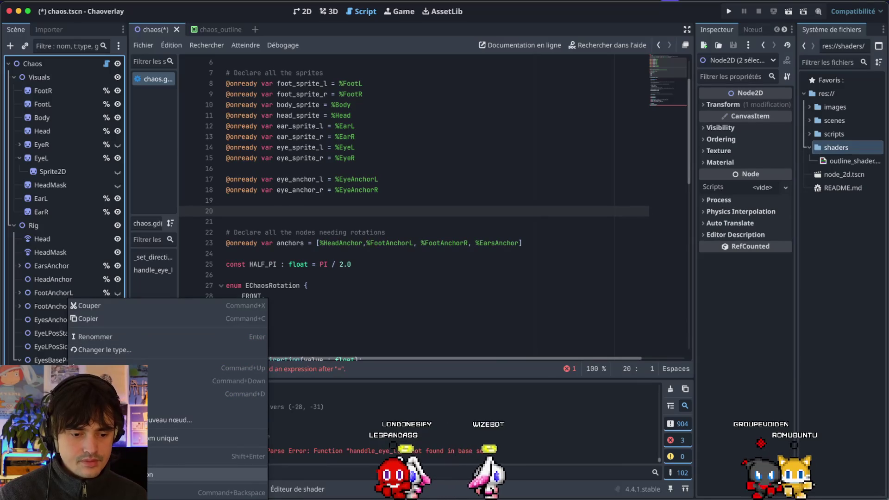
pyautogui.click(167, 438)
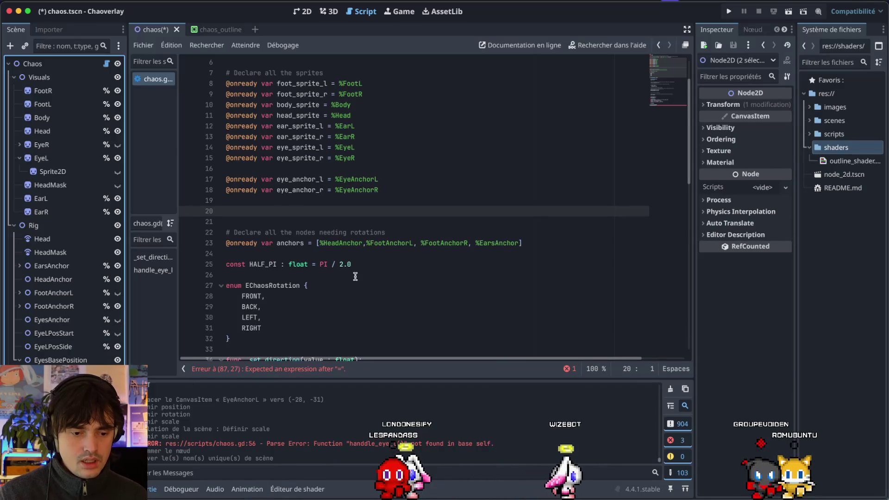
pyautogui.scroll(-15, 355, 277)
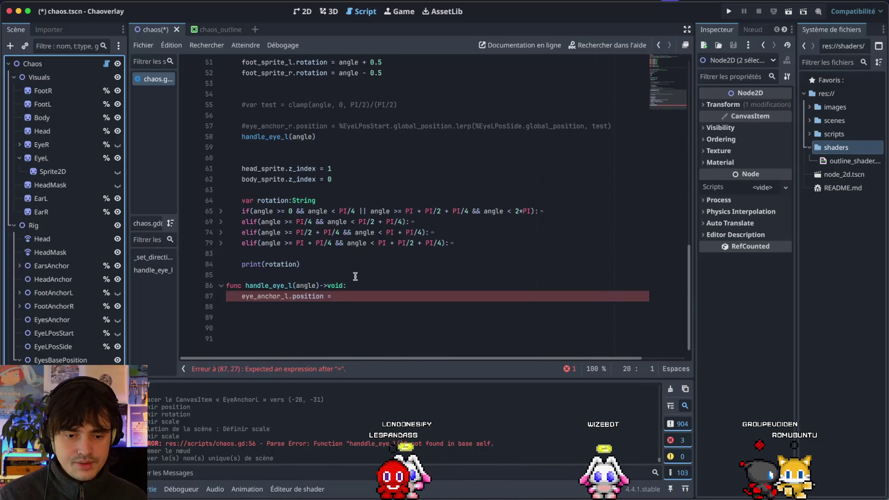
pyautogui.click(339, 298)
# Delete the old eye_anchor_l.position assignment line in handle_eye_l
pyautogui.scroll(2, 367, 169)
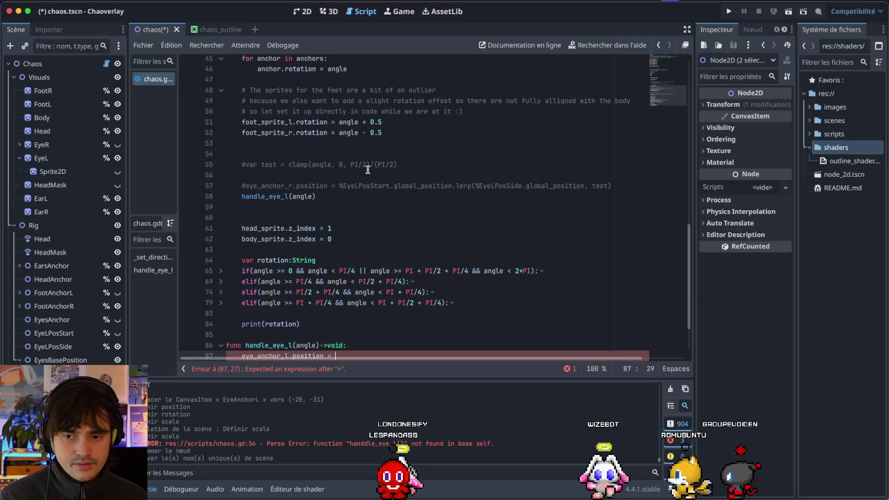
pyautogui.scroll(-1, 368, 170)
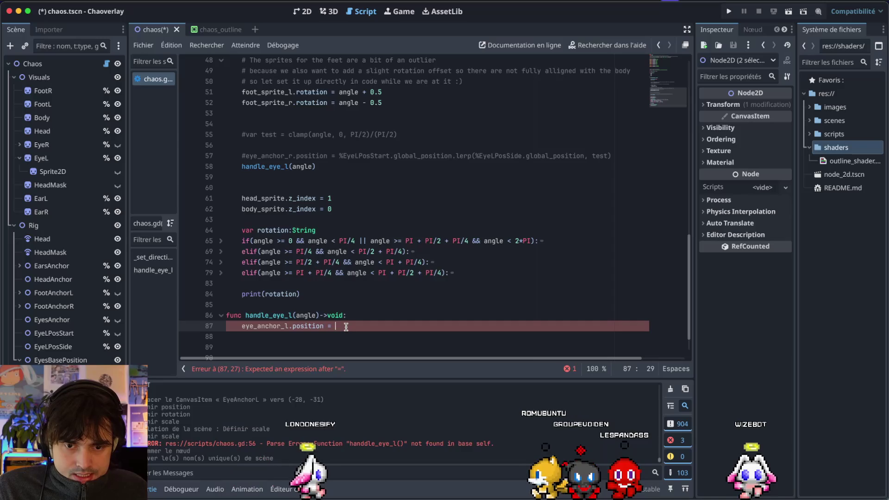
pyautogui.write('lFront')
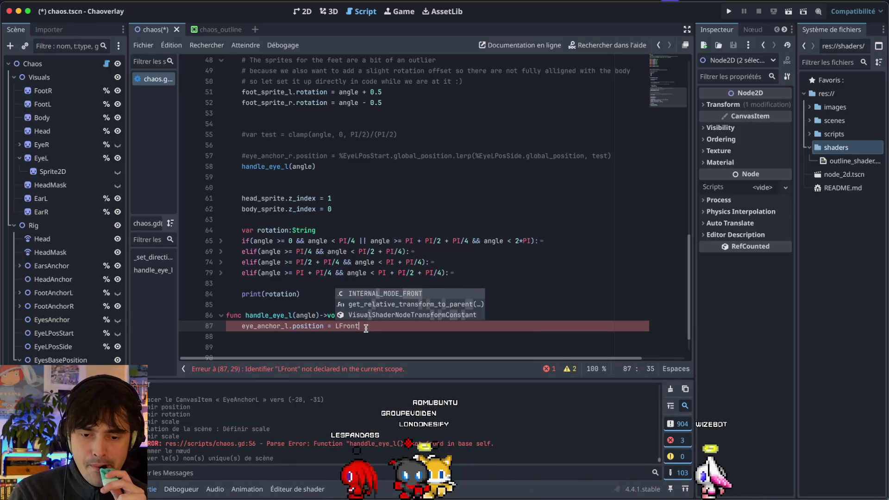
pyautogui.moveTo(365, 329); pyautogui.dragTo(244, 327)
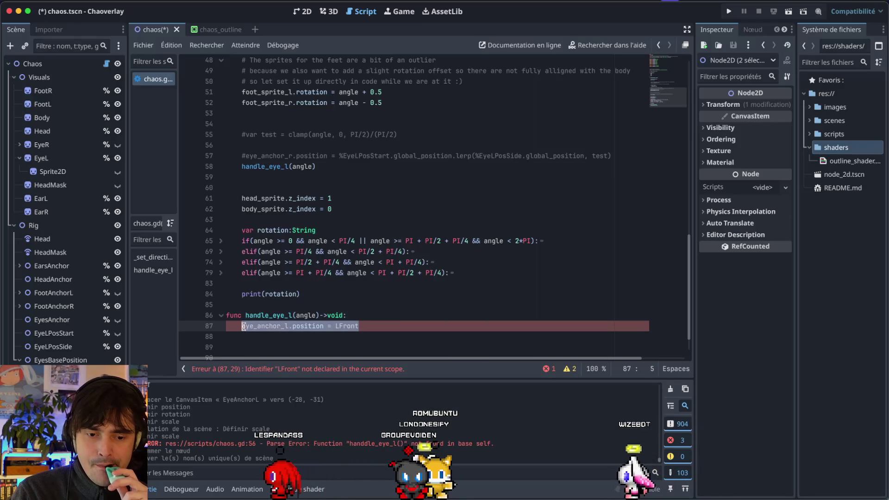
pyautogui.press('BackSpace')
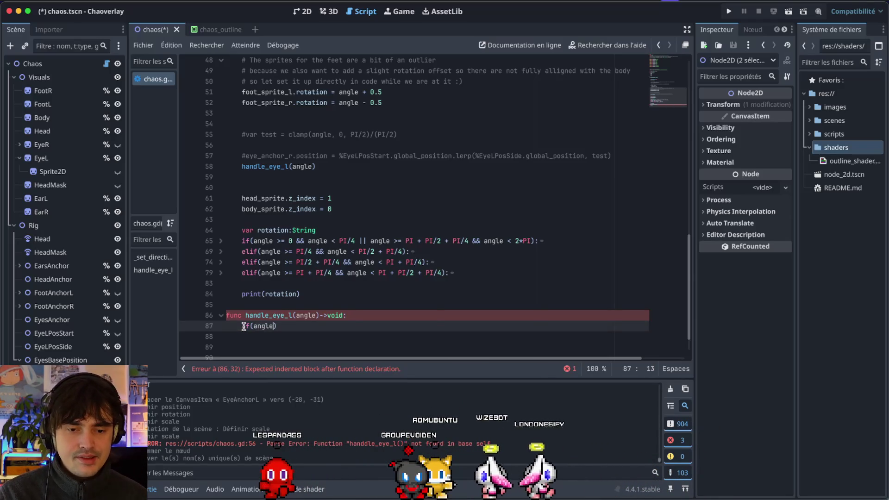
# Write the if(angle >= 0 && angle < PI/8): condition and start its indented block
pyautogui.write('>=')
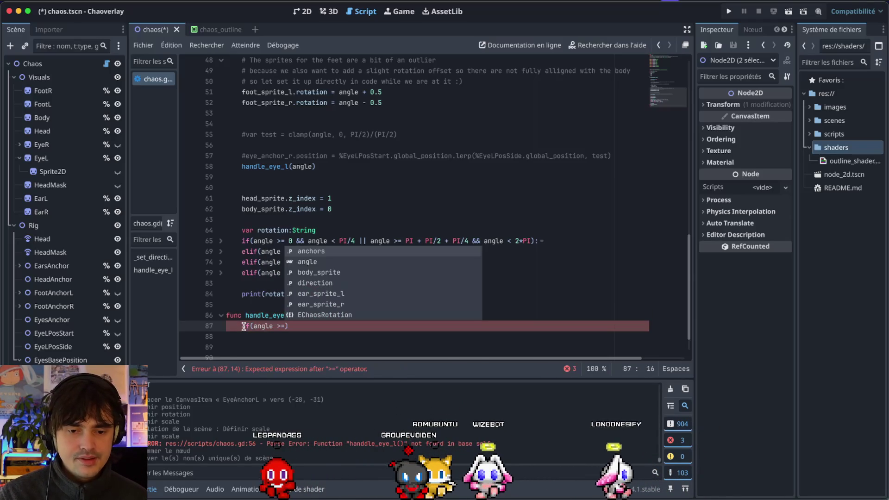
pyautogui.write(' 0 && angle < P')
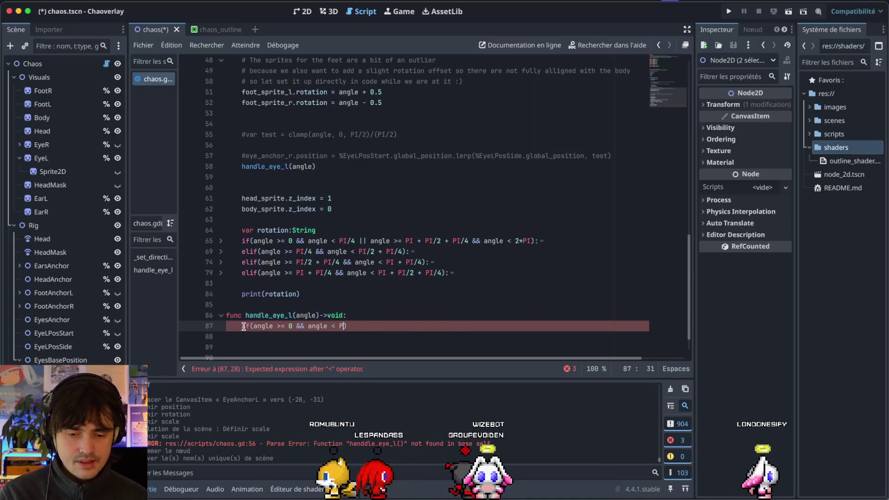
pyautogui.write('I.')
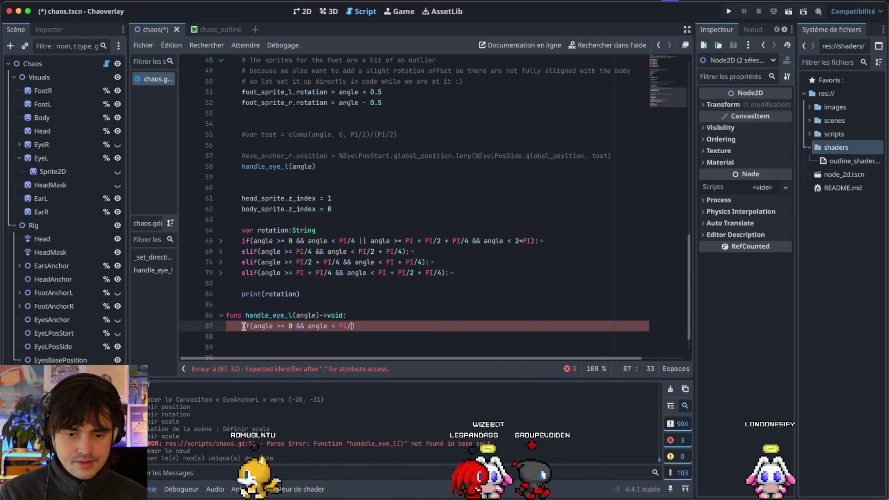
pyautogui.scroll(7, 341, 111)
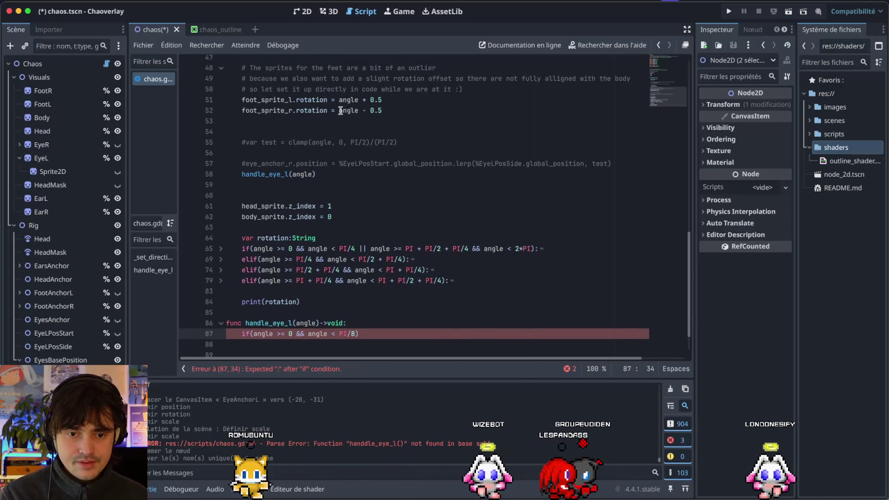
pyautogui.scroll(3, 341, 146)
pyautogui.scroll(-10, 341, 146)
pyautogui.scroll(-1, 341, 146)
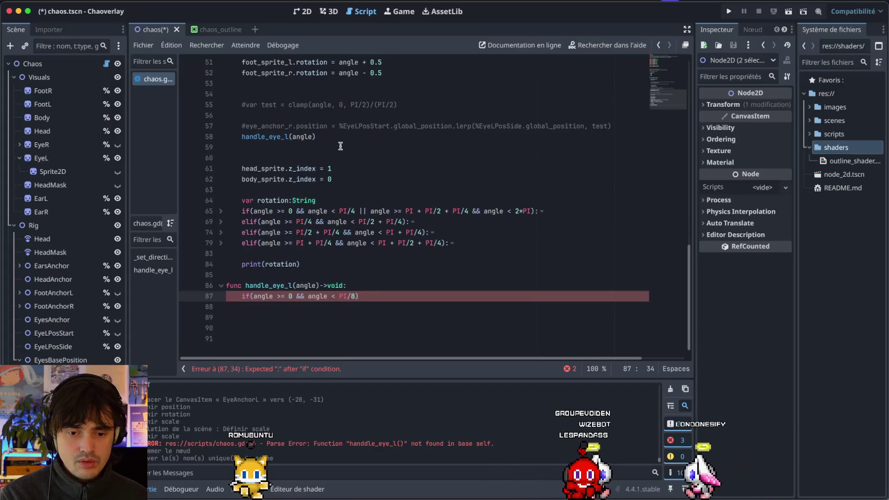
pyautogui.scroll(10, 326, 128)
pyautogui.scroll(-10, 325, 128)
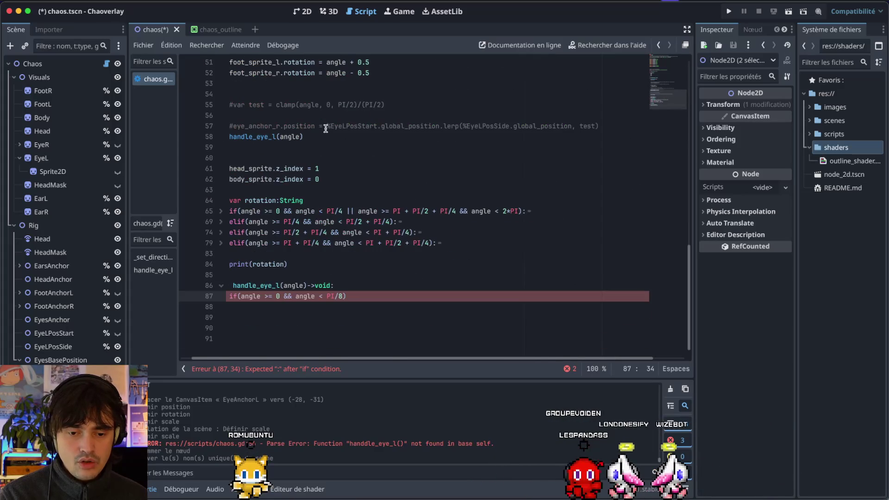
pyautogui.click(350, 295)
pyautogui.write(':')
pyautogui.press('Return')
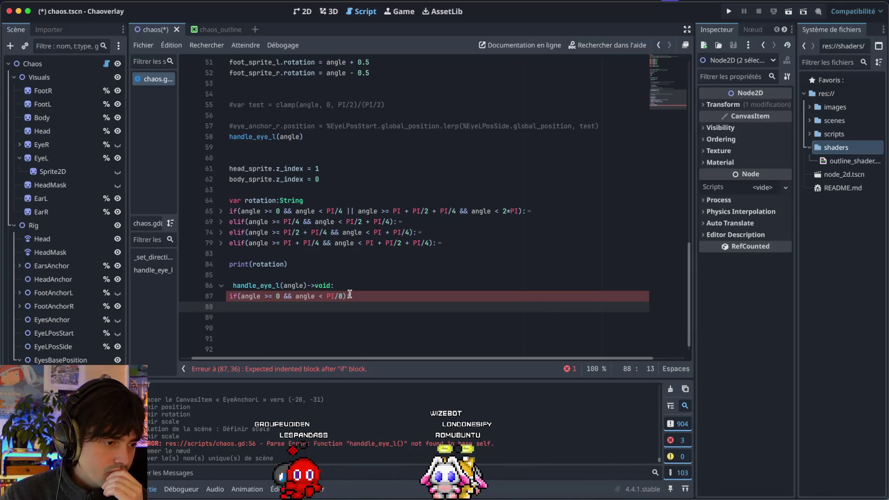
pyautogui.hotkey('alt', 'space')
# Dismiss the Raycast launcher and toggle the desktop-spaces overview, leaving the code unchanged
pyautogui.write('mme')
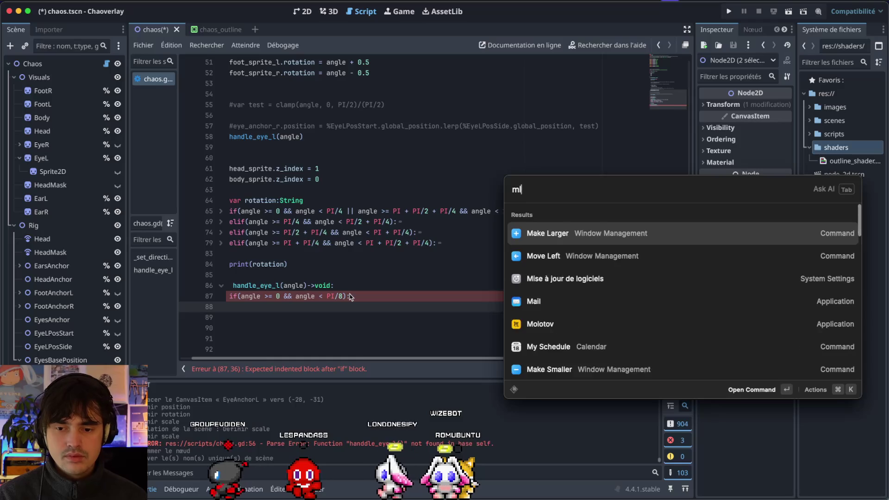
pyautogui.press('BackSpace')
pyautogui.press('BackSpace')
pyautogui.press('BackSpace')
pyautogui.press('Escape')
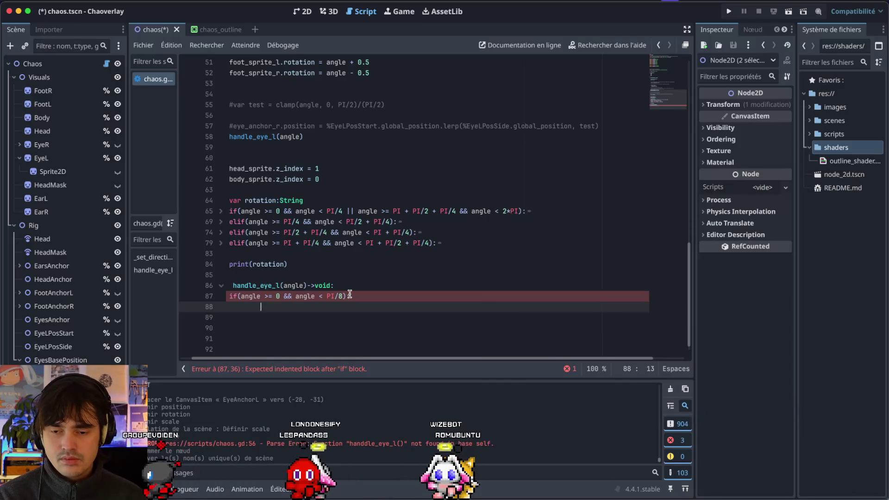
pyautogui.hotkey('alt', 'space')
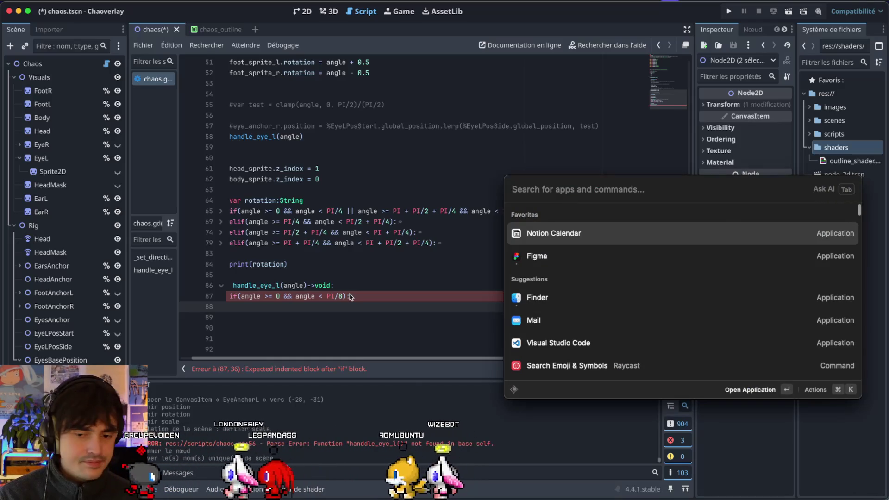
pyautogui.press('Escape')
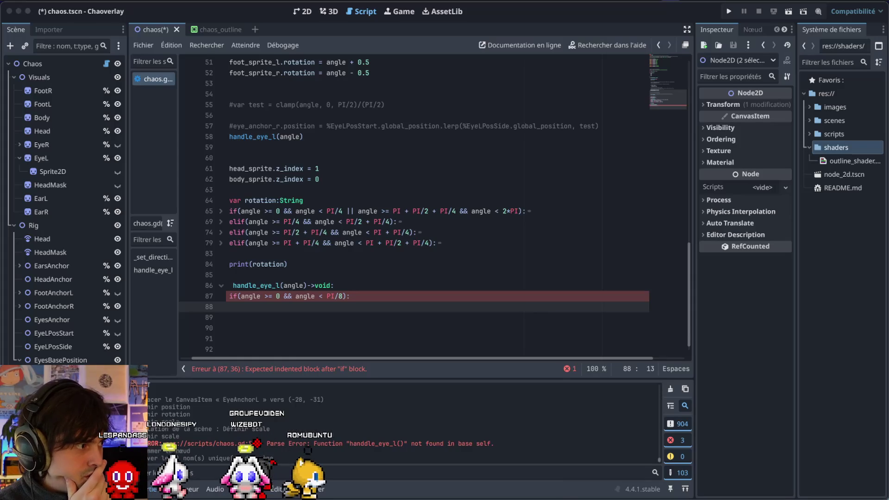
pyautogui.hotkey('ctrl', 'Up')
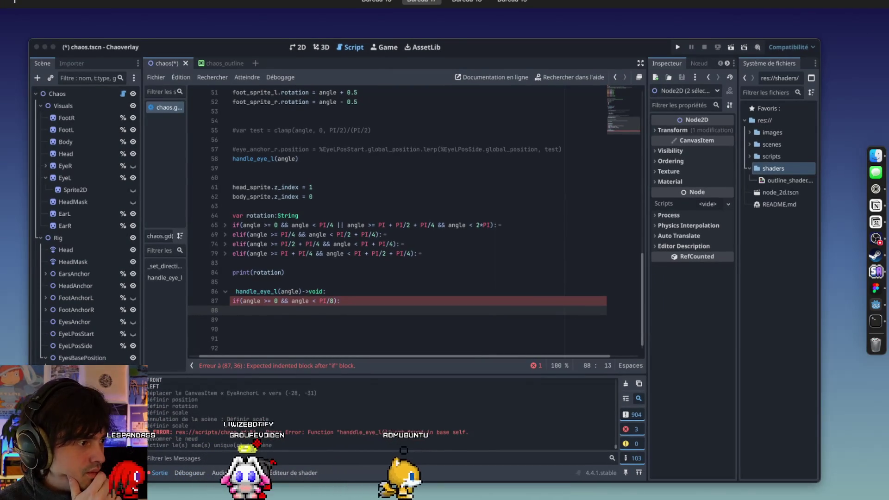
pyautogui.hotkey('ctrl', 'Up')
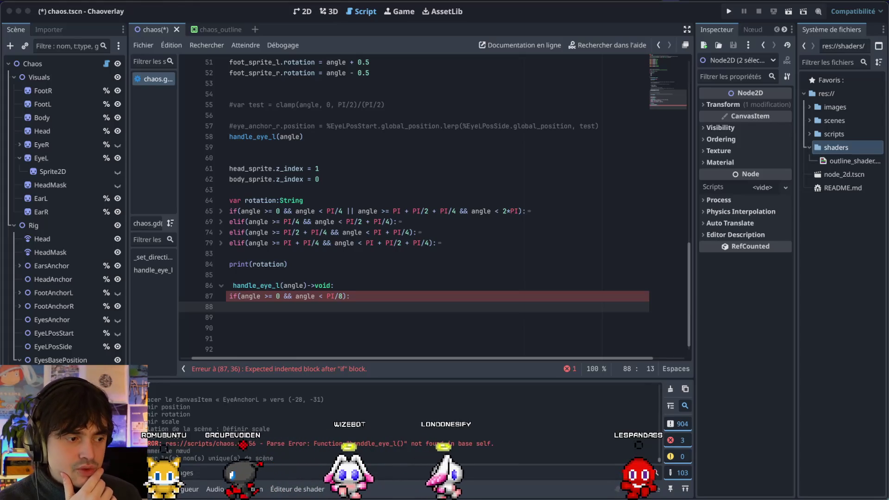
# Clear the stray letters typed on line 88 under the handle_eye_l if check
pyautogui.click(405, 331)
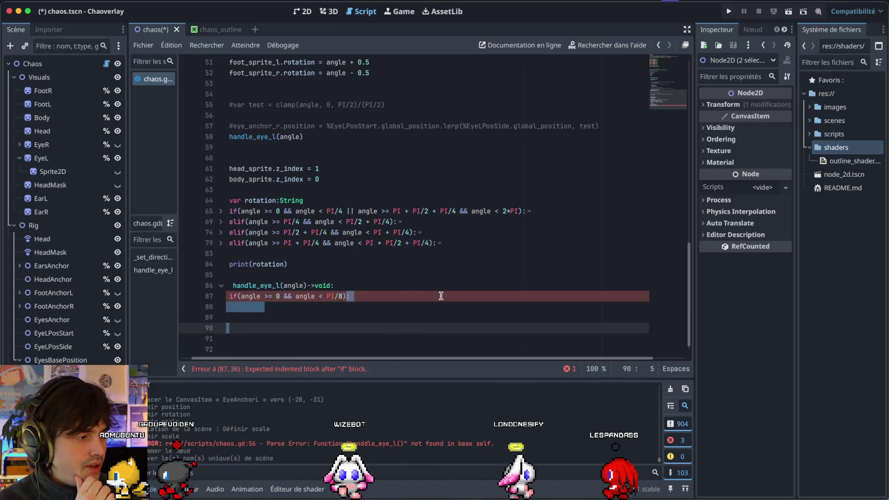
pyautogui.click(390, 311)
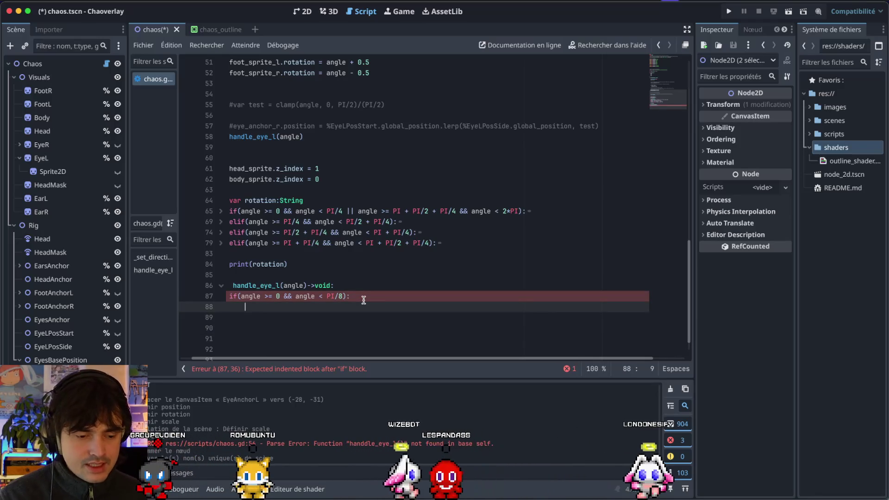
pyautogui.write('LF')
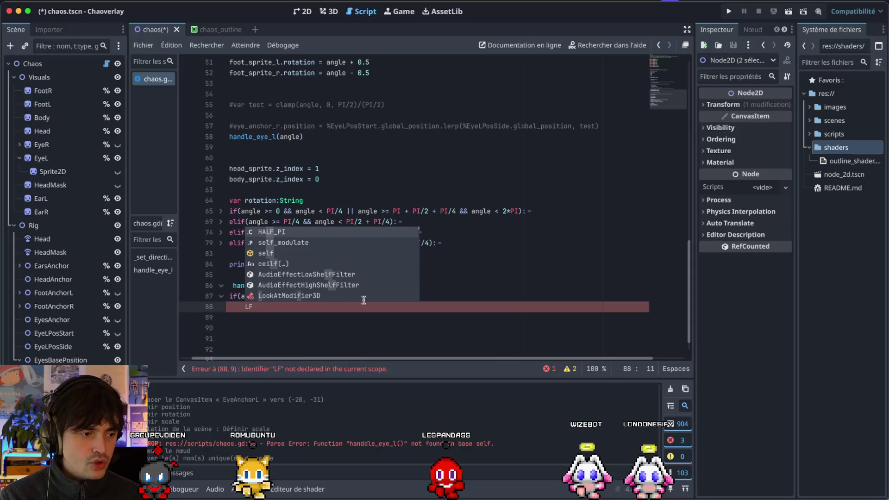
pyautogui.press('Escape')
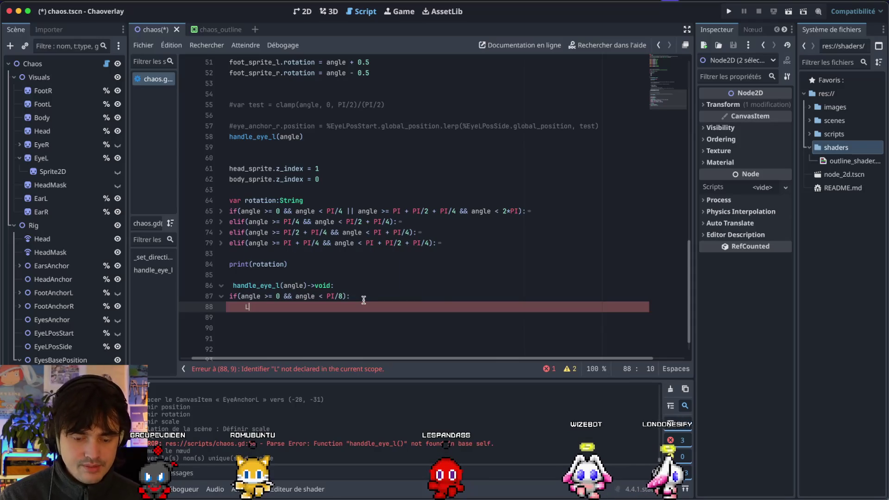
pyautogui.press('Escape')
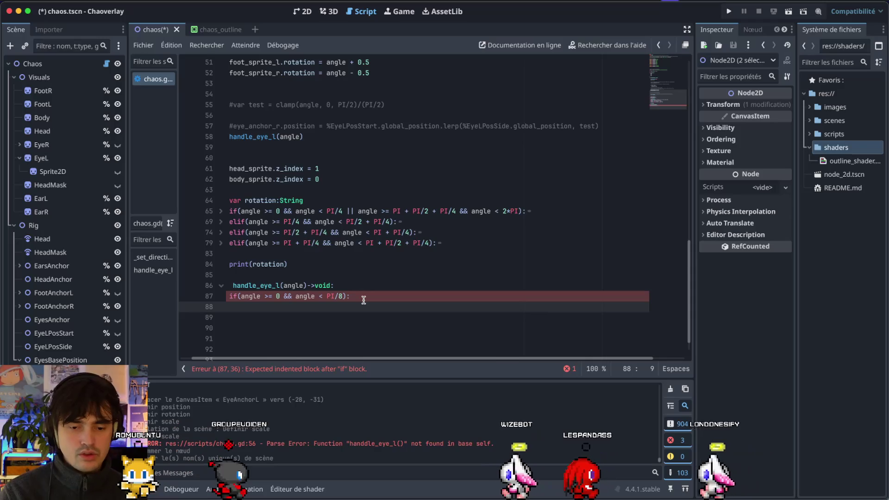
pyautogui.write('L')
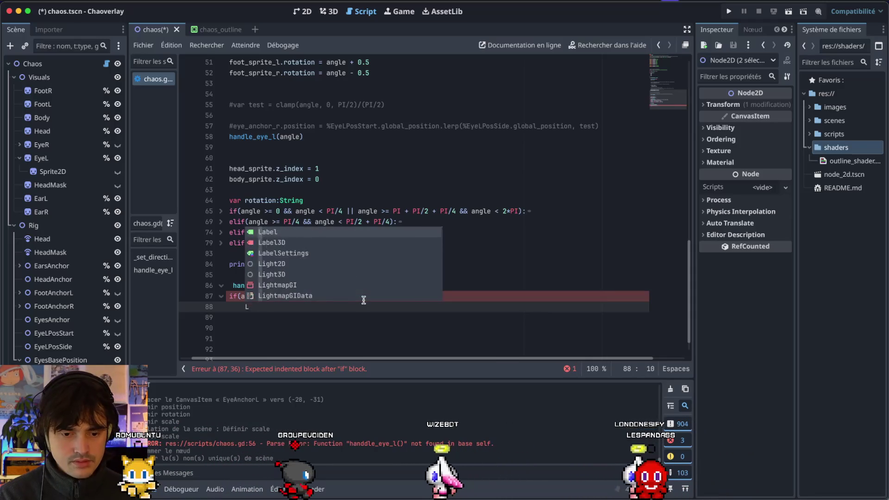
pyautogui.press('BackSpace')
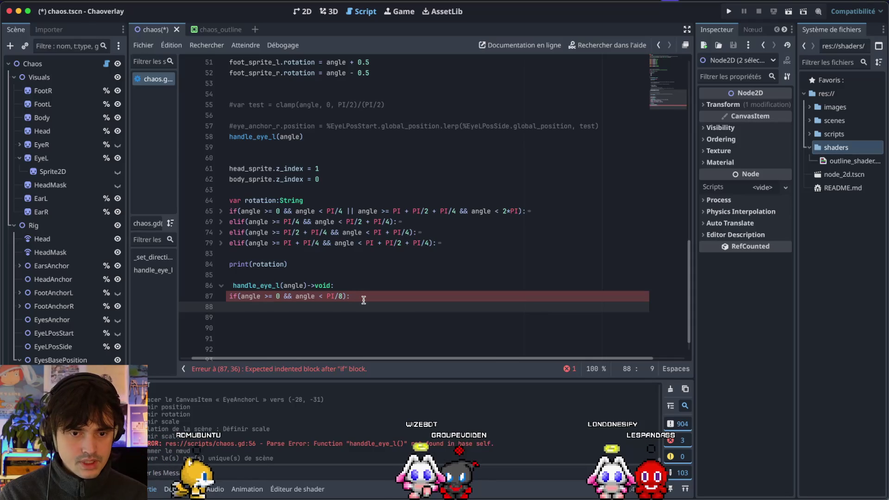
pyautogui.write('eye')
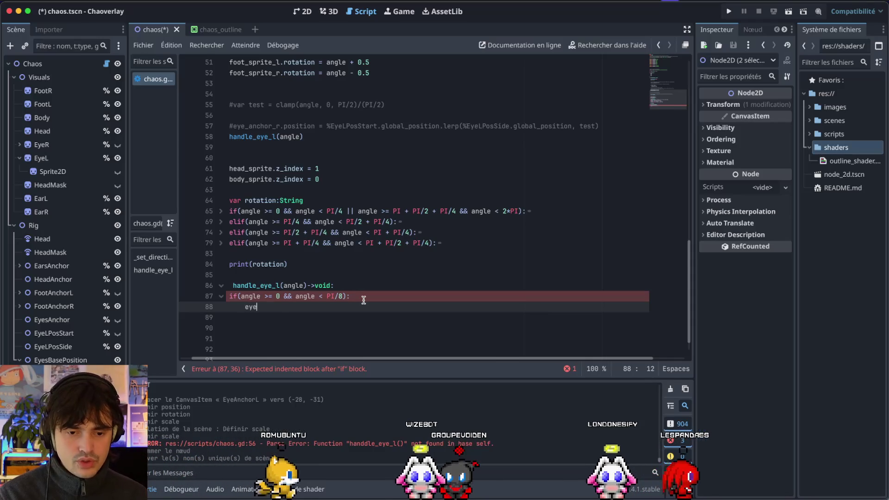
pyautogui.press('Escape')
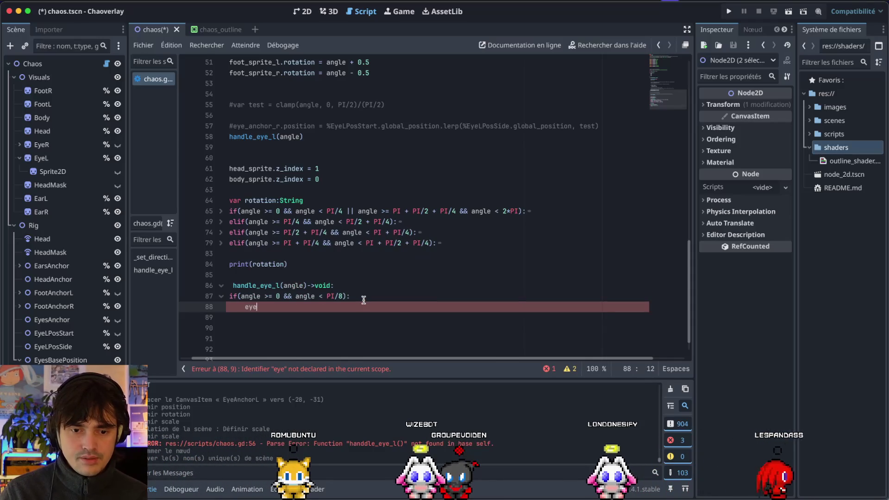
pyautogui.press('BackSpace')
pyautogui.press('BackSpace')
pyautogui.press('BackSpace')
pyautogui.press('Return')
pyautogui.press('Tab')
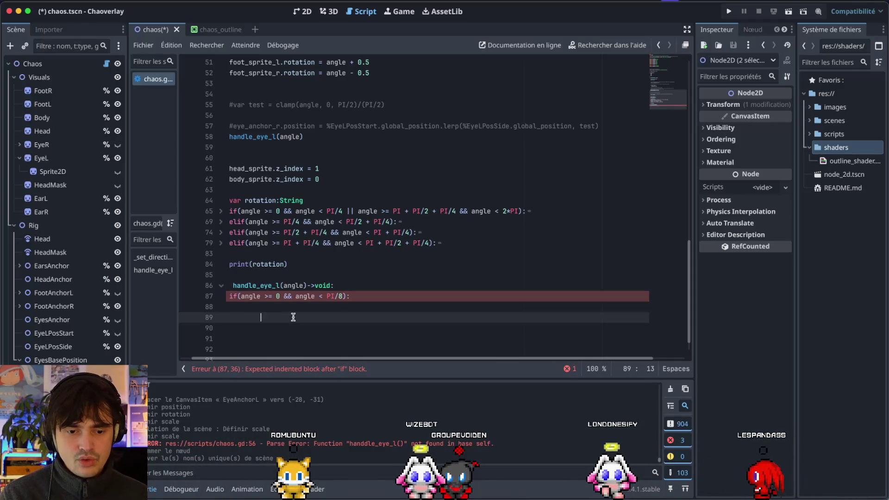
# Delete the leftover set_eye_l line, returning to the if line at 87
pyautogui.press('Down')
pyautogui.press('Down')
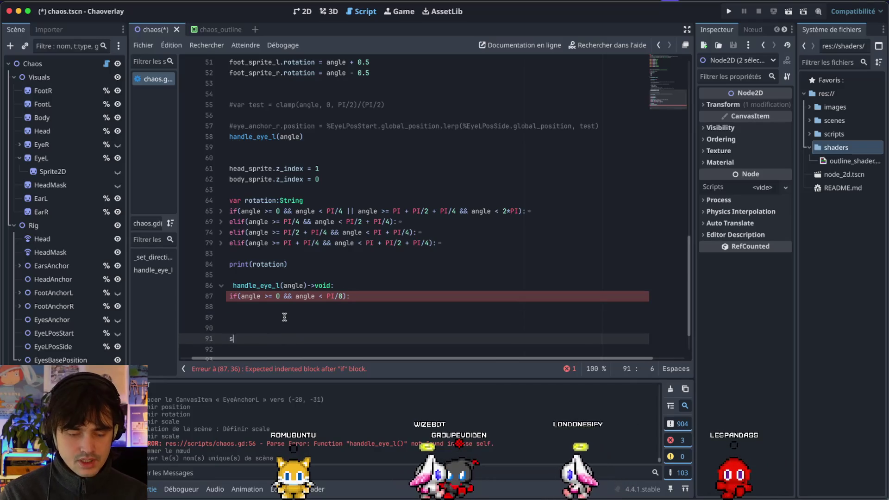
pyautogui.press('BackSpace')
pyautogui.write('_')
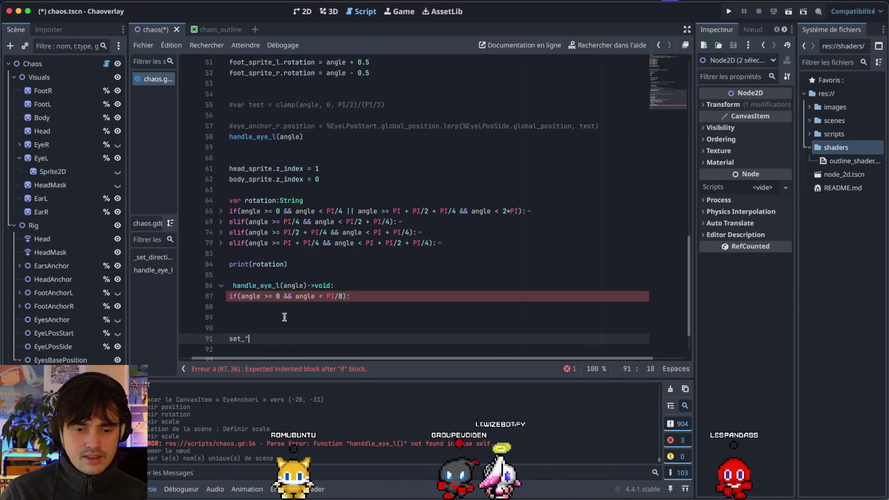
pyautogui.write('eye_l(')
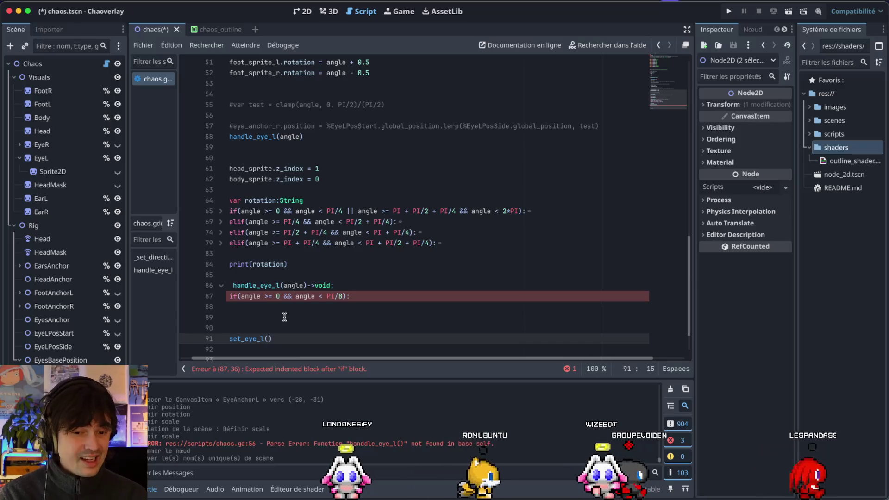
pyautogui.write('a')
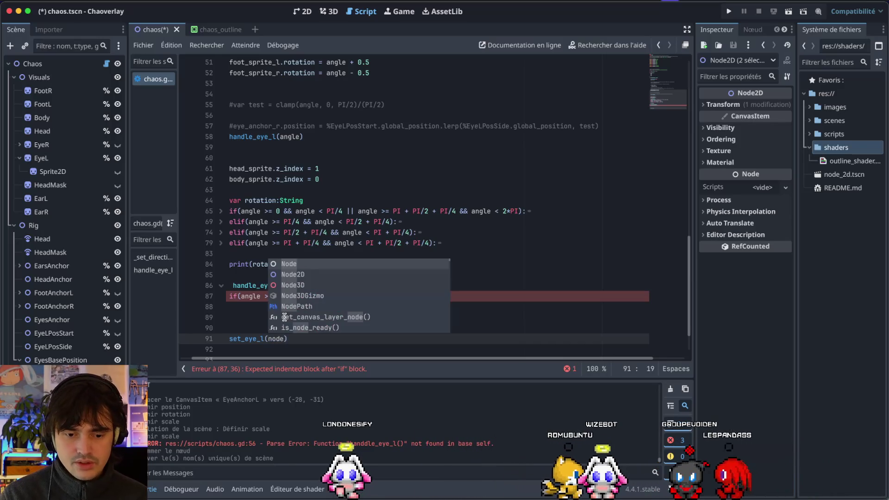
pyautogui.write('nchor)->void:')
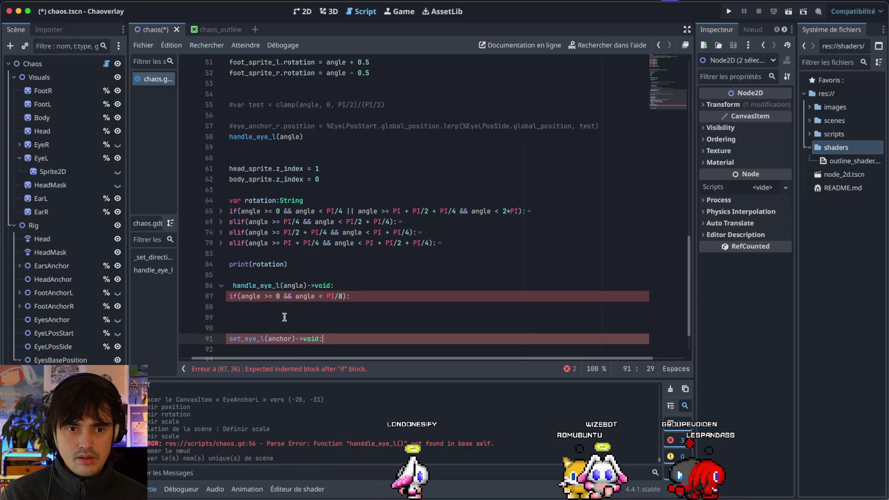
pyautogui.hotkey('shift', 'Home')
pyautogui.press('BackSpace')
pyautogui.click(275, 297)
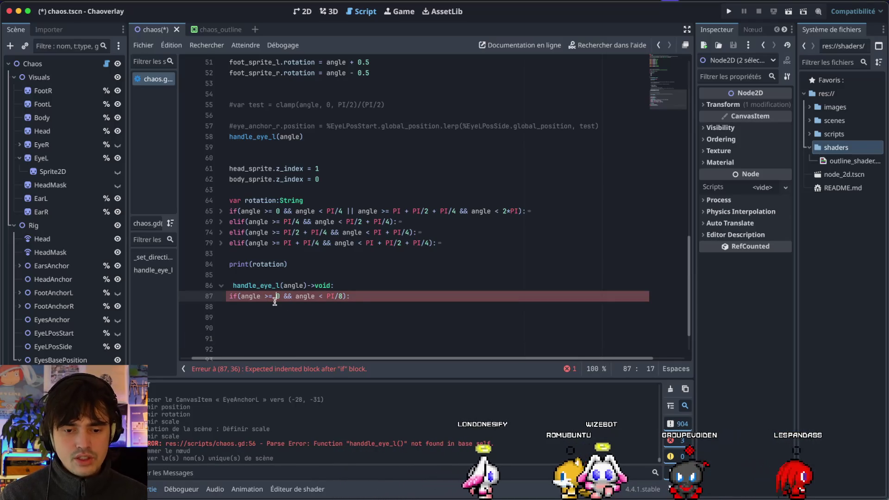
# Start line 88 as eye_anchor_l.position = %LFrontBase.position, dragging LFrontBase from the Scene dock
pyautogui.press('End')
pyautogui.press('Return')
pyautogui.write('anc')
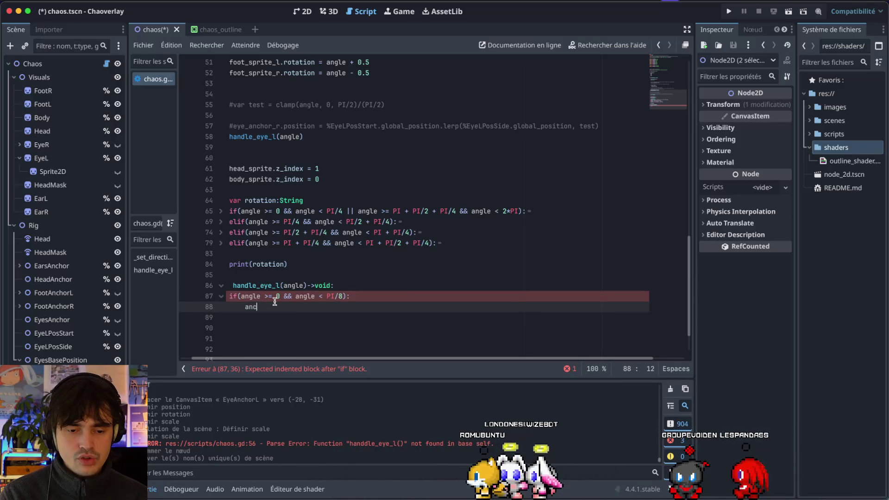
pyautogui.write('h')
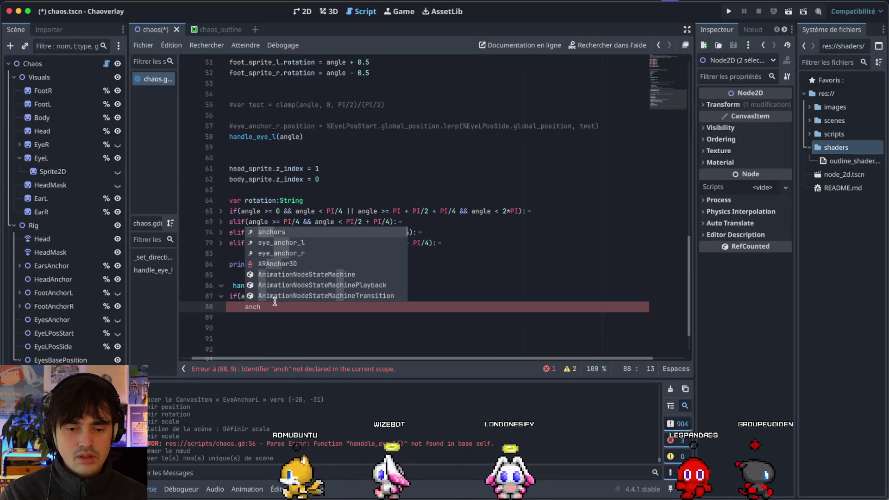
pyautogui.press('Down')
pyautogui.press('Return')
pyautogui.write('.position =')
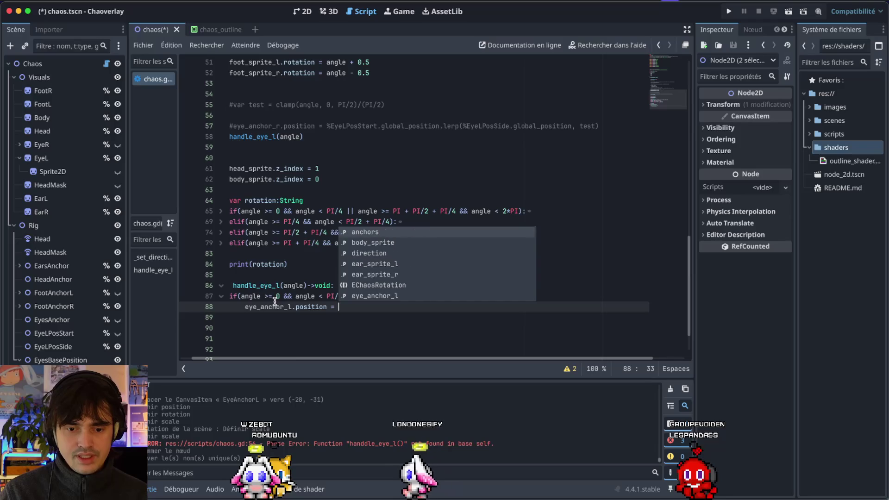
pyautogui.moveTo(155, 394)
pyautogui.mouseDown()
pyautogui.moveTo(343, 298)
pyautogui.moveTo(366, 265)
pyautogui.mouseUp()
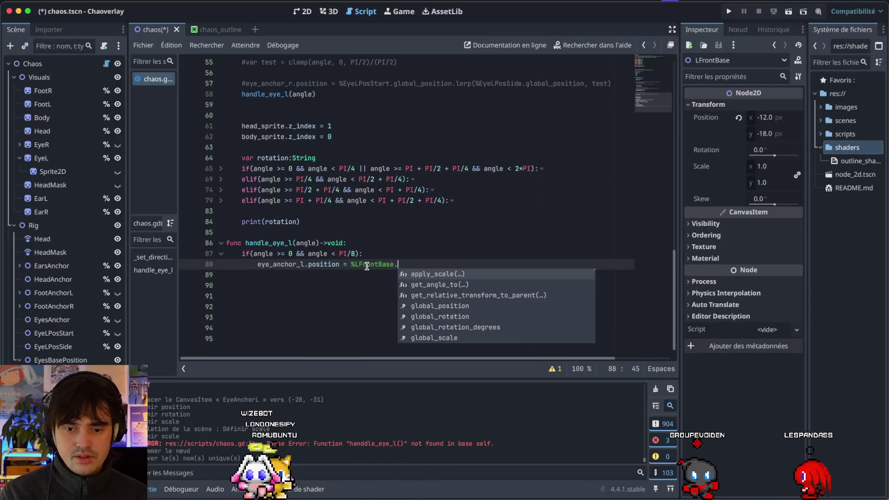
pyautogui.write('po')
pyautogui.press('Return')
# Complete it as .lerp(%L45Base.position, angle), fixing the doubled dot after L45Base
pyautogui.write('.lerp(')
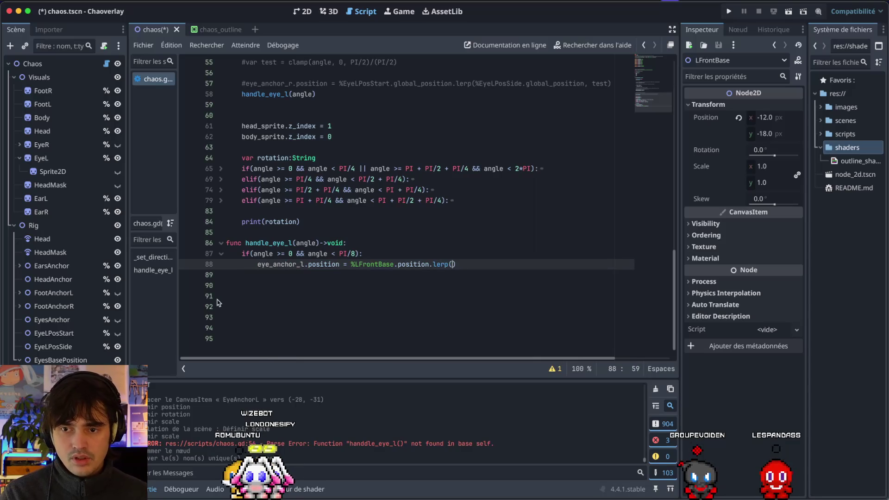
pyautogui.moveTo(93, 373)
pyautogui.mouseDown()
pyautogui.moveTo(381, 311)
pyautogui.moveTo(407, 283)
pyautogui.moveTo(92, 353)
pyautogui.moveTo(215, 371)
pyautogui.moveTo(453, 264)
pyautogui.mouseUp()
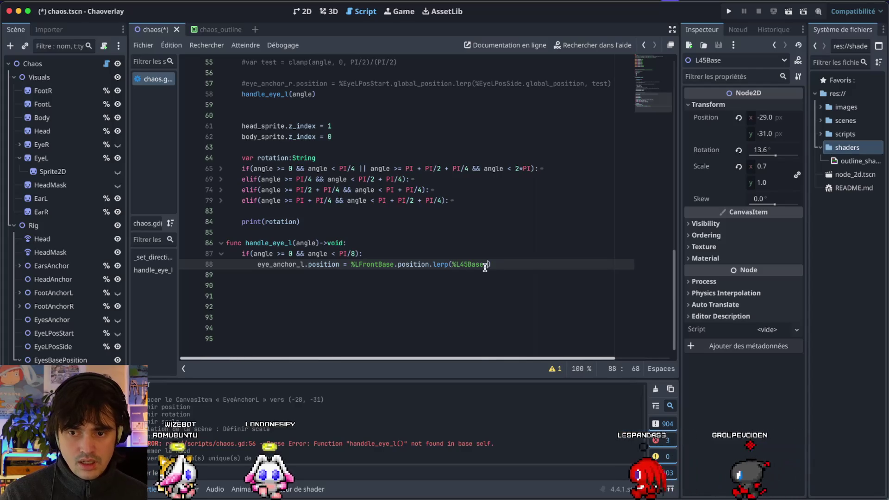
pyautogui.write('.p')
pyautogui.press('BackSpace')
pyautogui.write('.pos')
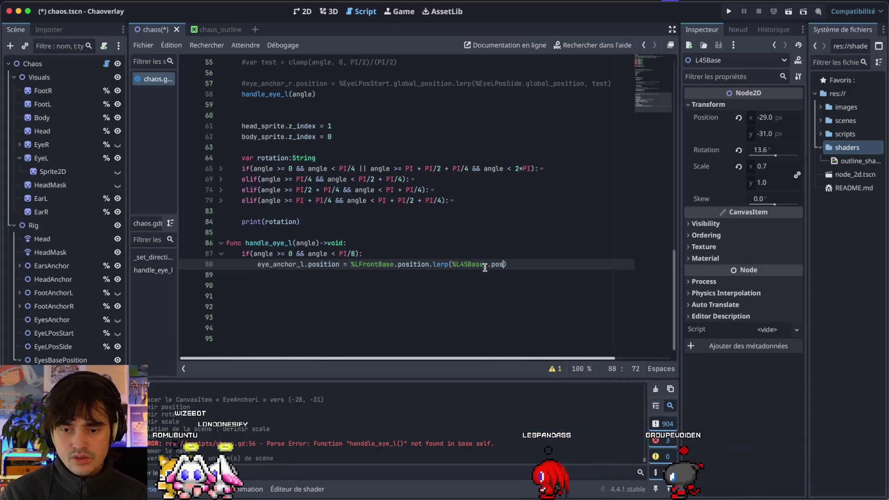
pyautogui.click(492, 265)
pyautogui.press('BackSpace')
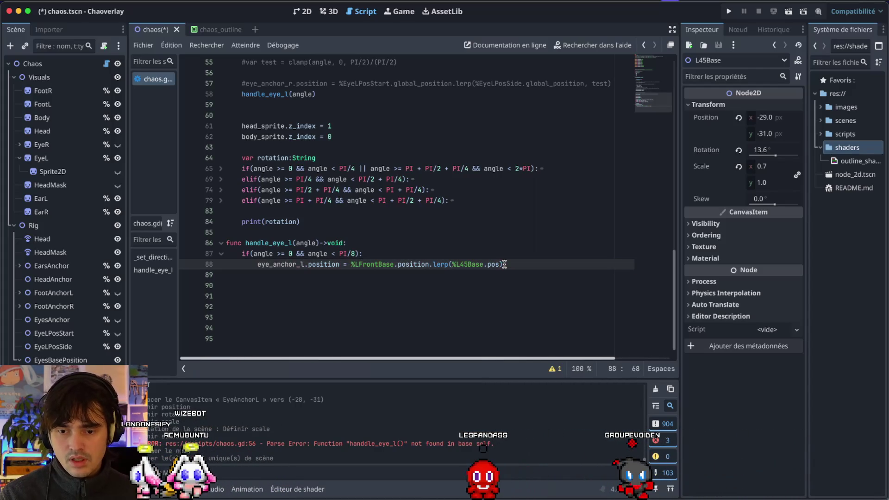
pyautogui.write('ition,')
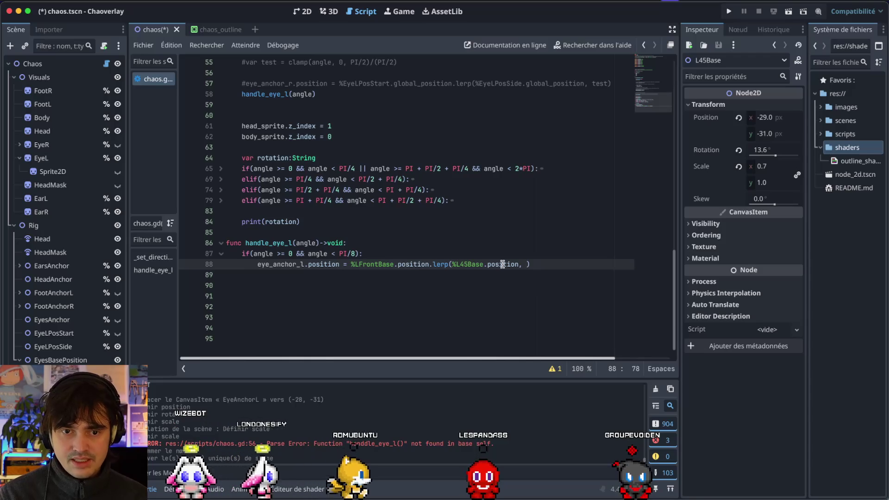
pyautogui.scroll(2, 503, 264)
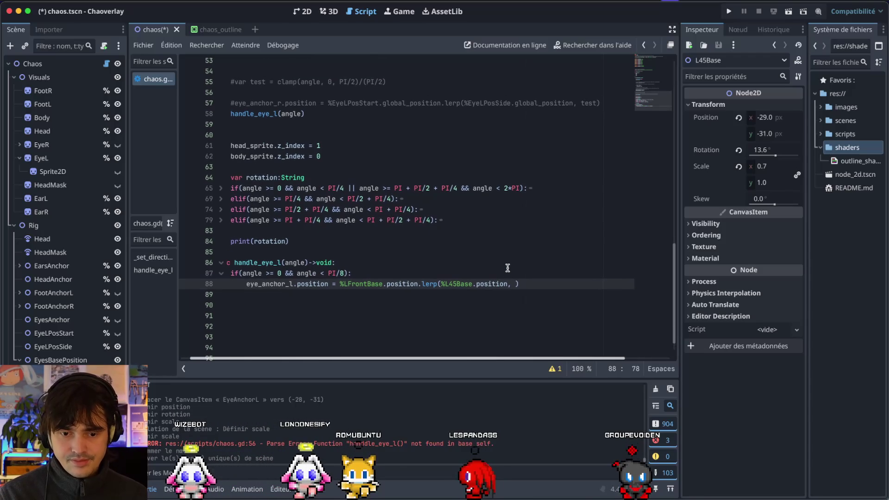
pyautogui.write('angle)')
pyautogui.press('Home')
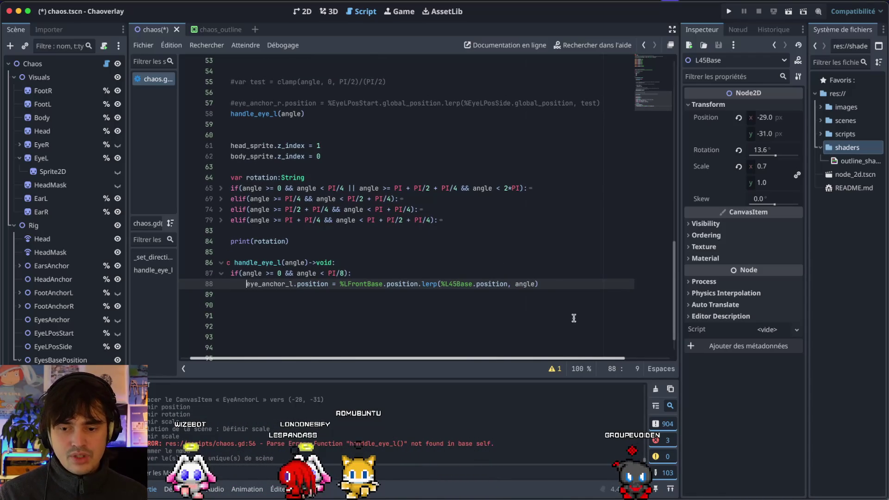
pyautogui.moveTo(550, 284); pyautogui.dragTo(492, 284)
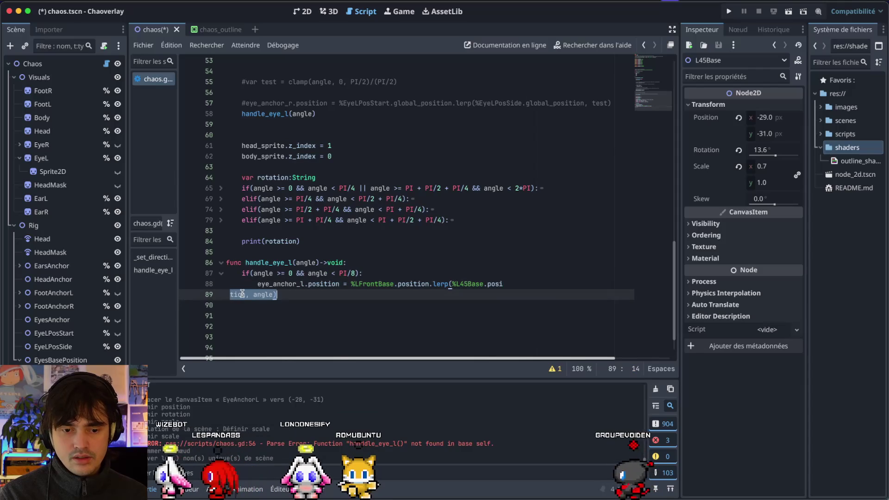
# Duplicate the lerp line on 88 into two more copies below it
pyautogui.moveTo(257, 283)
pyautogui.mouseDown()
pyautogui.moveTo(510, 293)
pyautogui.moveTo(550, 284)
pyautogui.moveTo(254, 284)
pyautogui.mouseUp()
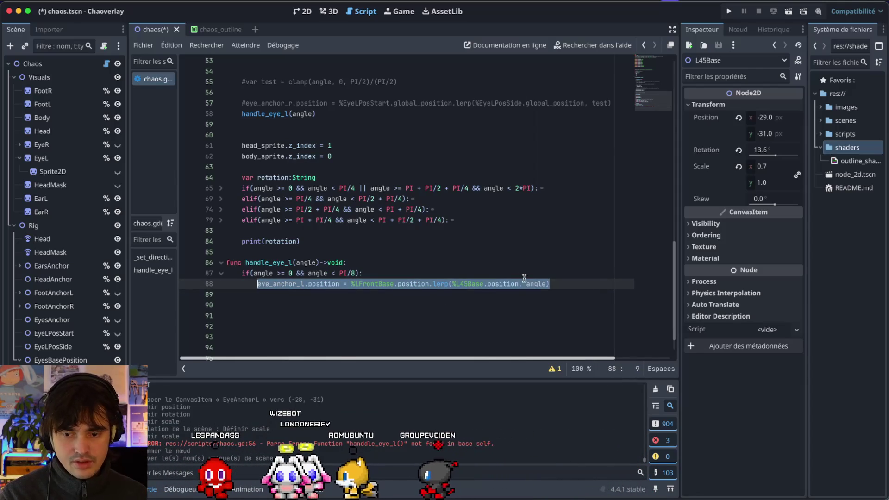
pyautogui.click(536, 284)
pyautogui.press('Return')
pyautogui.write('eye_anchor_l.position = %LFrontBase.position.lerp(%L45Base.position, angle)')
pyautogui.press('Return')
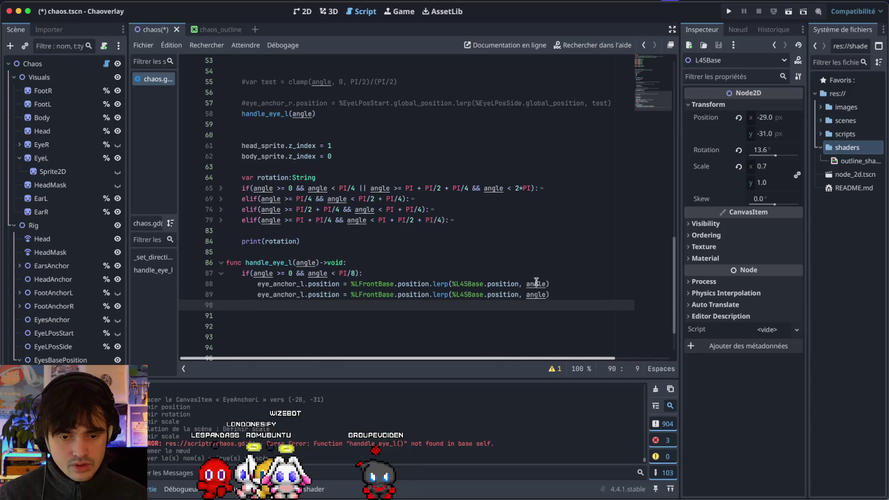
# Switch every position in the third lerp line to scale
pyautogui.doubleClick(332, 297)
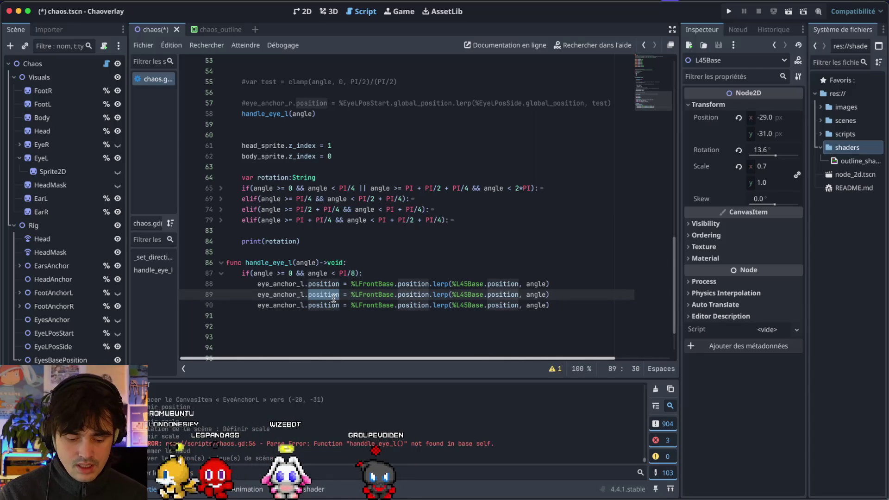
pyautogui.write('rotation')
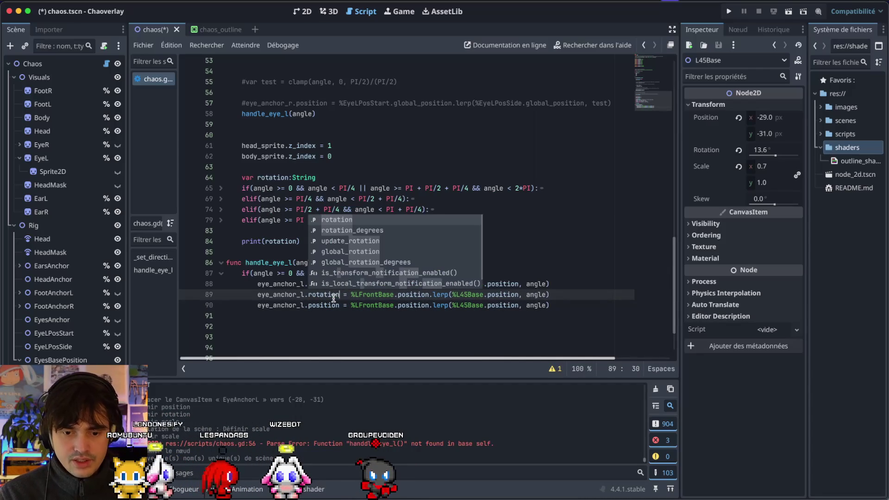
pyautogui.doubleClick(334, 305)
pyautogui.write('se')
pyautogui.doubleClick(318, 305)
pyautogui.hotkey('ctrl', 'c')
pyautogui.doubleClick(403, 305)
pyautogui.hotkey('ctrl', 'v')
pyautogui.doubleClick(484, 305)
pyautogui.hotkey('ctrl', 'v')
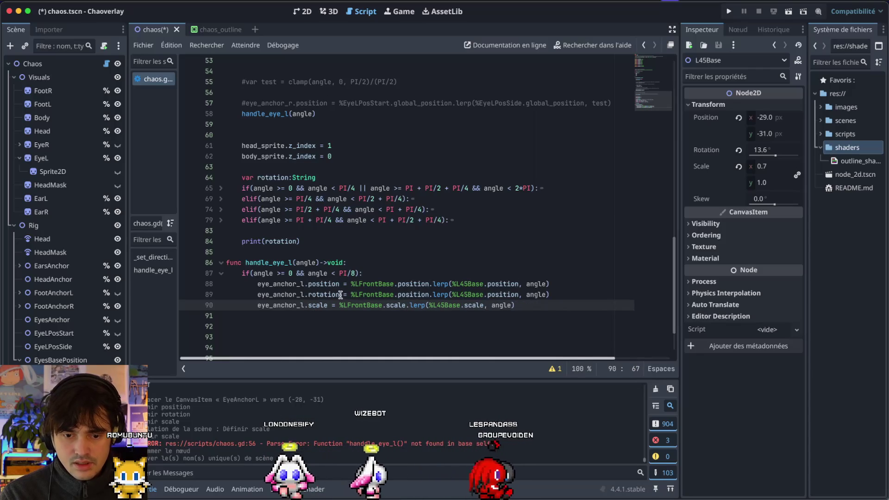
# Switch the second lerp line's properties to rotation and save chaos.gd
pyautogui.doubleClick(324, 295)
pyautogui.hotkey('ctrl', 'c')
pyautogui.doubleClick(414, 295)
pyautogui.hotkey('ctrl', 'v')
pyautogui.click(496, 295)
pyautogui.doubleClick(497, 295)
pyautogui.hotkey('ctrl', 'v')
pyautogui.hotkey('ctrl', 's')
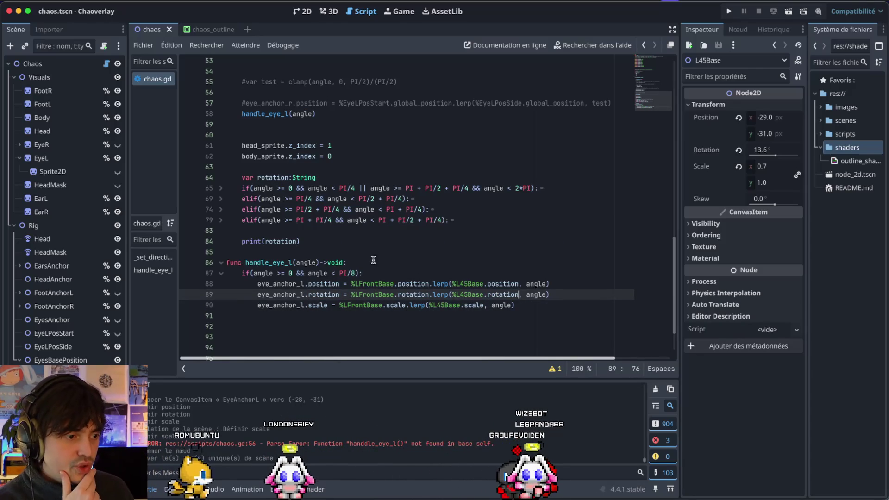
pyautogui.moveTo(342, 192)
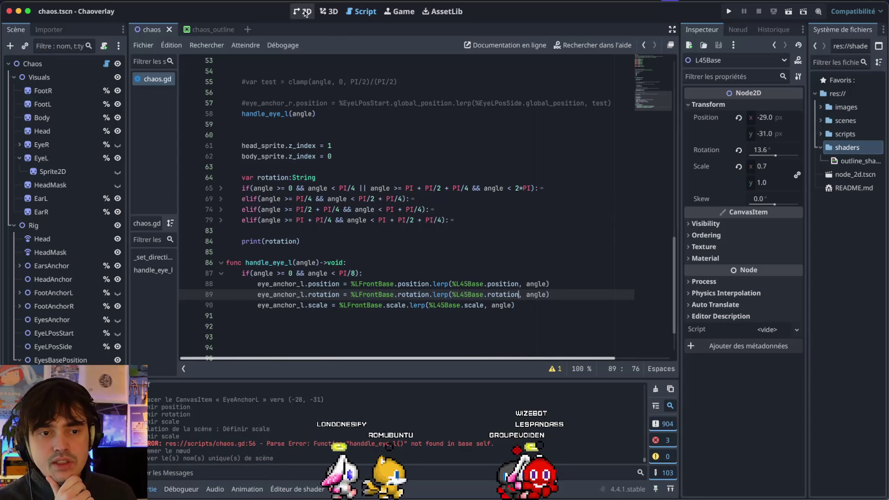
pyautogui.scroll(-1, 311, 199)
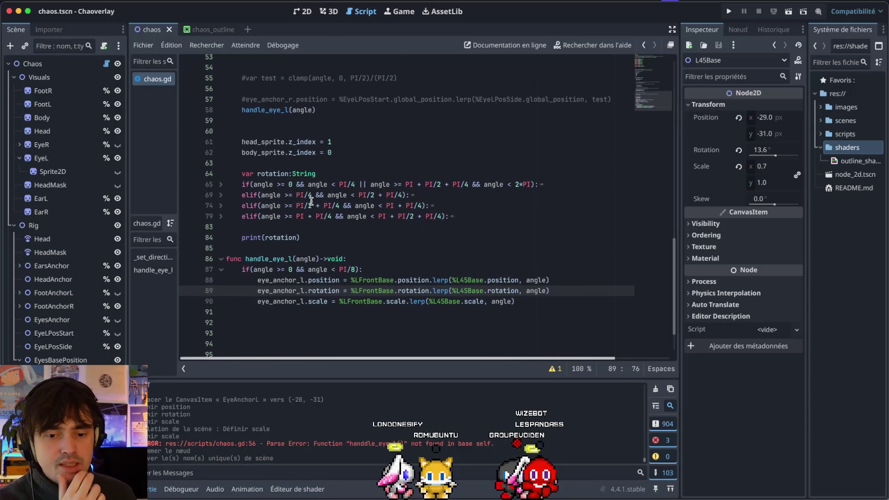
# Test the Chaos root's Direction in the 2D view, sweeping it and resetting it to 0
pyautogui.click(306, 14)
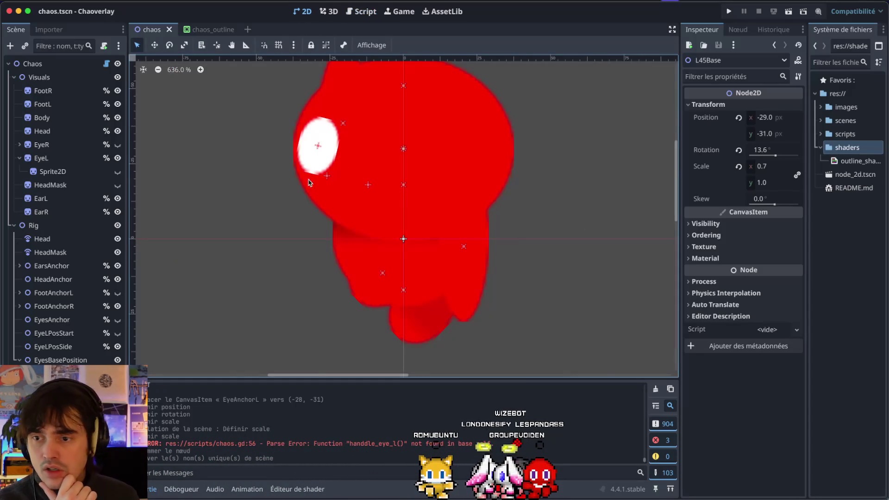
pyautogui.click(33, 64)
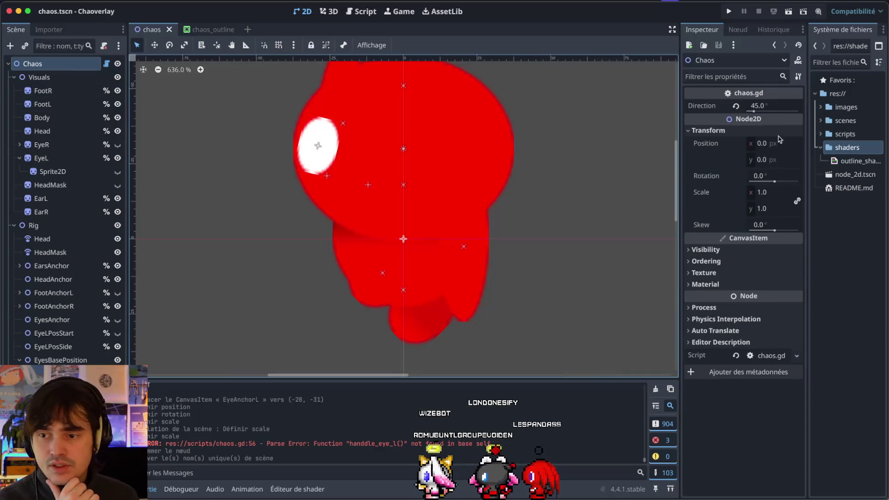
pyautogui.moveTo(754, 111); pyautogui.dragTo(747, 111)
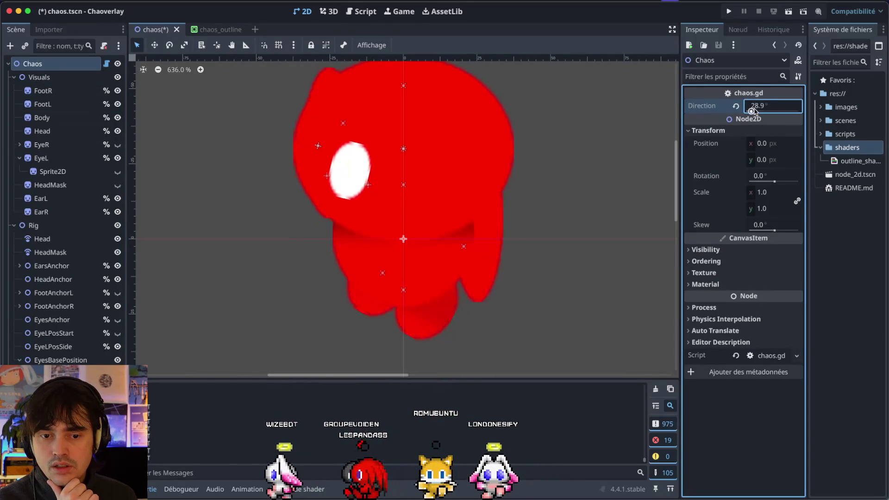
pyautogui.moveTo(747, 111)
pyautogui.mouseDown()
pyautogui.moveTo(765, 111)
pyautogui.moveTo(748, 111)
pyautogui.mouseUp()
pyautogui.click(368, 185)
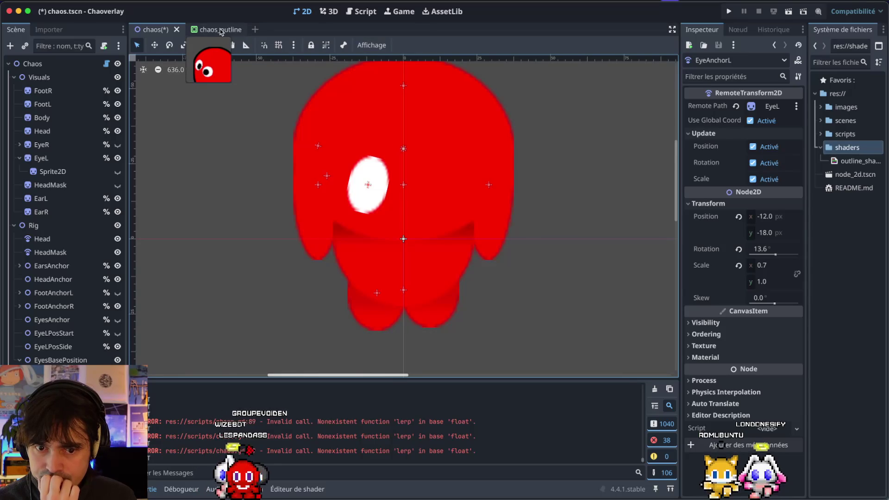
pyautogui.click(32, 64)
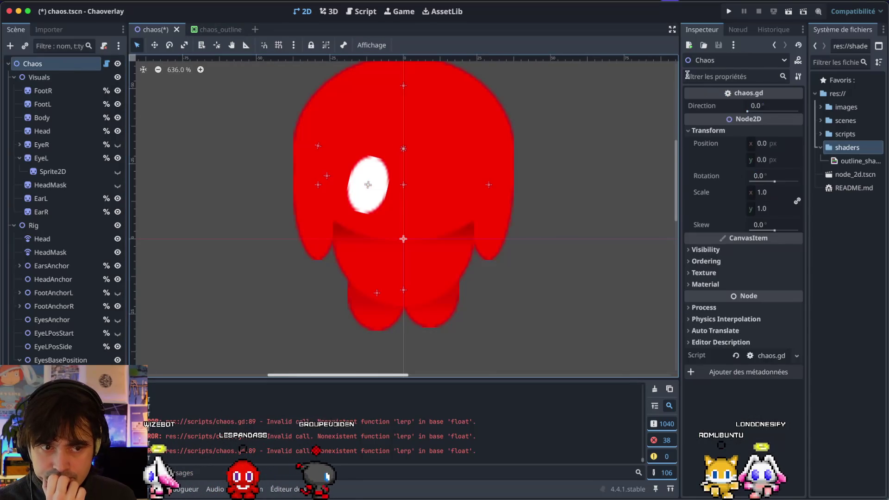
pyautogui.click(747, 110)
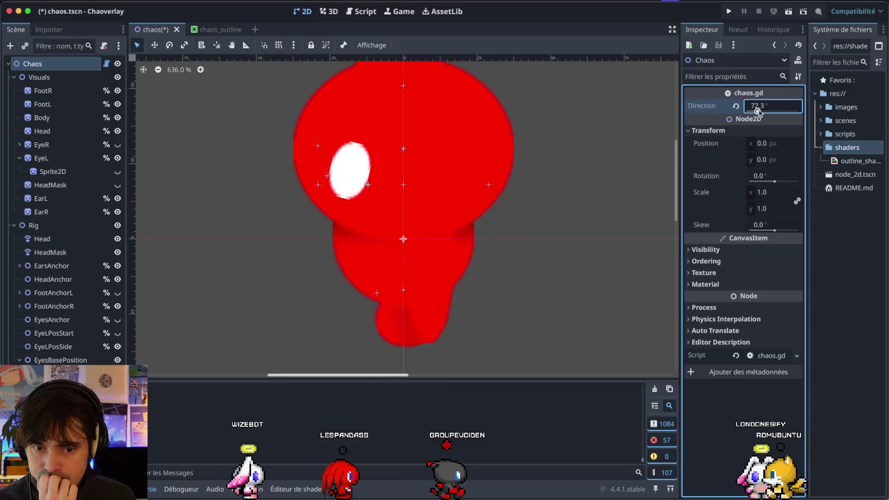
pyautogui.press('Return')
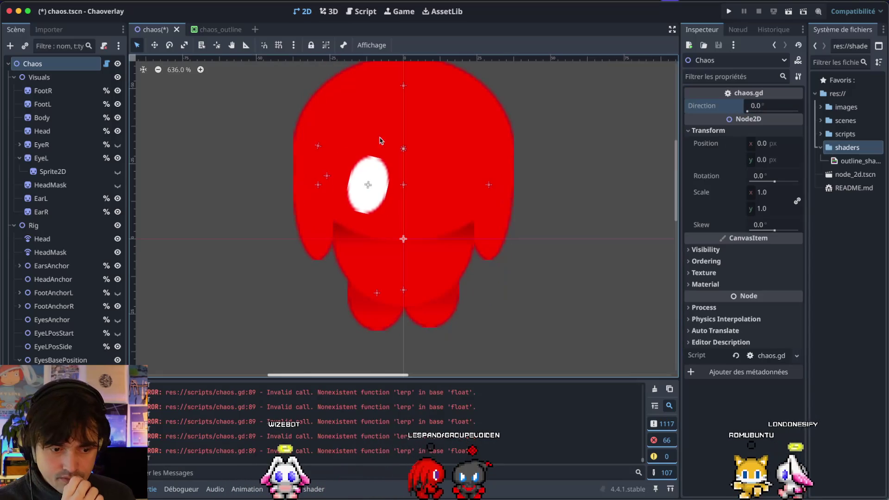
# Inspect the LFrontBase marker and the left eye anchor, then bring up chaos.gd
pyautogui.click(368, 185)
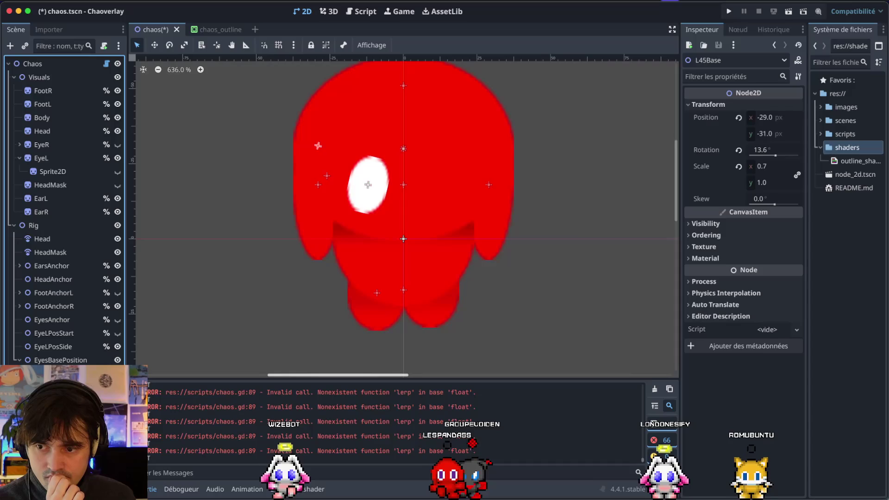
pyautogui.click(318, 146)
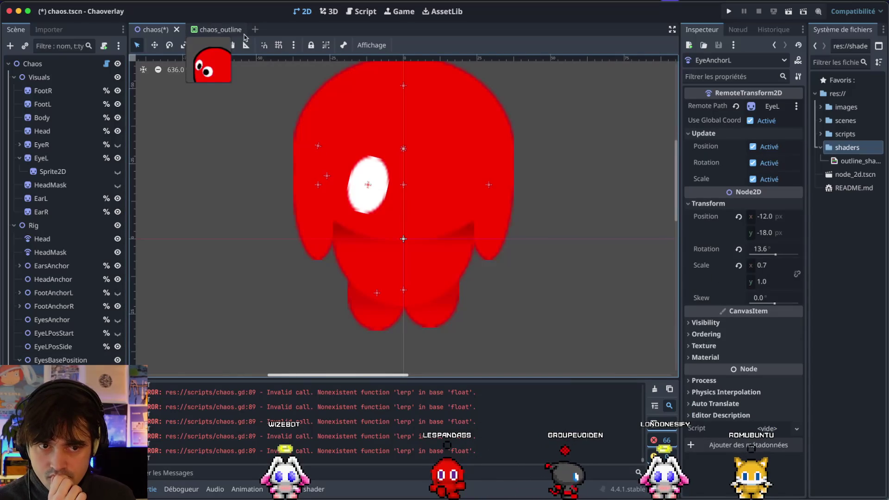
pyautogui.click(348, 15)
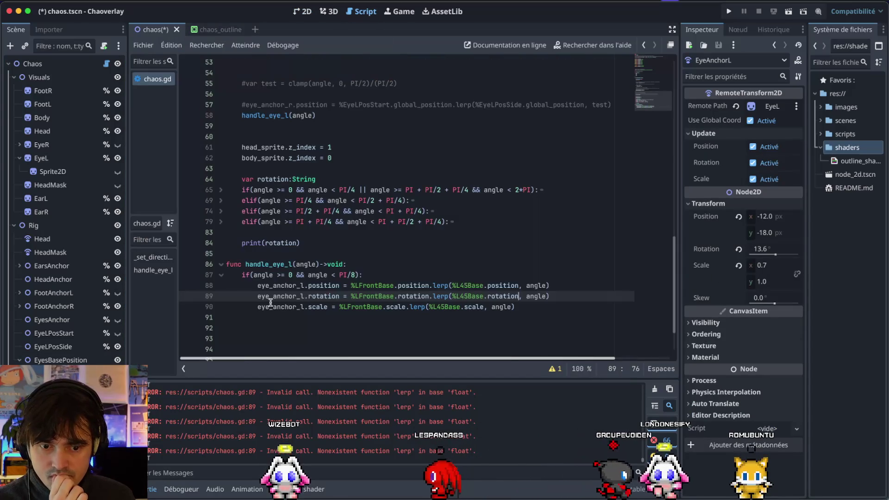
# Review handle_eye_l's condition and lerp lines, save chaos.gd, and select Chaos in 2D
pyautogui.click(254, 275)
pyautogui.click(280, 275)
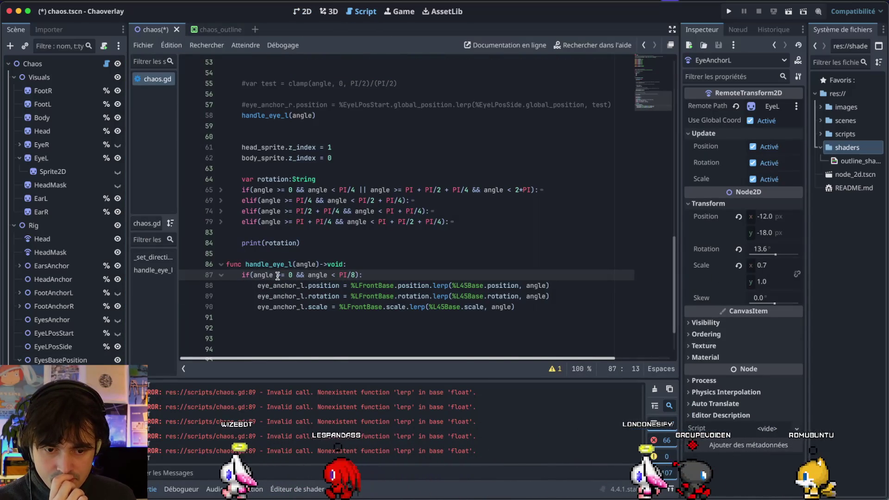
pyautogui.click(370, 275)
pyautogui.doubleClick(373, 285)
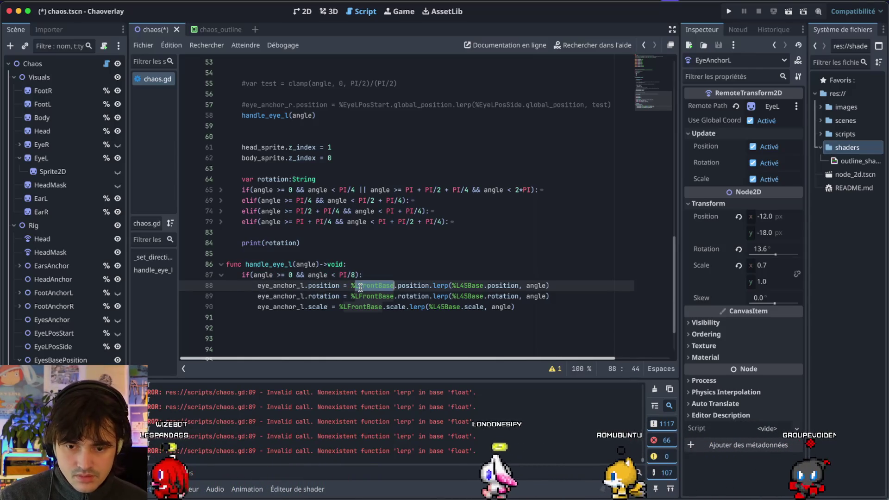
pyautogui.doubleClick(472, 296)
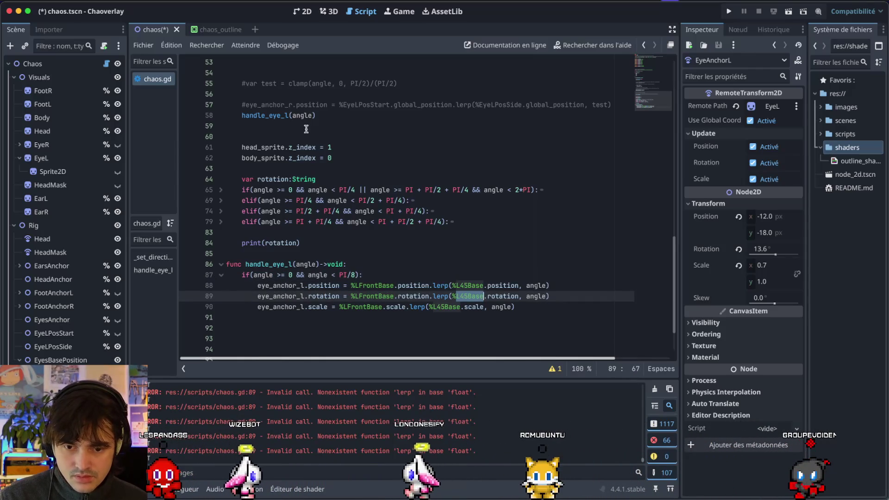
pyautogui.hotkey('ctrl', 's')
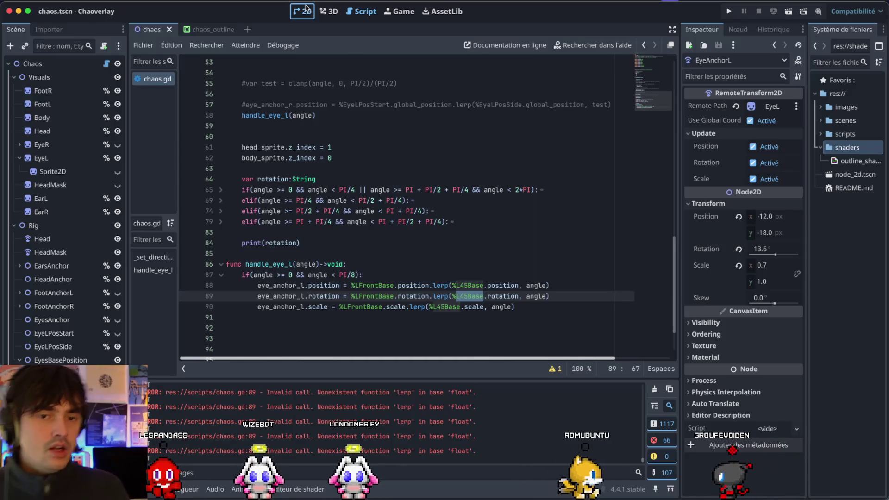
pyautogui.click(306, 10)
pyautogui.click(34, 63)
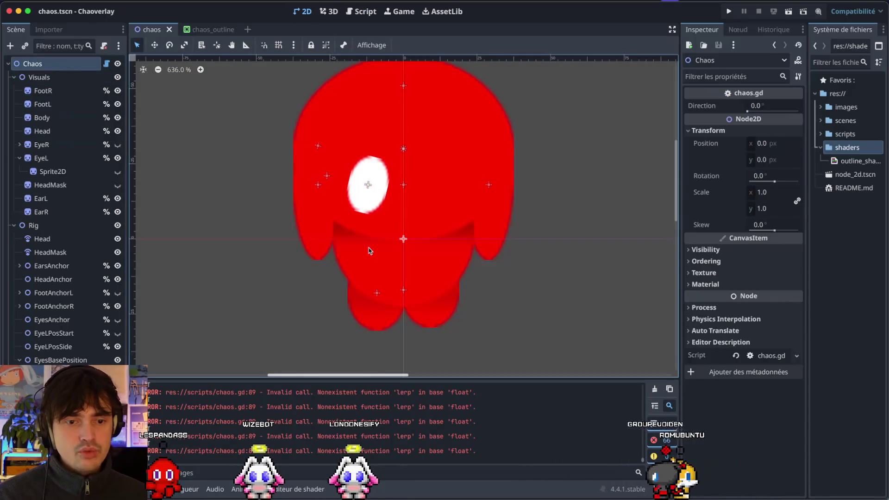
# Sweep Direction between 0° and 45° to test the eye, then check line 87's condition
pyautogui.scroll(-5, 369, 250)
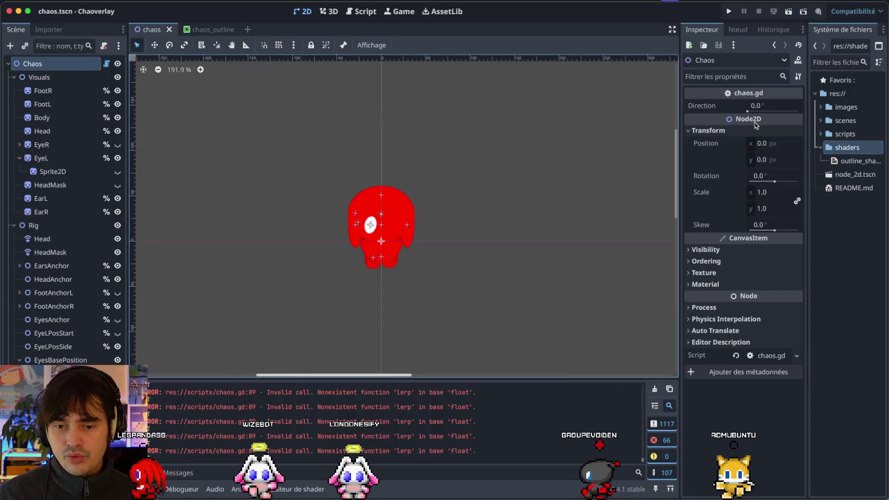
pyautogui.moveTo(748, 111); pyautogui.dragTo(750, 112)
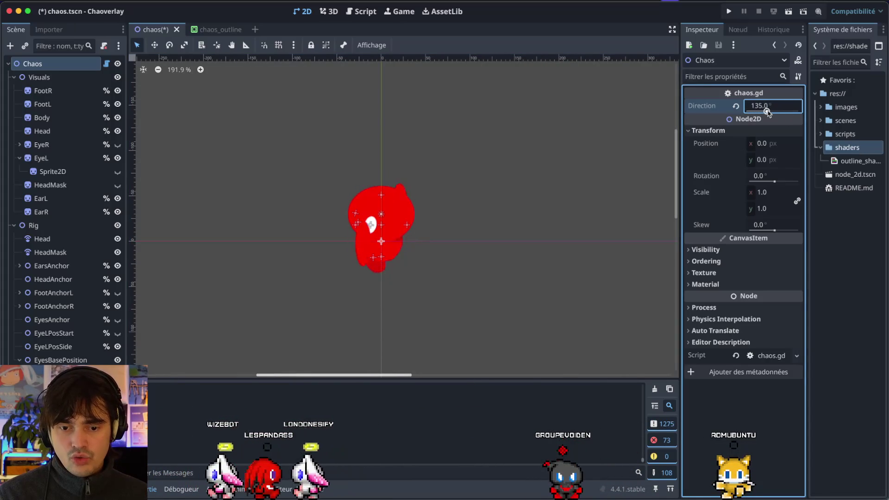
pyautogui.moveTo(755, 111)
pyautogui.mouseDown()
pyautogui.moveTo(744, 115)
pyautogui.moveTo(757, 124)
pyautogui.mouseUp()
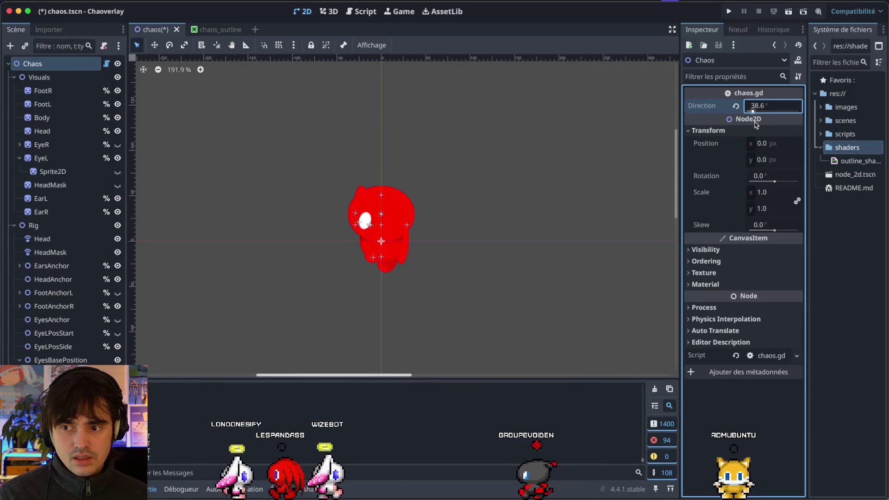
pyautogui.moveTo(756, 124); pyautogui.dragTo(743, 124)
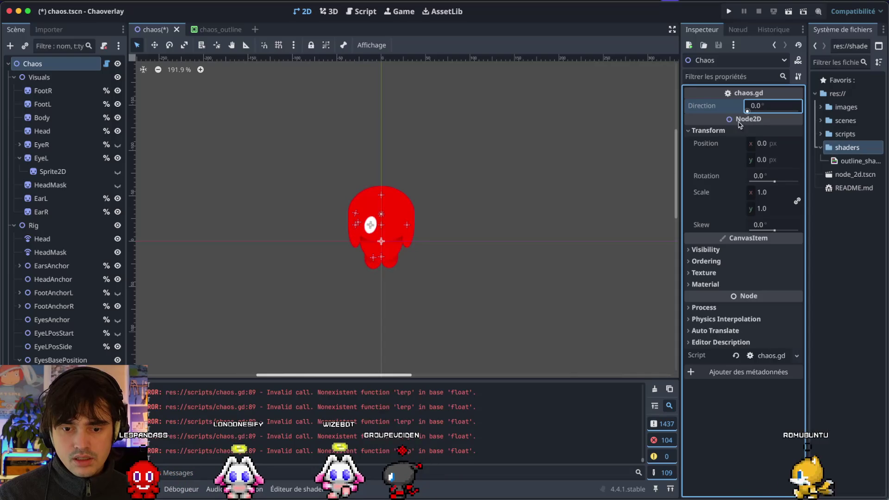
pyautogui.click(361, 14)
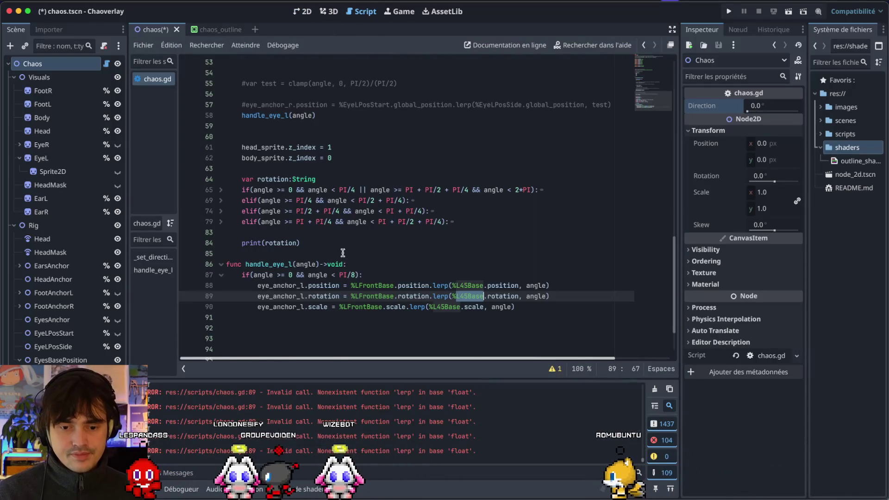
pyautogui.write('4')
pyautogui.click(353, 273)
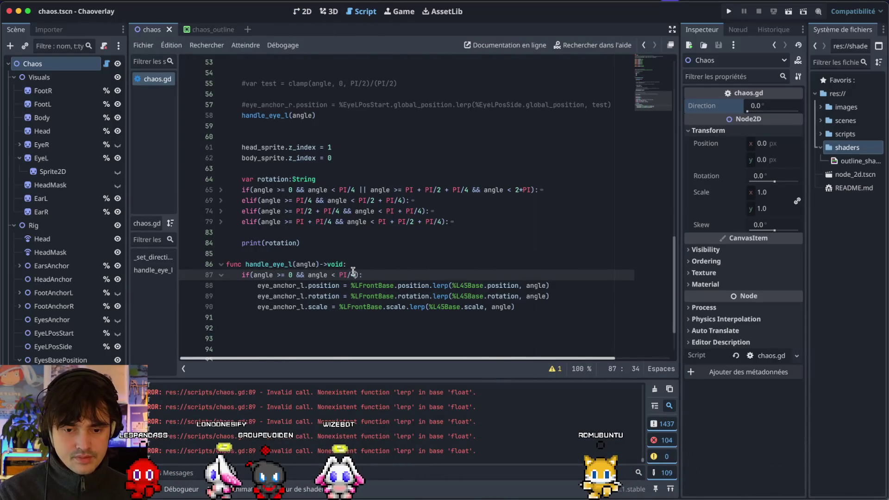
# Reset Direction to 0.0, inspect LFrontBase and EyeAnchorL, and save the chaos scene
pyautogui.click(306, 10)
pyautogui.moveTo(739, 106); pyautogui.dragTo(775, 119)
pyautogui.press('Return')
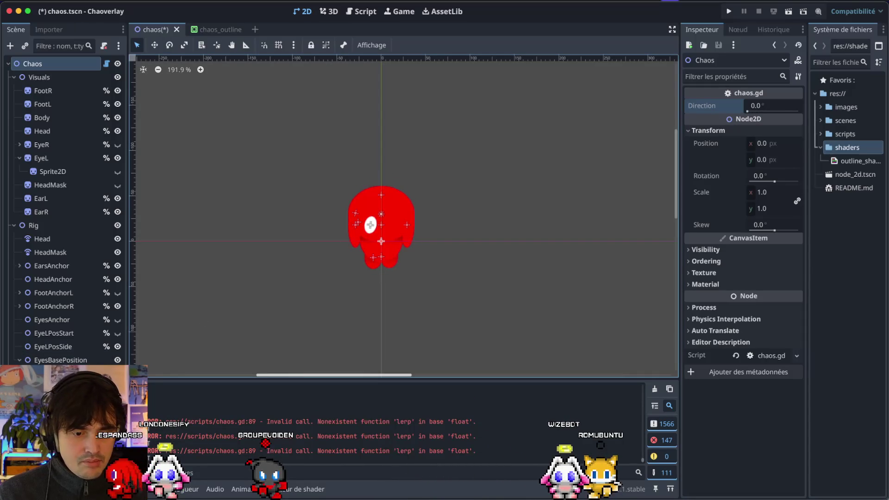
pyautogui.click(381, 242)
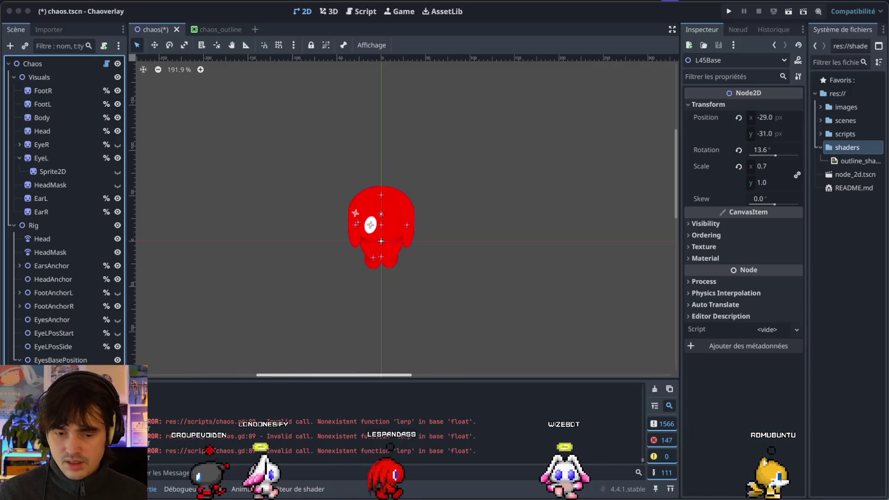
pyautogui.click(370, 225)
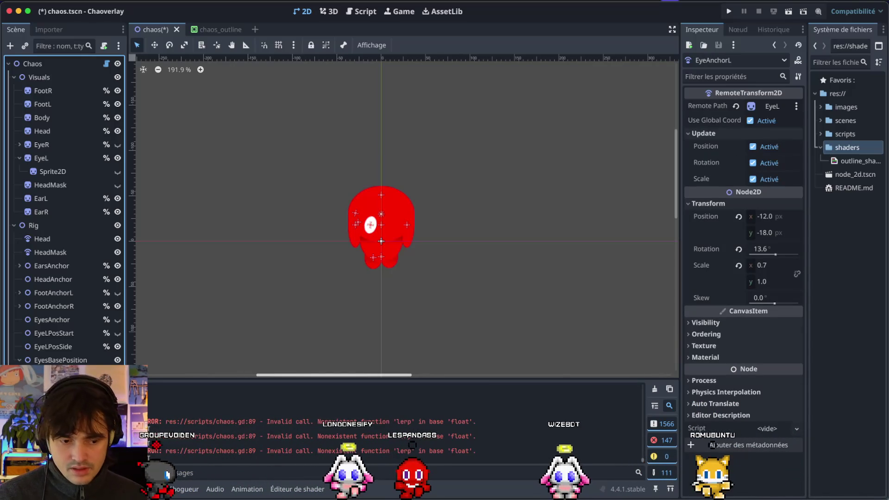
pyautogui.hotkey('ctrl', 's')
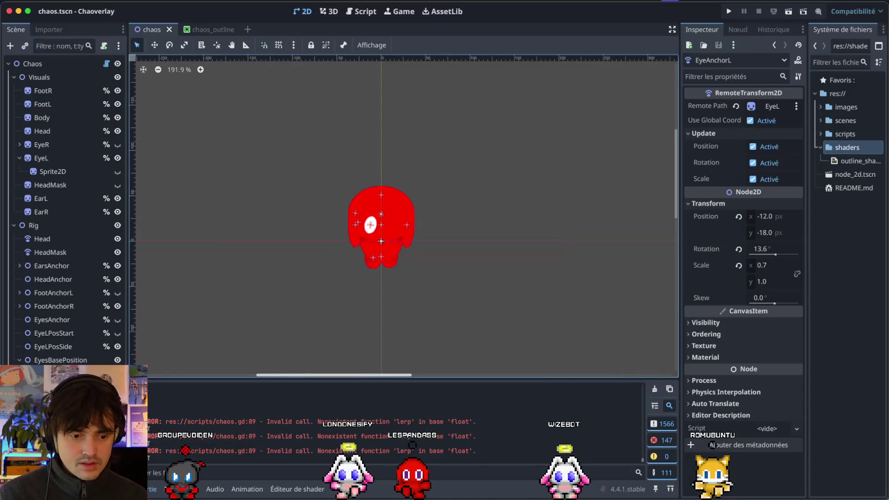
pyautogui.click(361, 13)
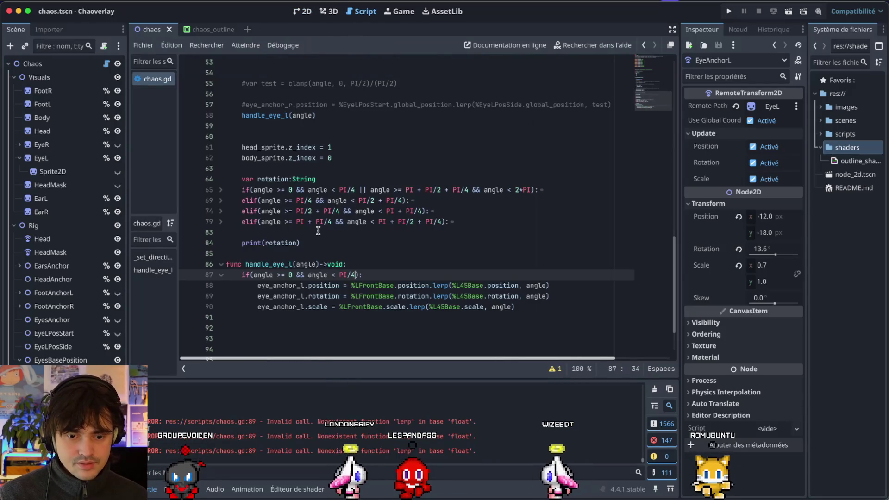
# Add var value = clamp(angle, 0, PI/4)/(PI/4) inside the if block, fixing the PI typo
pyautogui.doubleClick(309, 297)
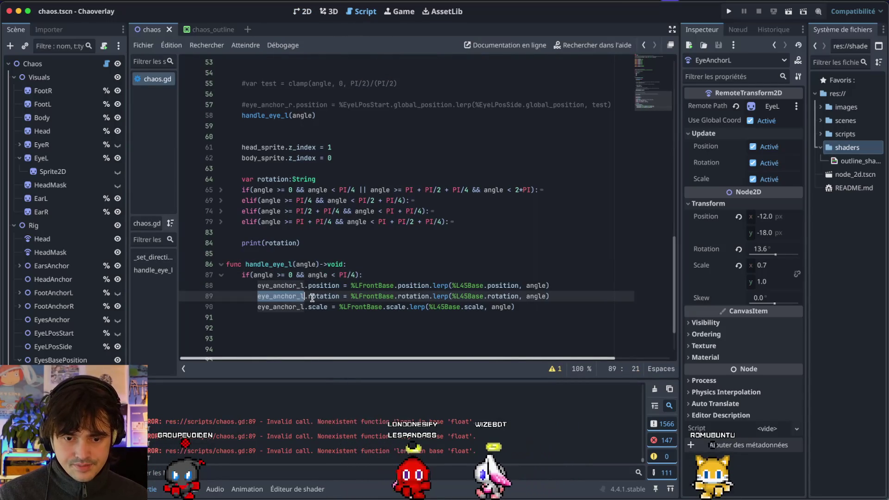
pyautogui.click(310, 298)
pyautogui.doubleClick(361, 297)
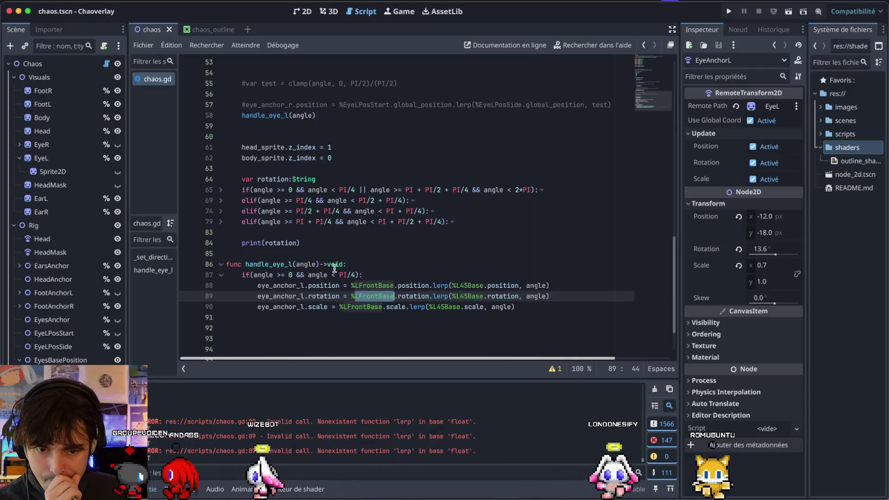
pyautogui.scroll(2, 330, 185)
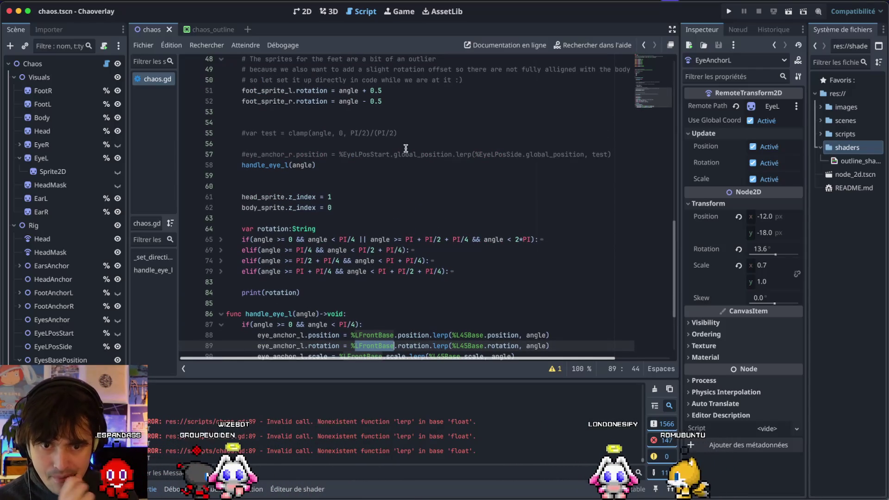
pyautogui.click(373, 326)
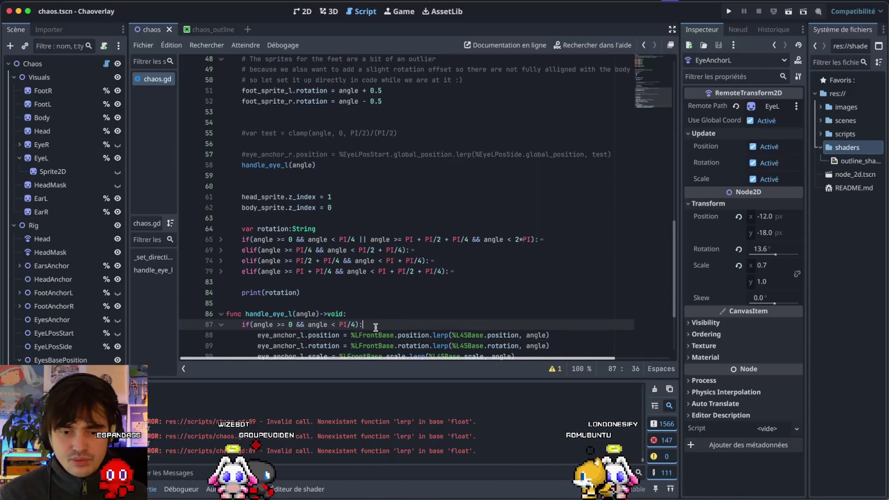
pyautogui.press('Return')
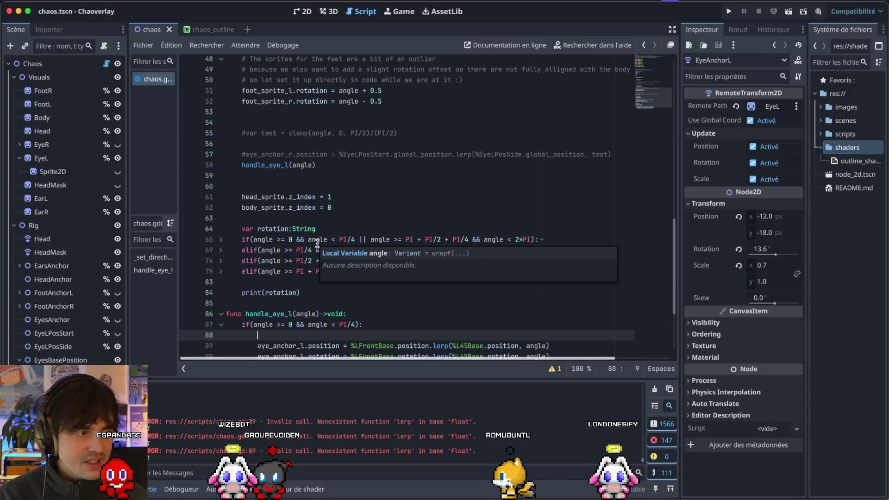
pyautogui.write('var value')
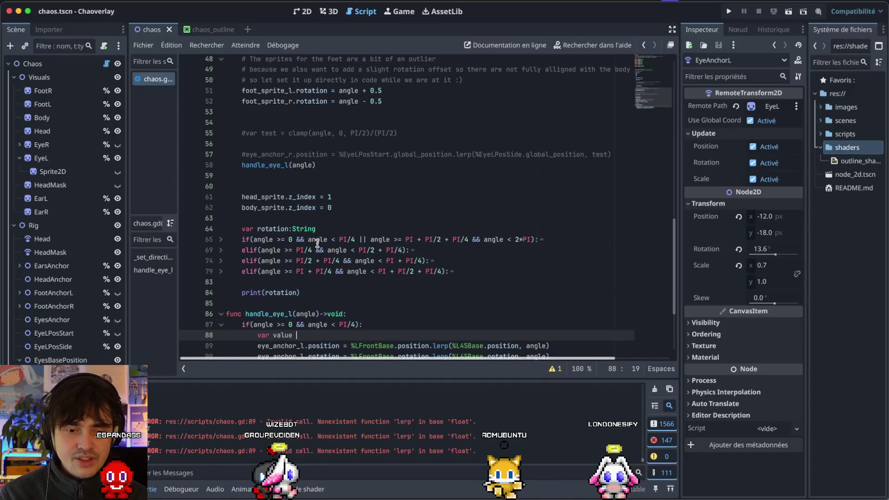
pyautogui.write('clamp')
pyautogui.press('Return')
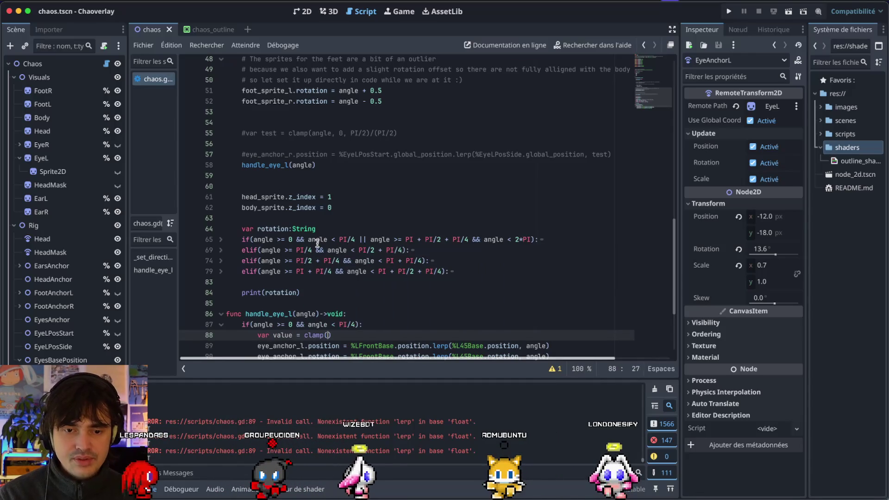
pyautogui.write('angle, 0,')
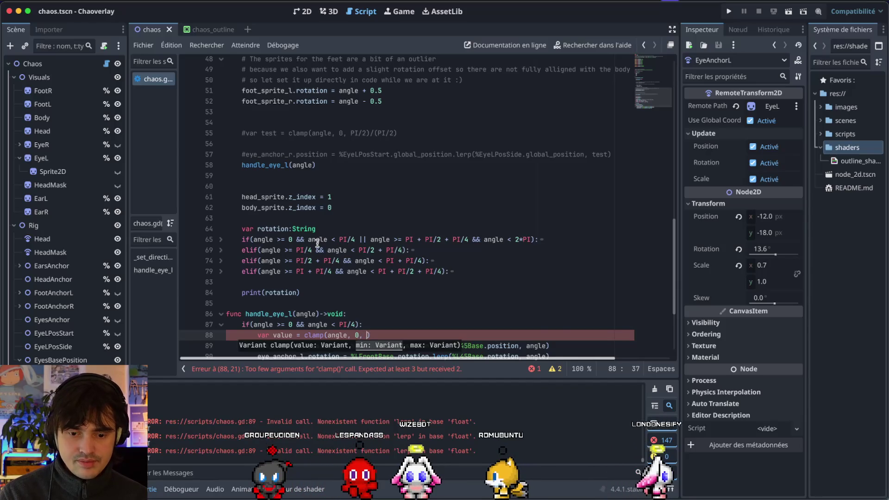
pyautogui.write('PI/4)/')
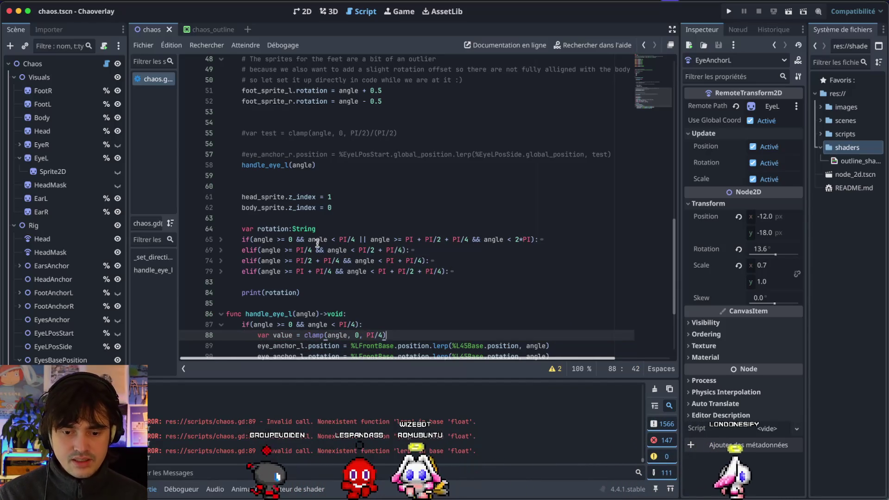
pyautogui.write('(')
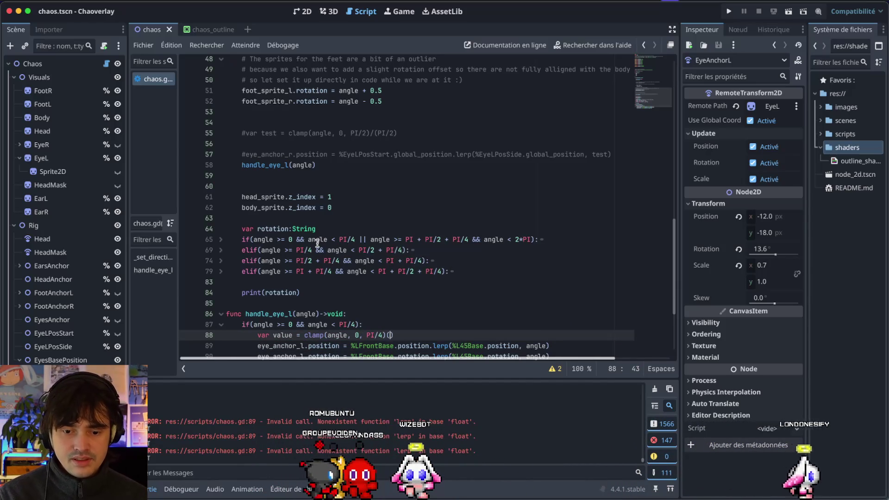
pyautogui.write('P')
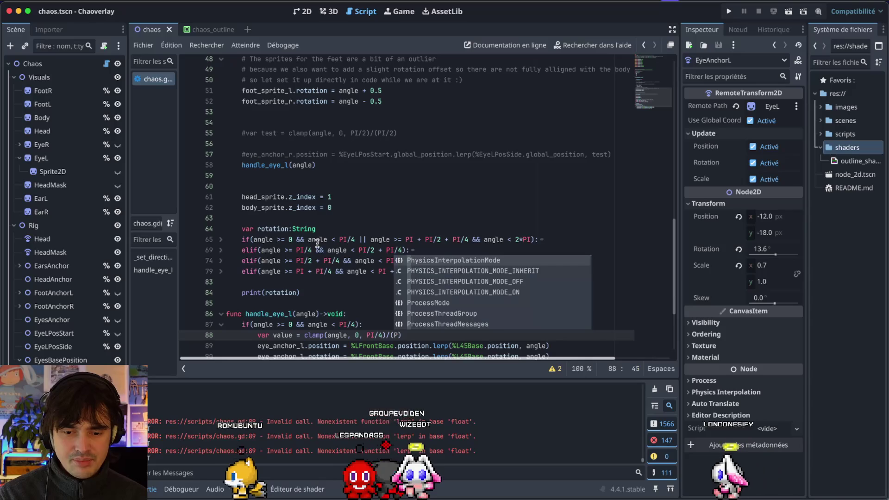
pyautogui.write('/4')
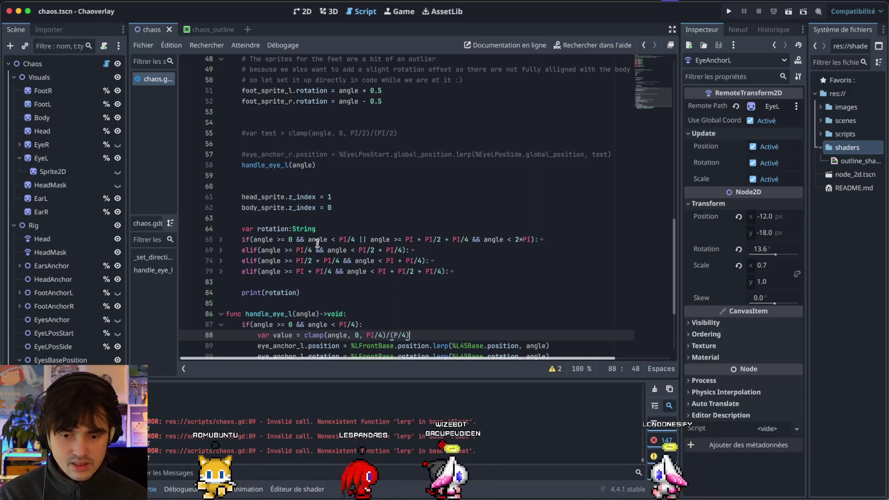
pyautogui.scroll(-1, 400, 328)
pyautogui.click(401, 325)
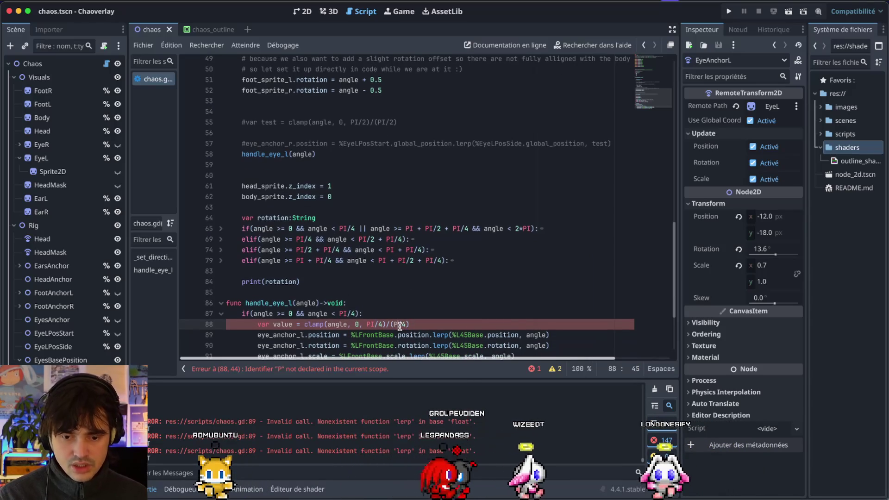
pyautogui.write('I')
# Replace angle with value in the position, rotation and scale lerps
pyautogui.click(288, 315)
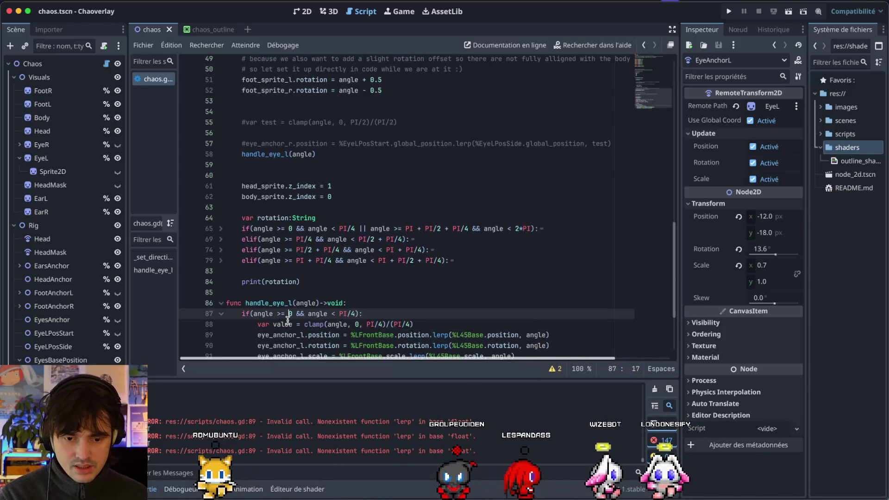
pyautogui.doubleClick(287, 324)
pyautogui.hotkey('ctrl', 'c')
pyautogui.scroll(-3, 338, 313)
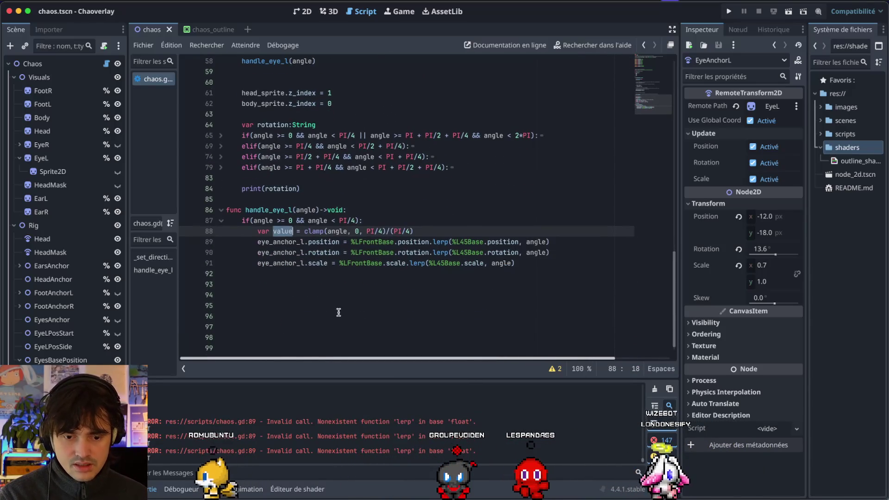
pyautogui.doubleClick(532, 252)
pyautogui.hotkey('ctrl', 'v')
pyautogui.click(531, 243)
pyautogui.hotkey('ctrl', 'v')
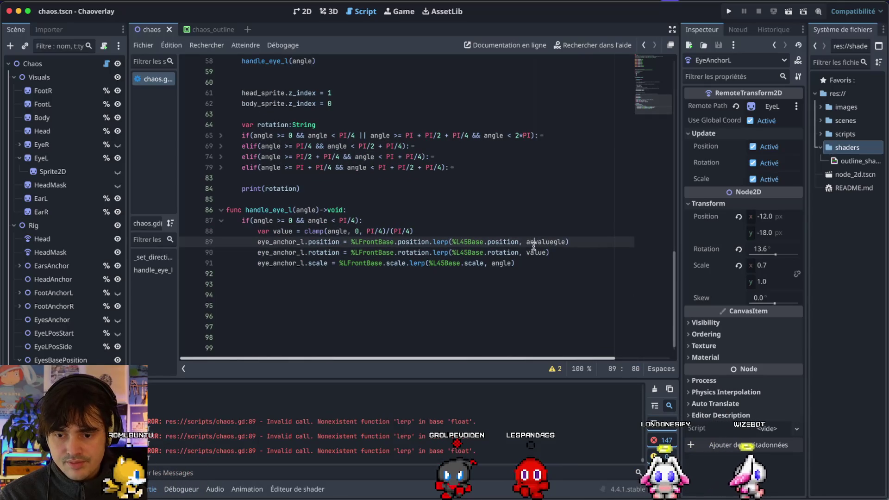
pyautogui.doubleClick(532, 241)
pyautogui.hotkey('ctrl', 'v')
pyautogui.doubleClick(503, 263)
pyautogui.hotkey('ctrl', 'v')
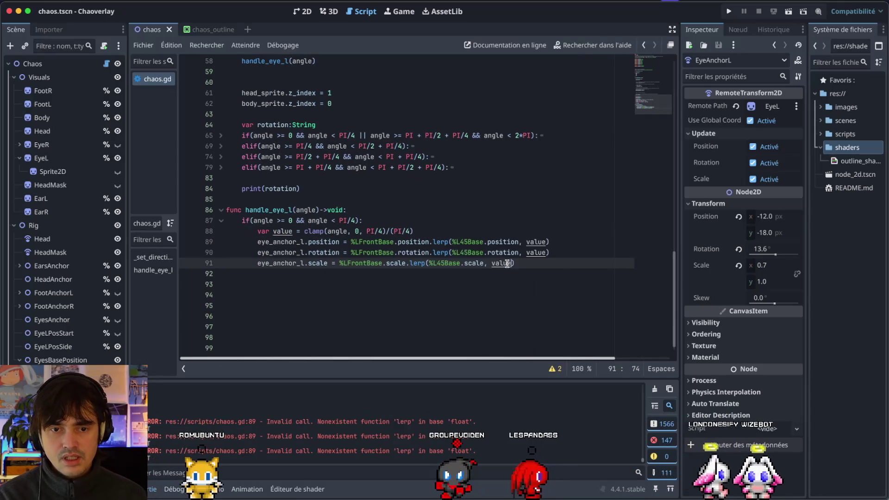
pyautogui.hotkey('ctrl', 'Right')
pyautogui.hotkey('ctrl', 'Left')
# Test the eye by turning the Chaos node's Direction to 229.8 in the 2D view
pyautogui.click(300, 13)
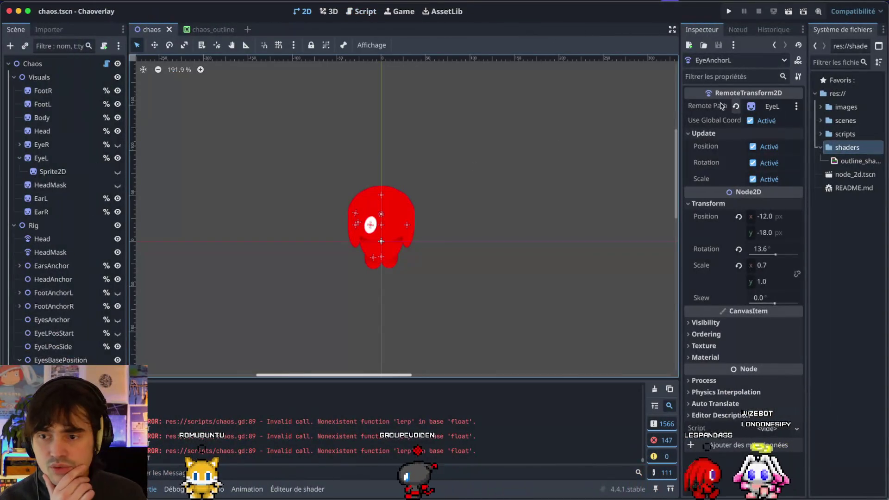
pyautogui.click(73, 64)
pyautogui.moveTo(748, 111)
pyautogui.mouseDown()
pyautogui.moveTo(781, 116)
pyautogui.moveTo(694, 114)
pyautogui.mouseUp()
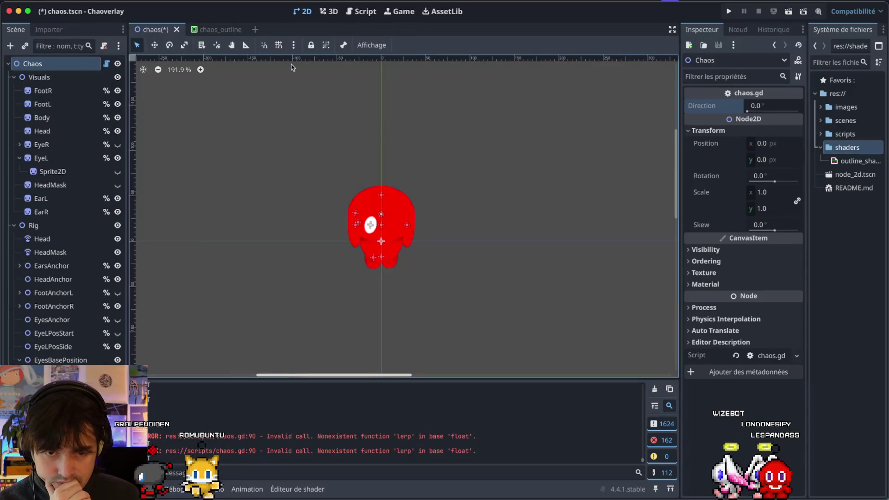
# Inspect the position, rotation and scale lerp lines (89–91) in handle_eye_l of chaos.gd
pyautogui.click(364, 11)
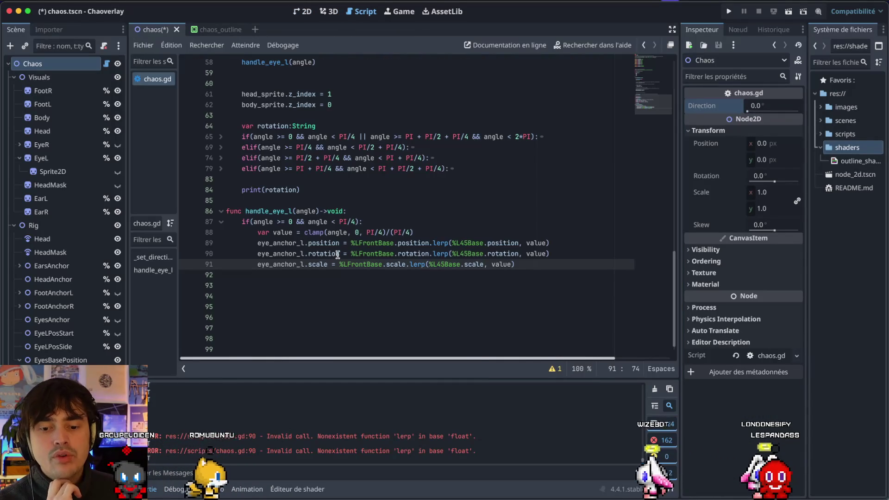
pyautogui.click(410, 243)
pyautogui.doubleClick(410, 243)
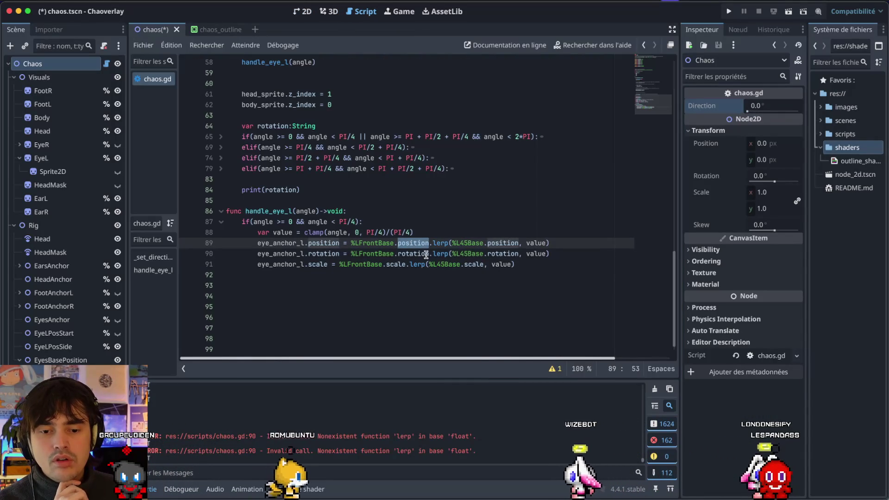
pyautogui.doubleClick(440, 254)
pyautogui.doubleClick(416, 254)
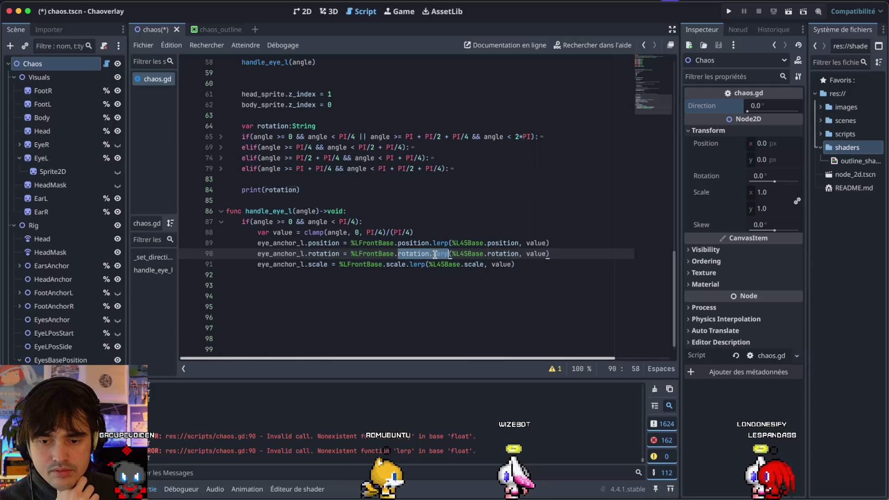
pyautogui.tripleClick(415, 254)
pyautogui.doubleClick(415, 254)
pyautogui.click(414, 264)
pyautogui.doubleClick(413, 264)
pyautogui.doubleClick(446, 264)
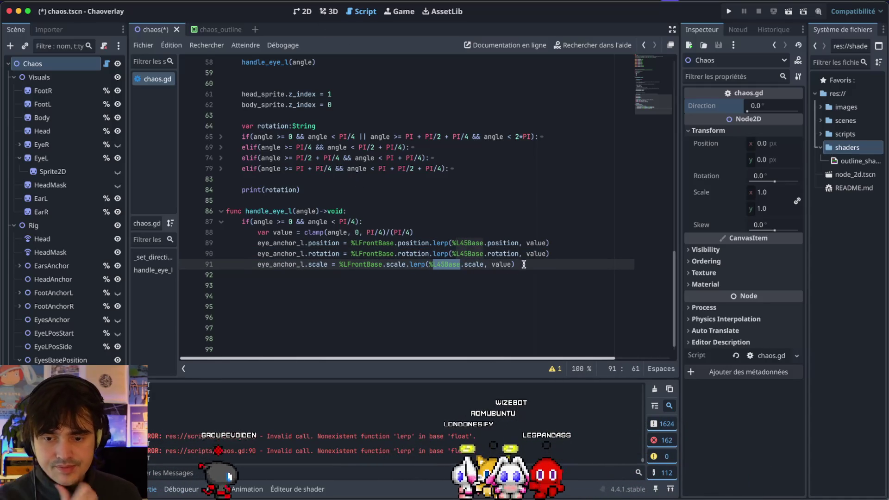
# Comment out the scale and rotation lerp lines with Ctrl+K and save chaos.gd
pyautogui.click(204, 1)
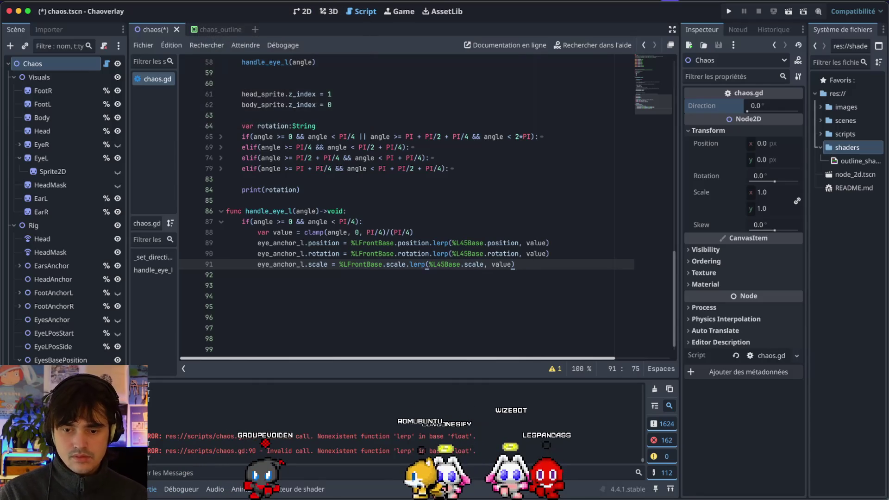
pyautogui.click(258, 268)
pyautogui.hotkey('ctrl', 'k')
pyautogui.press('Up')
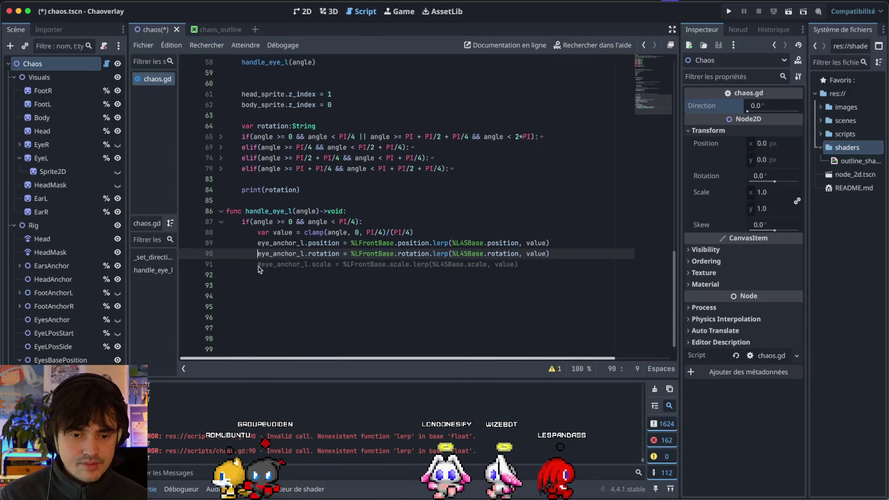
pyautogui.hotkey('ctrl', 'k')
pyautogui.hotkey('ctrl', 's')
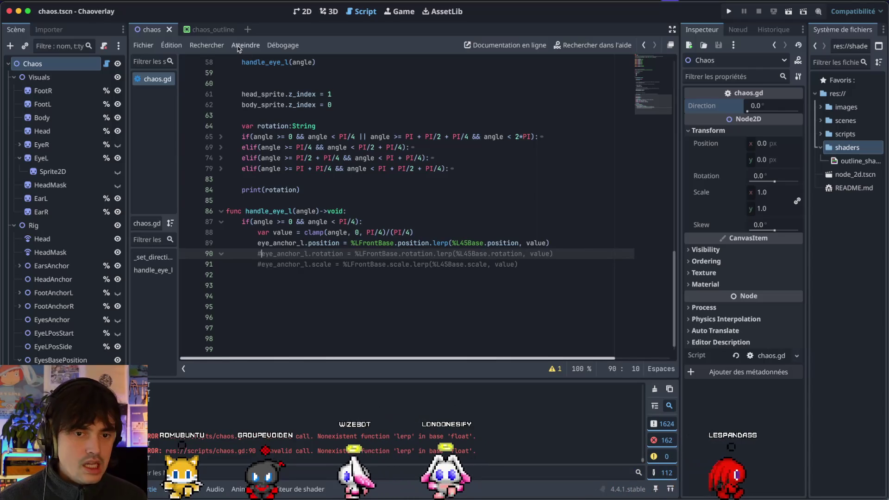
# Run the project with the current scene as the main scene, then close the game window
pyautogui.click(302, 11)
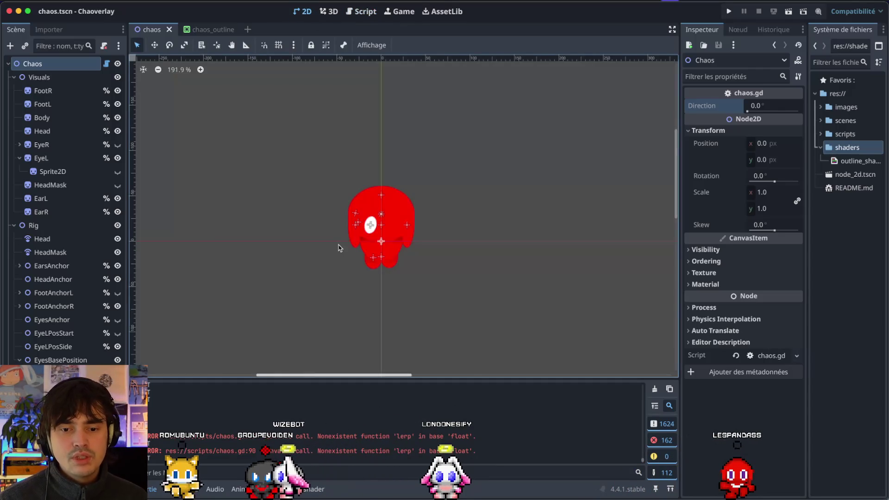
pyautogui.scroll(3, 338, 247)
pyautogui.press('super+b')
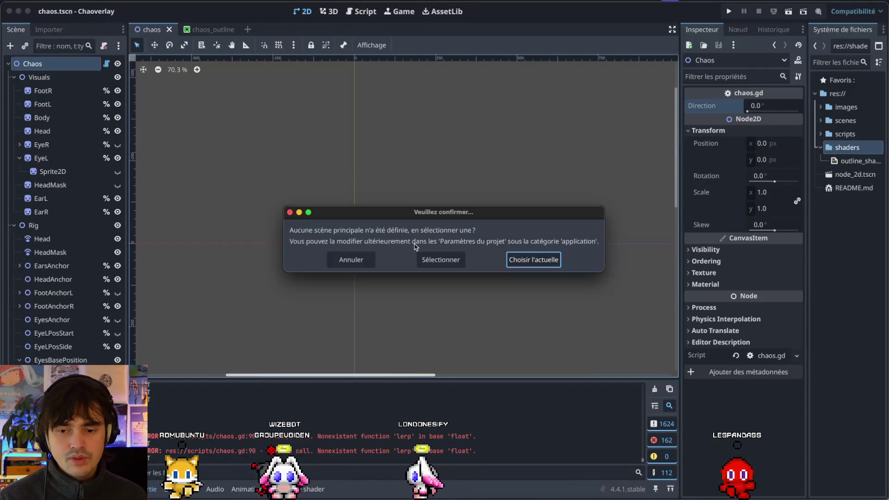
pyautogui.press('Return')
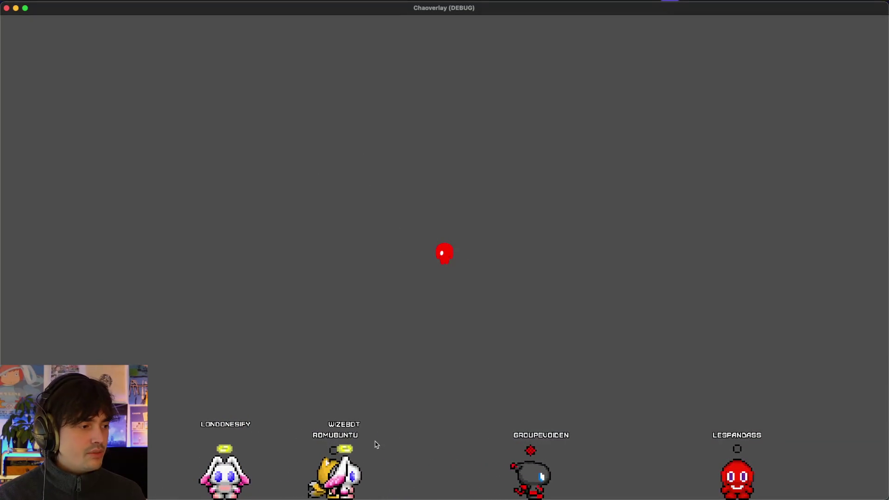
pyautogui.click(7, 11)
# Revert EyeAnchorL's rotation to 0.0 and scale to 1.0, then save the scene
pyautogui.scroll(5, 367, 248)
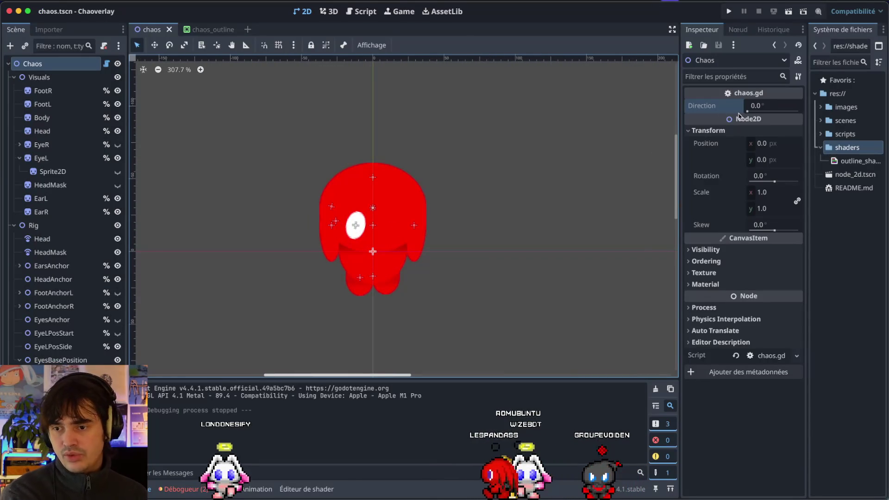
pyautogui.click(751, 111)
pyautogui.click(705, 130)
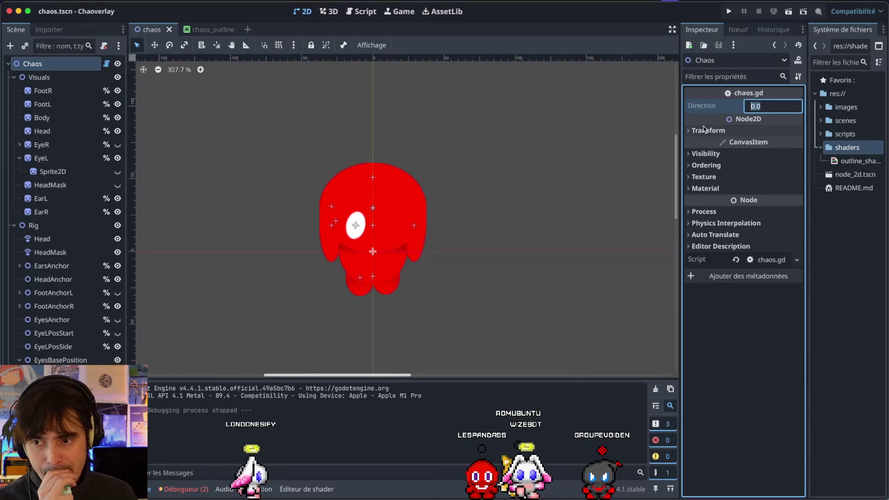
pyautogui.click(700, 134)
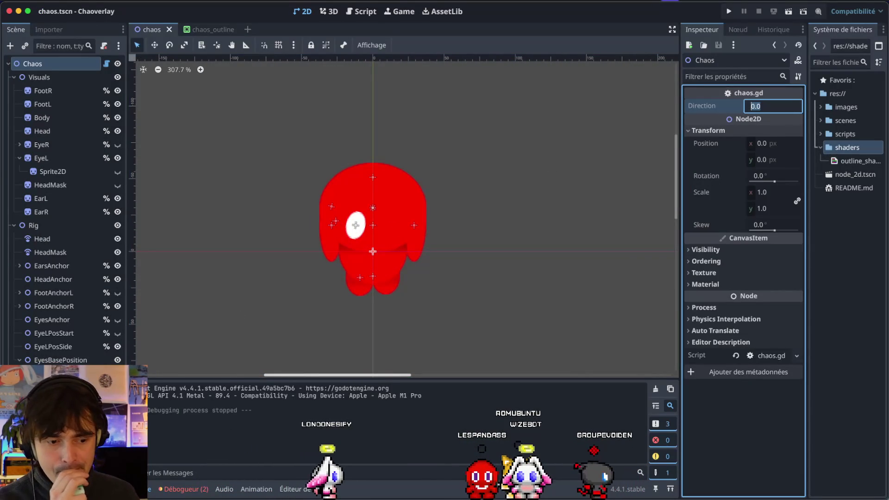
pyautogui.click(355, 225)
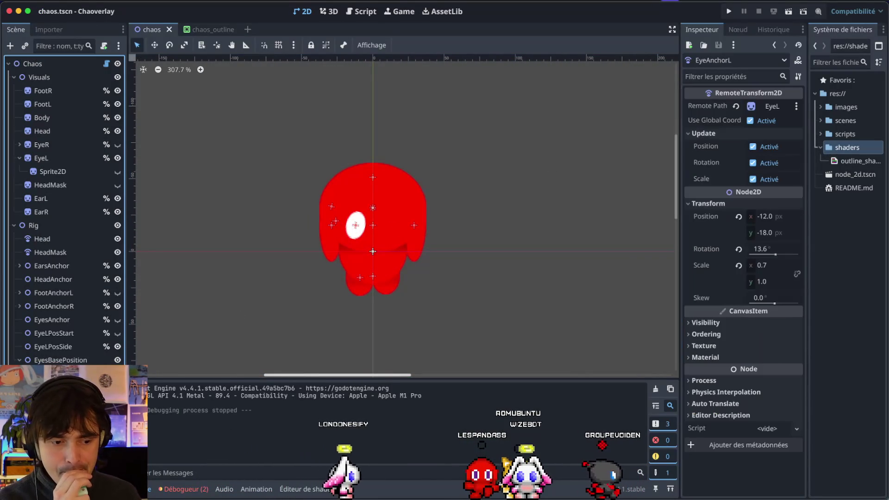
pyautogui.click(739, 249)
pyautogui.click(739, 265)
pyautogui.hotkey('ctrl', 's')
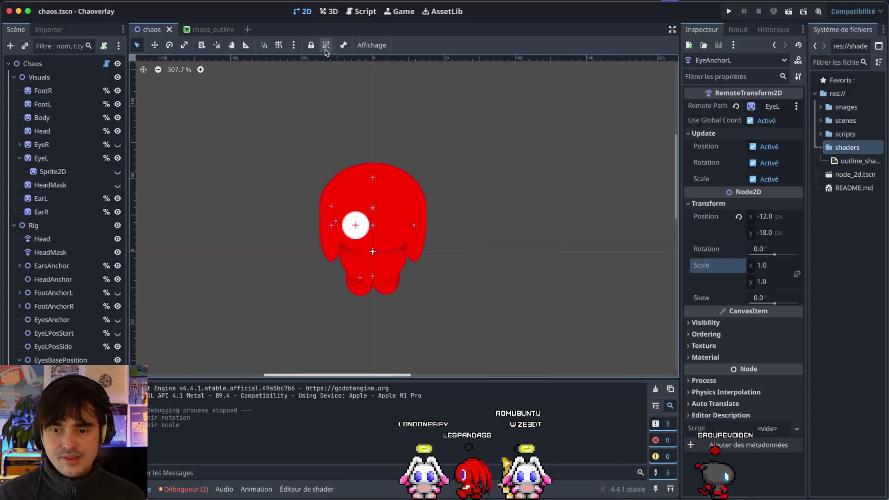
# Test the Chaos node's Direction at 4.8, then reset it to 0.0
pyautogui.click(33, 64)
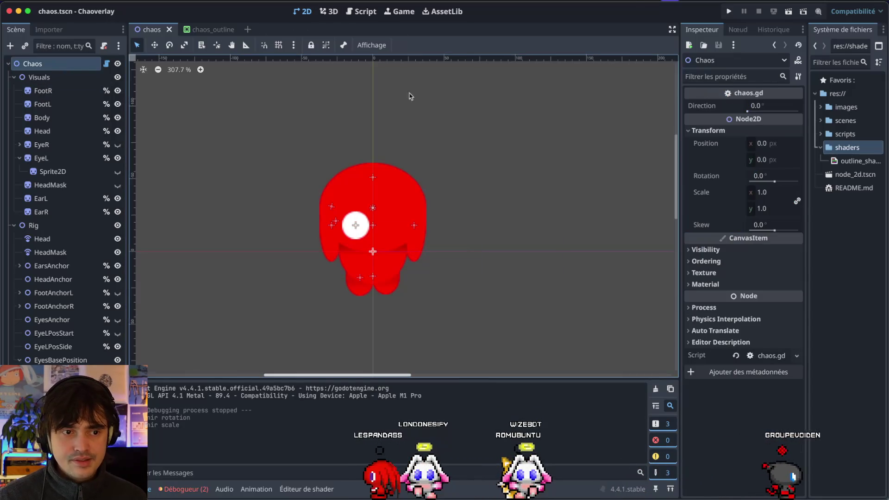
pyautogui.moveTo(744, 106); pyautogui.dragTo(748, 111)
pyautogui.click(736, 106)
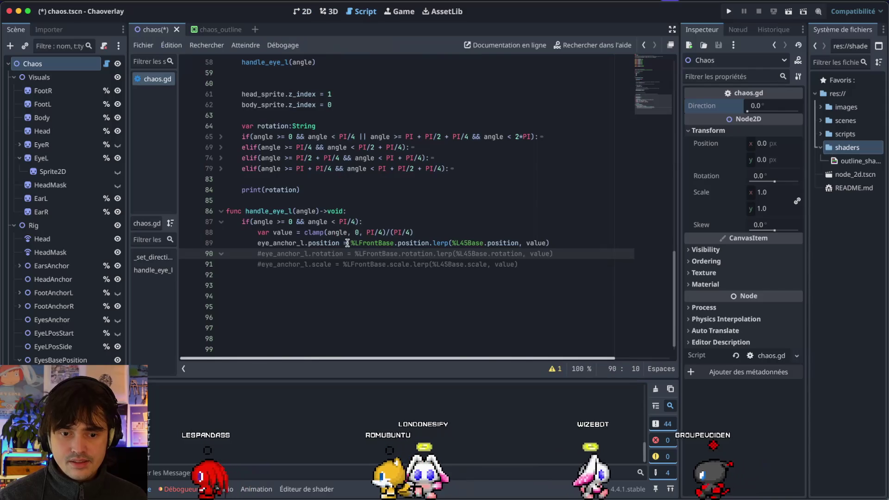
# Uncomment the rotation and scale lerp lines in handle_eye_l
pyautogui.press('super+k')
pyautogui.press('Down')
pyautogui.press('BackSpace')
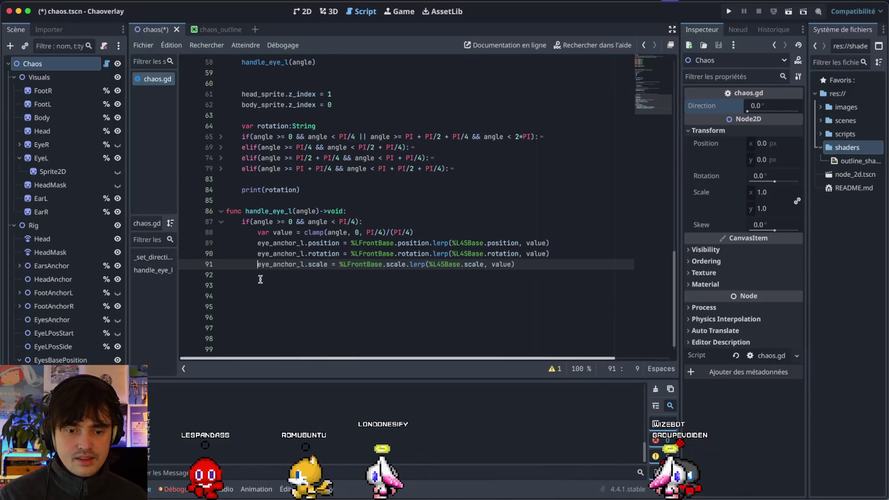
# Test Direction at 51.4 in the 2D view, then reset it to 0.0
pyautogui.click(302, 11)
pyautogui.moveTo(753, 108); pyautogui.dragTo(755, 111)
pyautogui.click(735, 106)
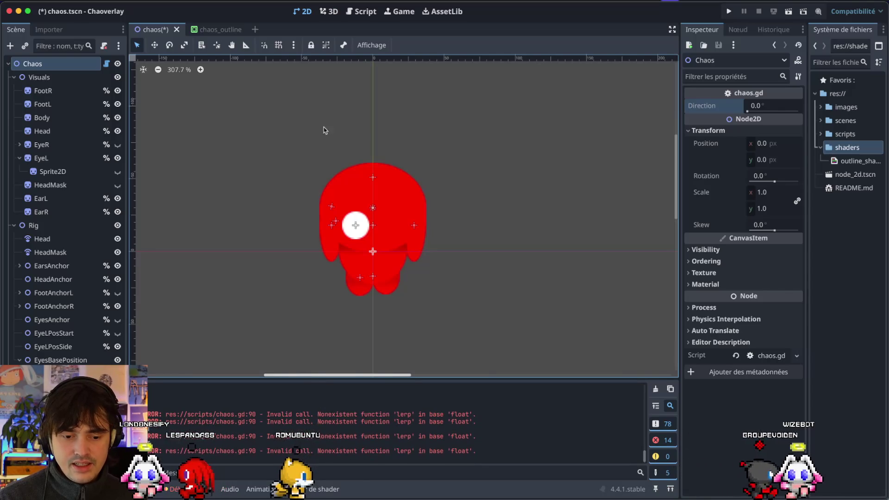
# Select eye_anchor_l on the rotation line in chaos.gd, then move to the Figma workspace
pyautogui.click(362, 12)
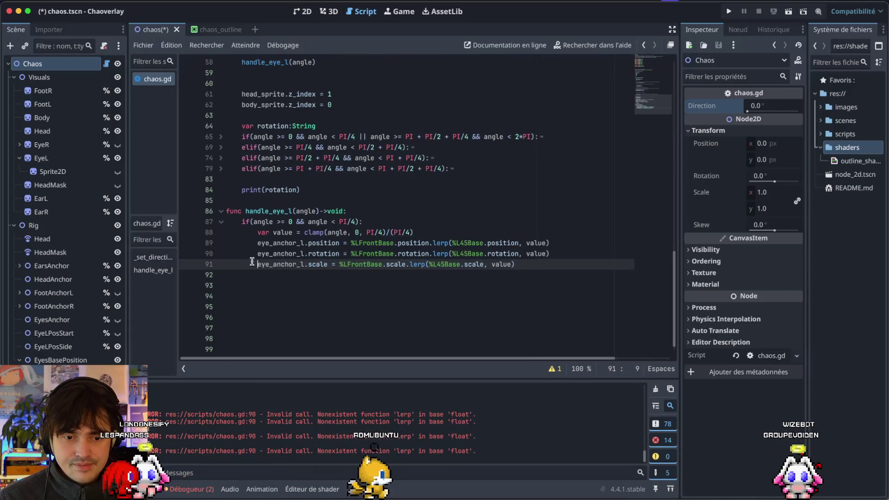
pyautogui.click(259, 245)
pyautogui.doubleClick(261, 253)
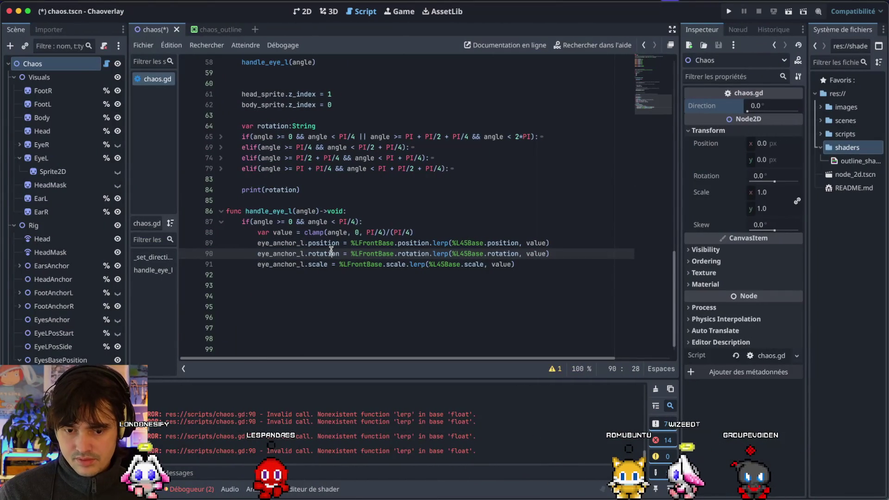
pyautogui.hotkey('ctrl', 'Right')
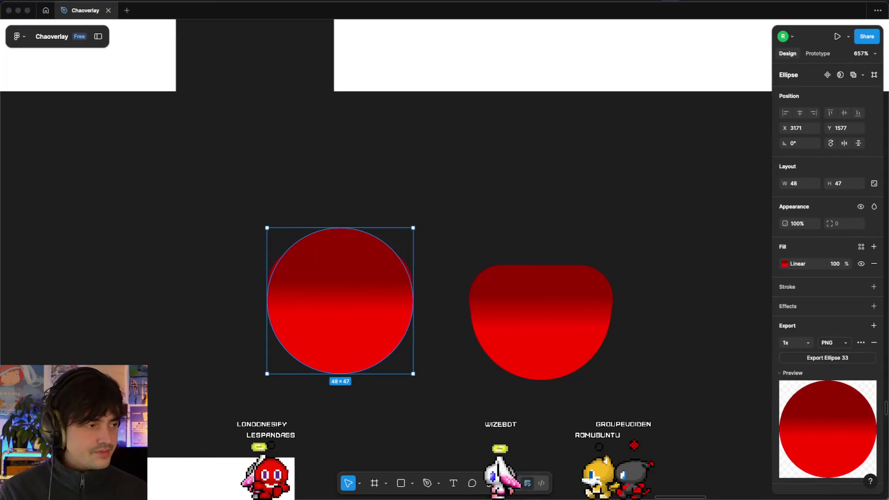
# Switch between the Figma and browser desktop spaces, ending on the browser
pyautogui.hotkey('ctrl', 'Right')
pyautogui.press('super+t')
pyautogui.hotkey('ctrl', 'Left')
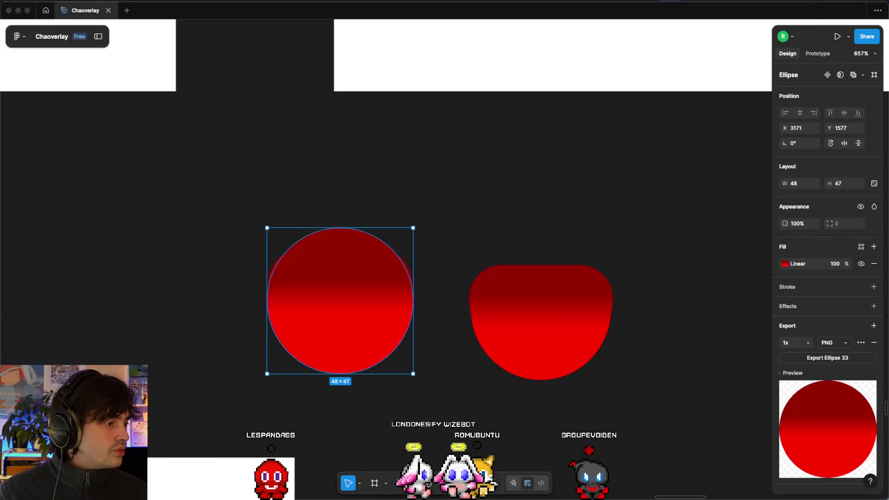
pyautogui.hotkey('ctrl', 'Right')
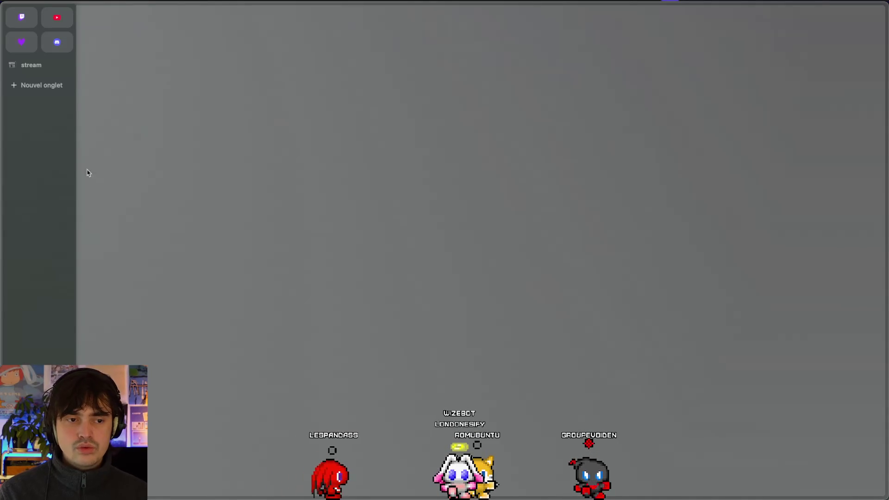
# Search the web for 'lerp rotation godot' and scroll through the Godot Interpolation docs result
pyautogui.press('super+t')
pyautogui.write('lerp')
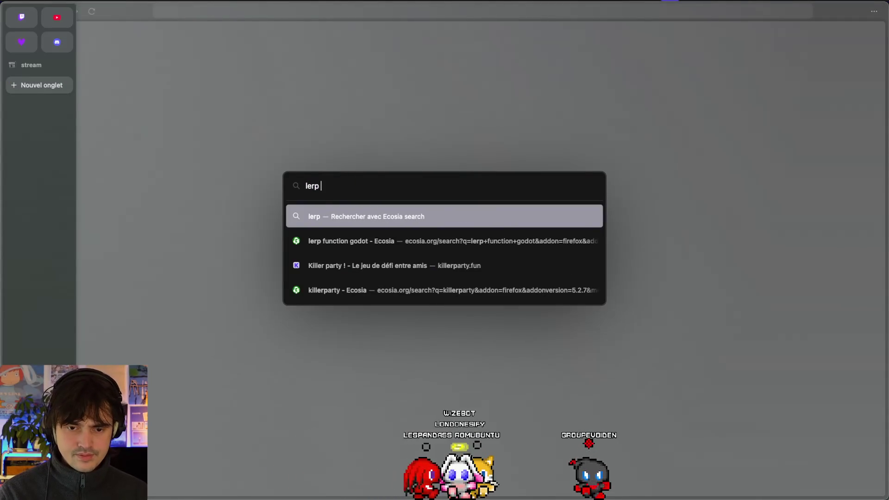
pyautogui.write('glerotation godot')
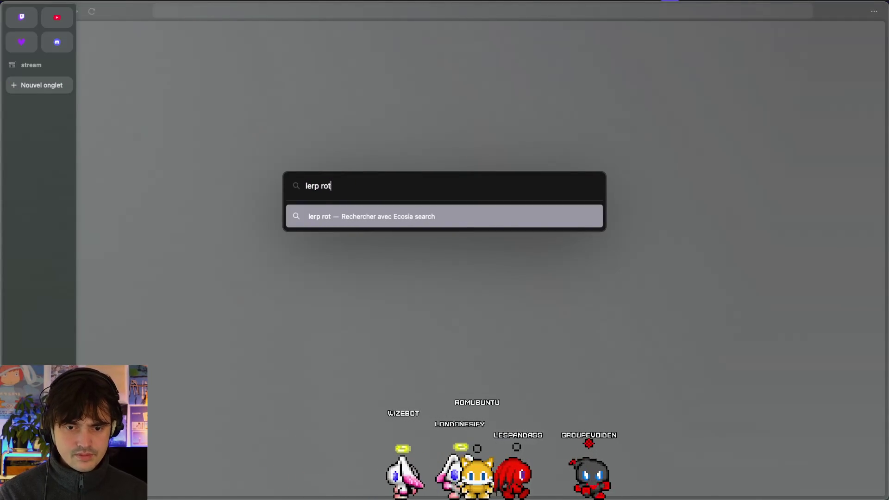
pyautogui.press('Return')
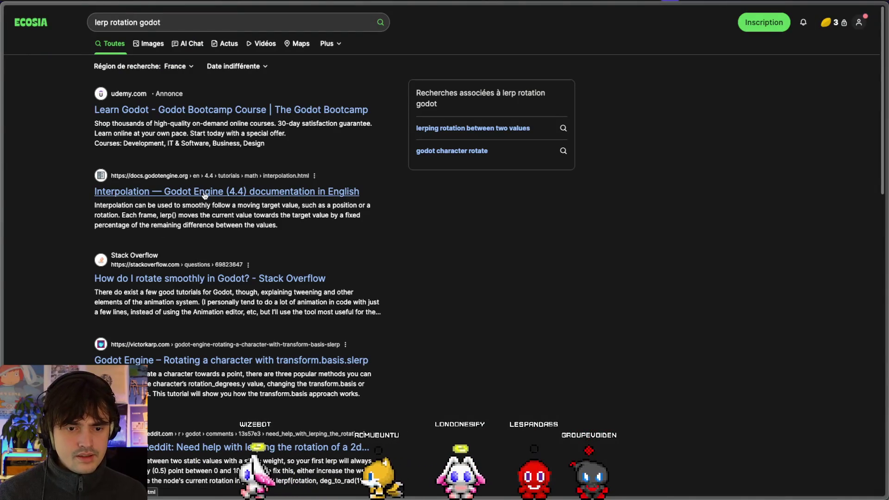
pyautogui.click(178, 177)
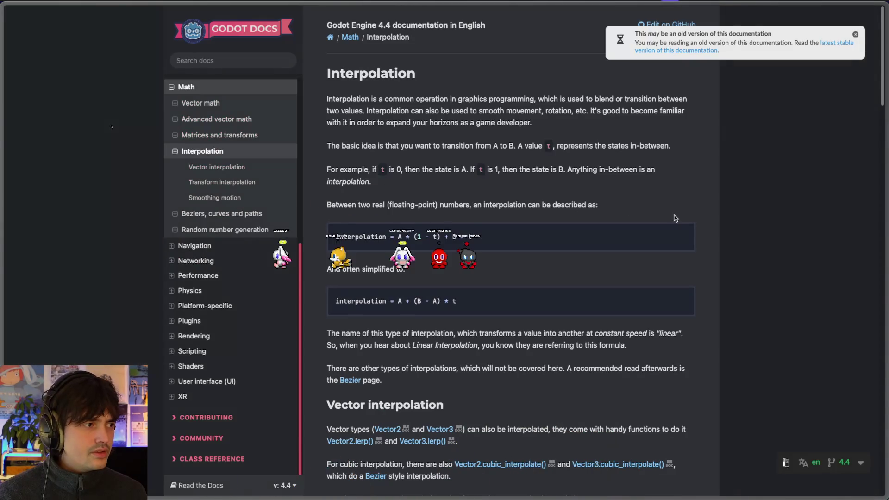
pyautogui.scroll(-10, 645, 319)
pyautogui.scroll(1, 645, 319)
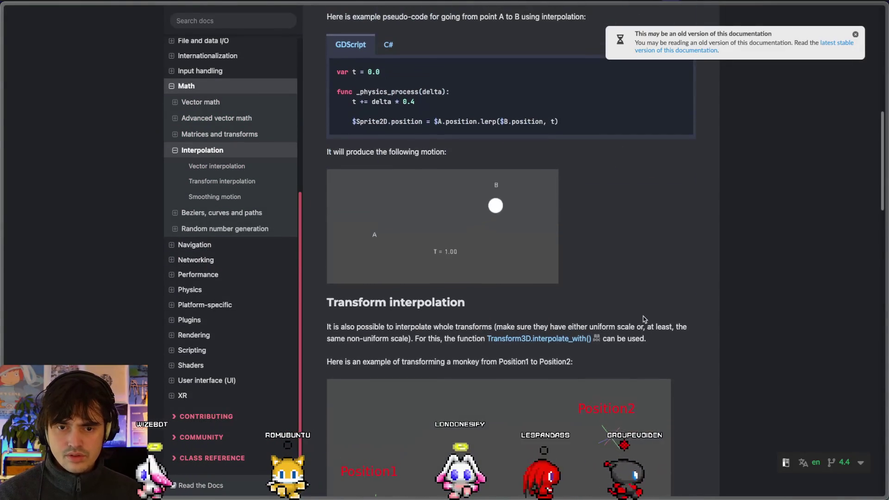
pyautogui.scroll(-8, 645, 319)
pyautogui.scroll(-3, 645, 319)
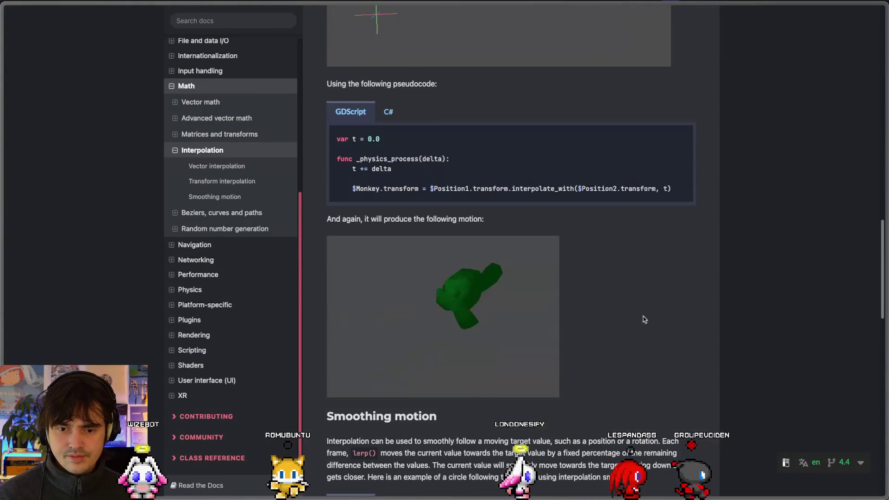
pyautogui.scroll(-3, 645, 320)
pyautogui.scroll(-5, 646, 320)
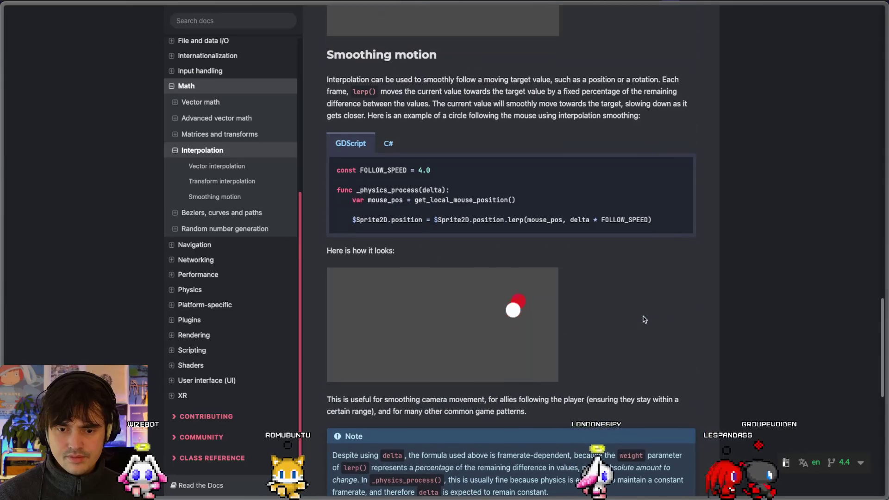
pyautogui.scroll(-7, 645, 319)
pyautogui.scroll(-3, 645, 319)
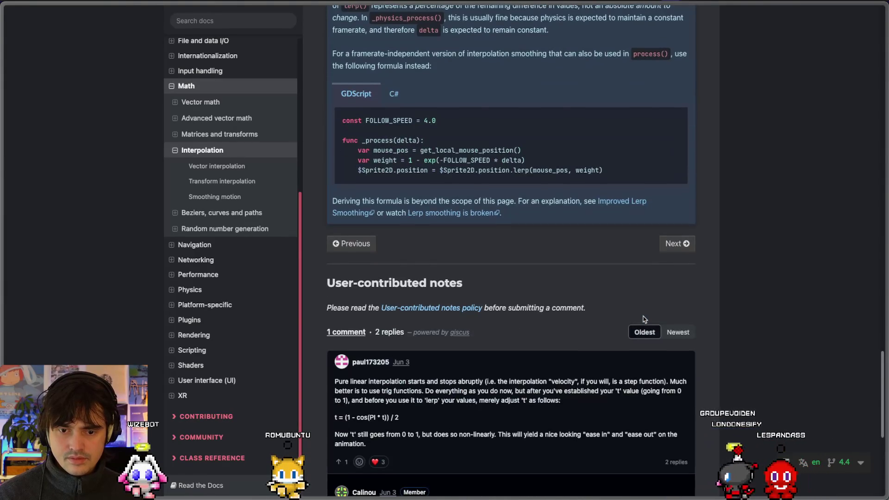
# Glance at the Stack Overflow tab and the Godot script, then return to the browser
pyautogui.hotkey('ctrl', 'Tab')
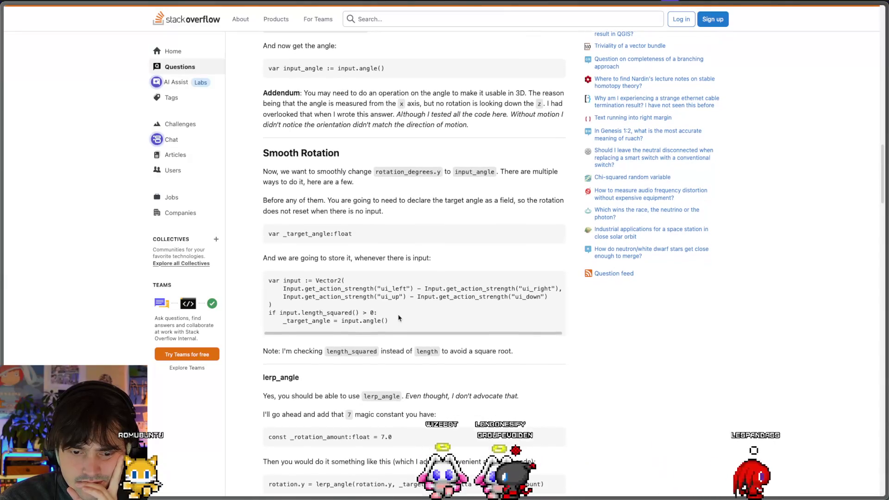
pyautogui.hotkey('ctrl', 'Tab')
pyautogui.hotkey('alt', 'Tab')
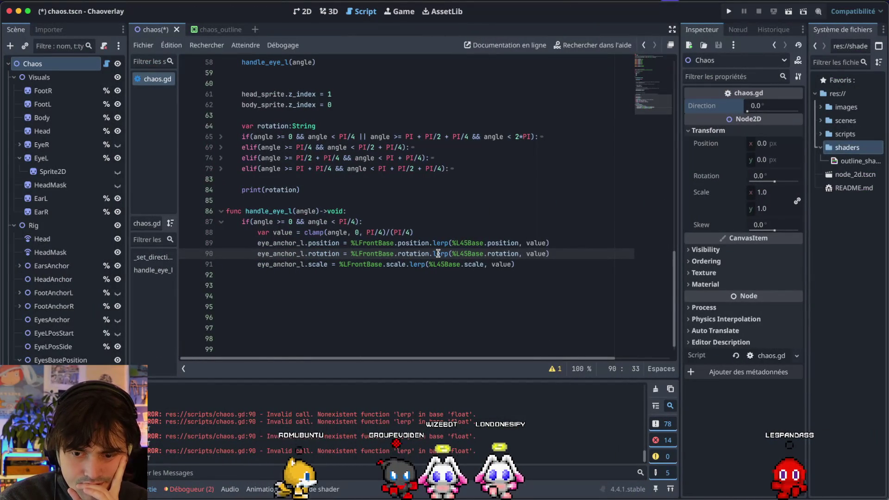
pyautogui.hotkey('alt', 'Tab')
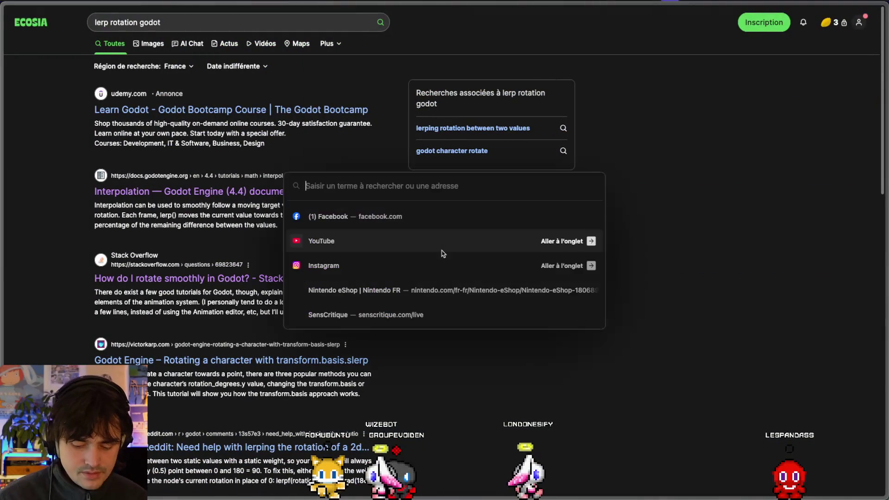
# Search for 'lerp godot', open the Interpolation docs and select lerp() in Smoothing motion
pyautogui.hotkey('ctrl', 'l')
pyautogui.write('lerp g')
pyautogui.press('Return')
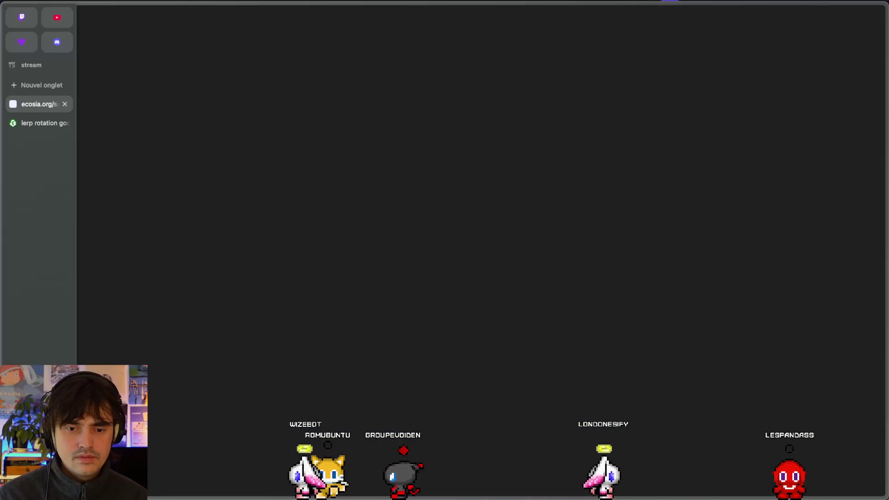
pyautogui.click(255, 111)
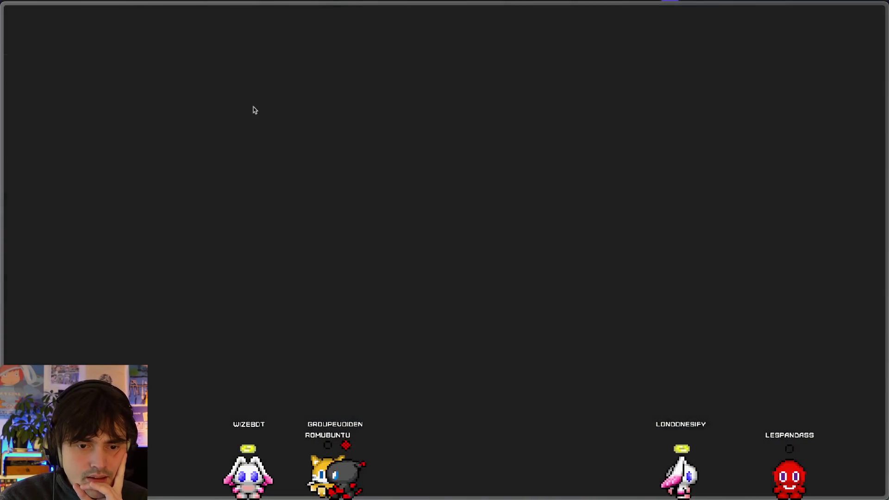
pyautogui.scroll(-15, 577, 306)
pyautogui.scroll(-10, 579, 308)
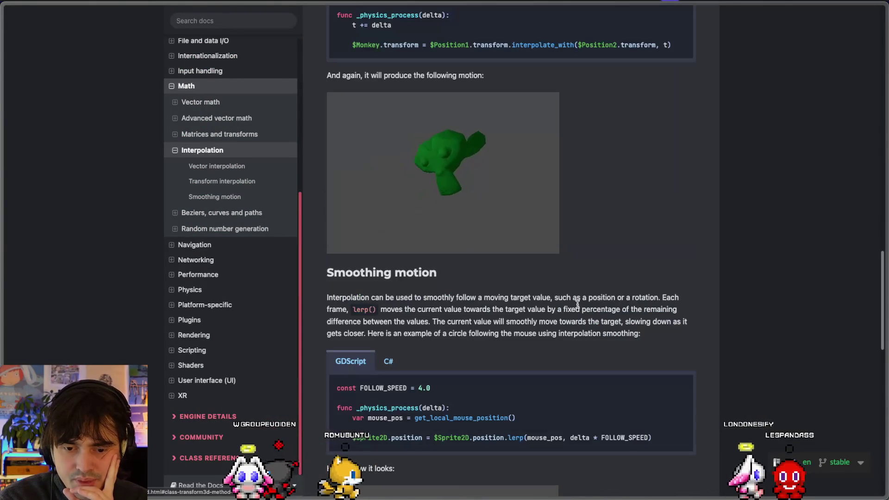
pyautogui.doubleClick(364, 249)
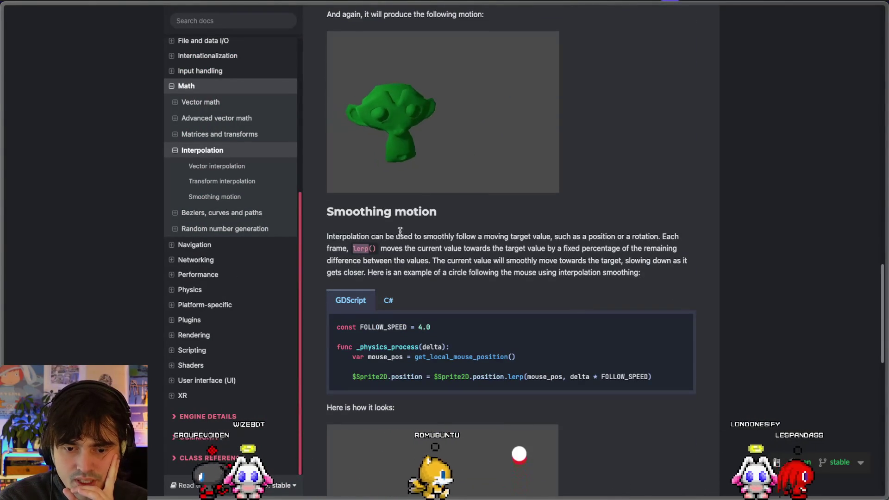
pyautogui.scroll(20, 439, 211)
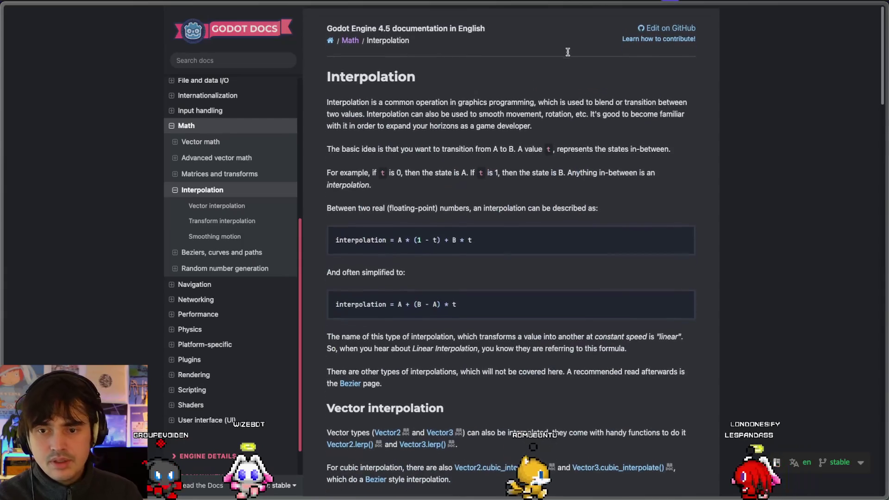
# Search the Godot docs for 'lerp', then navigate back to the 'lerp godot' results
pyautogui.click(213, 62)
pyautogui.write('lerp')
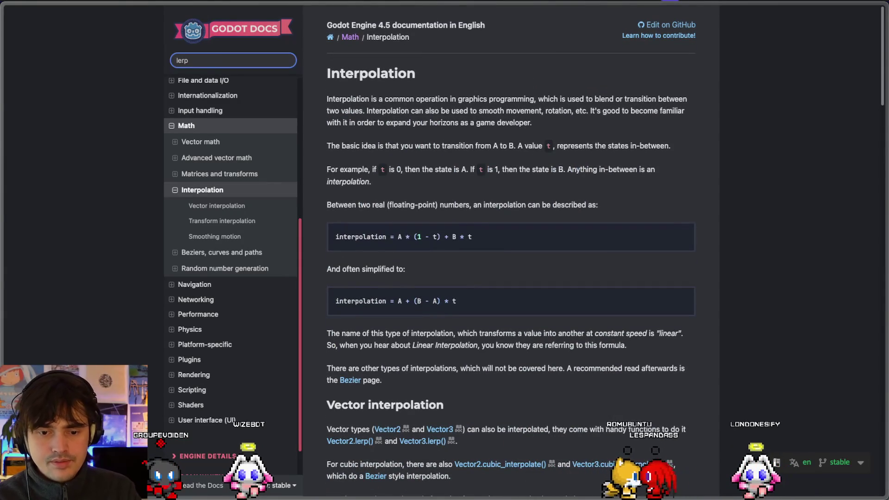
pyautogui.press('Return')
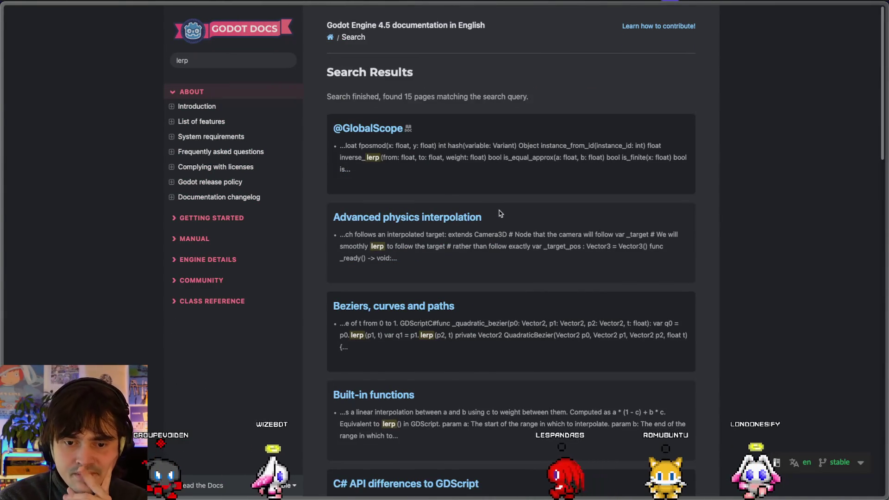
pyautogui.hotkey('alt', 'Left')
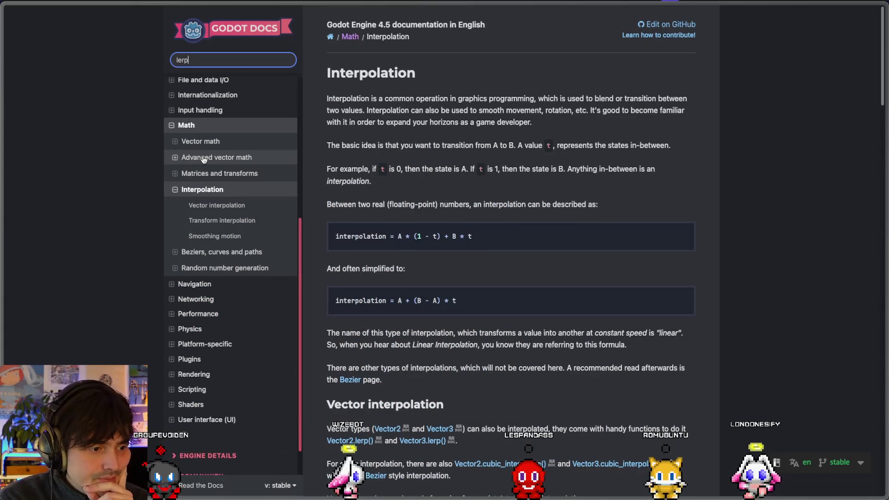
pyautogui.hotkey('alt', 'Left')
# Open the stable Interpolation docs page and scroll to the Vector interpolation section
pyautogui.scroll(-1, 504, 282)
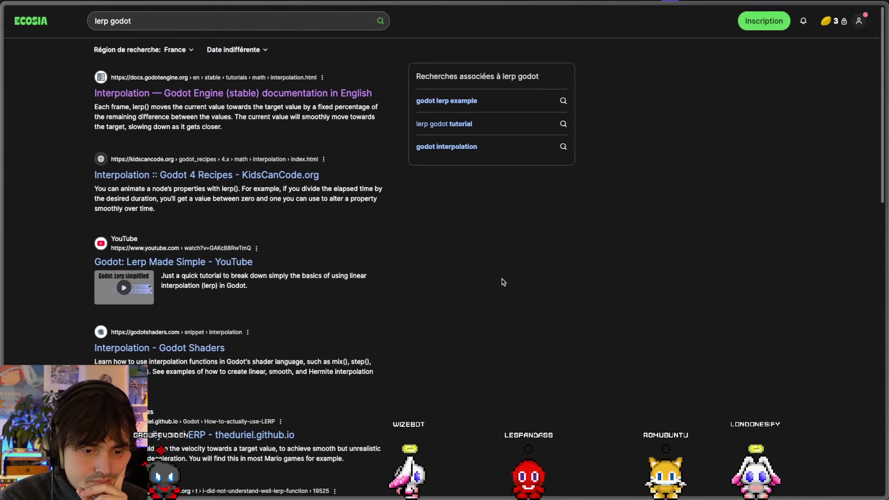
pyautogui.click(223, 95)
pyautogui.scroll(-5, 487, 368)
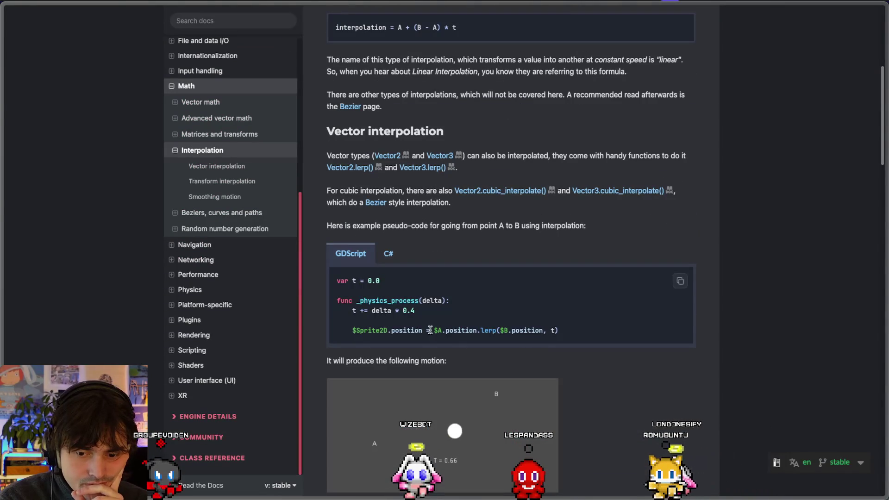
pyautogui.scroll(-1, 431, 329)
pyautogui.doubleClick(360, 135)
# Compare with the rotation word on line 90 of chaos.gd before returning to the docs
pyautogui.press('super+Tab')
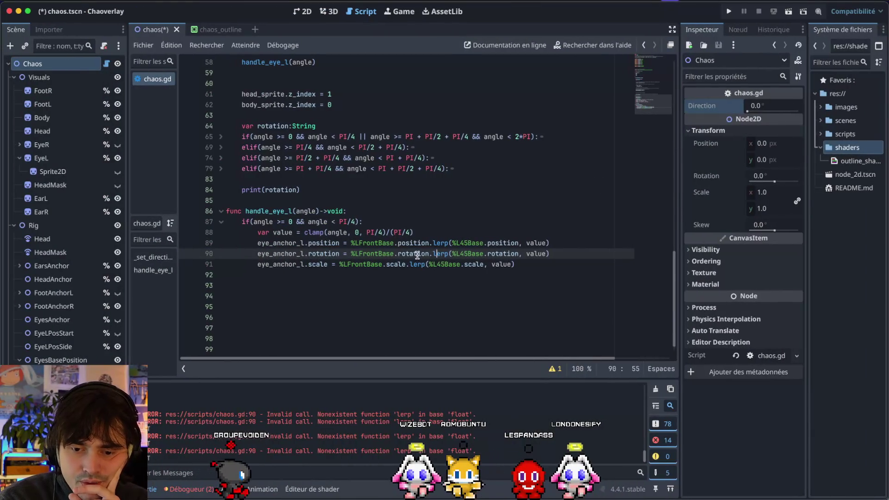
pyautogui.doubleClick(418, 254)
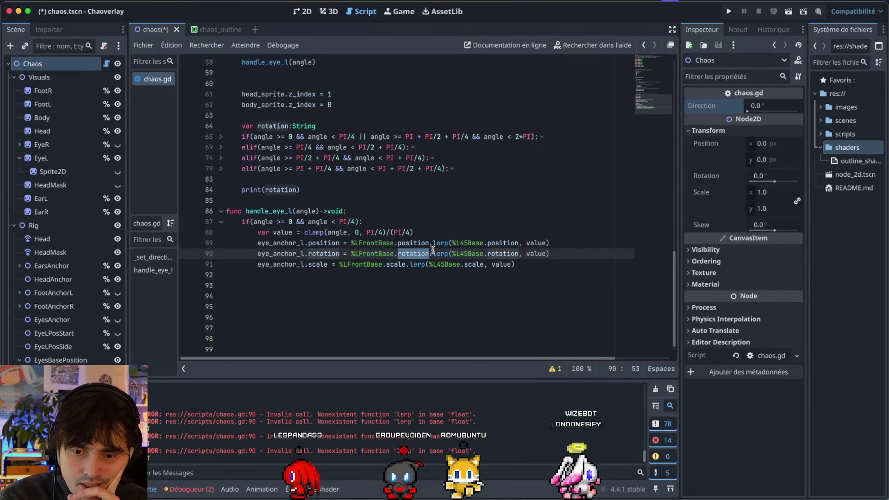
pyautogui.press('super+Tab')
# Highlight the floating-point and A-to-B transition passages, then go back to the search results
pyautogui.scroll(7, 424, 160)
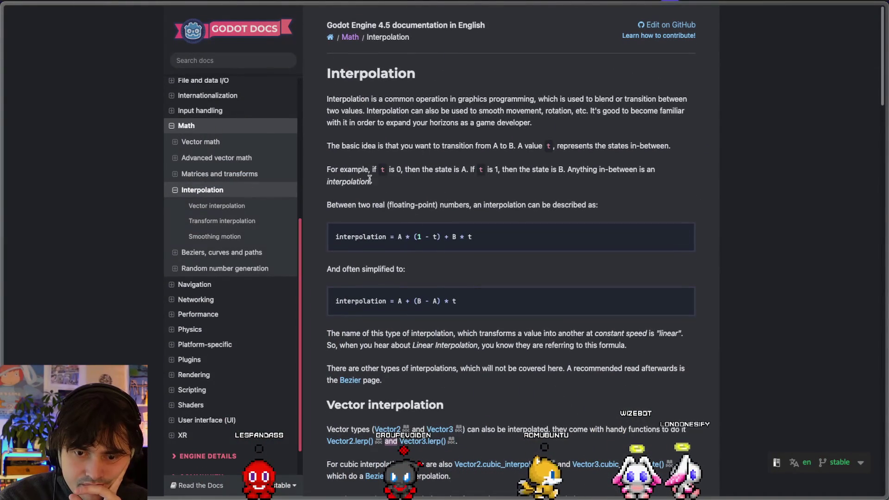
pyautogui.moveTo(386, 208); pyautogui.dragTo(473, 207)
pyautogui.click(550, 302)
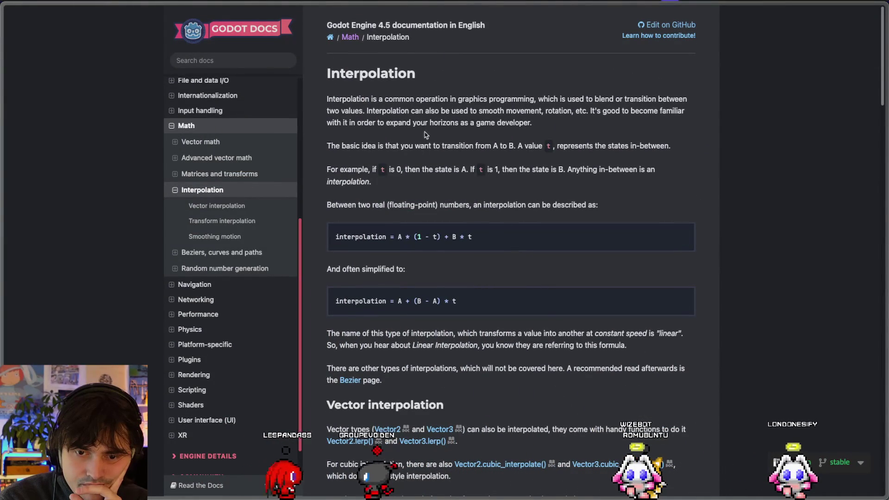
pyautogui.moveTo(392, 146); pyautogui.dragTo(510, 144)
pyautogui.hotkey('alt', 'Left')
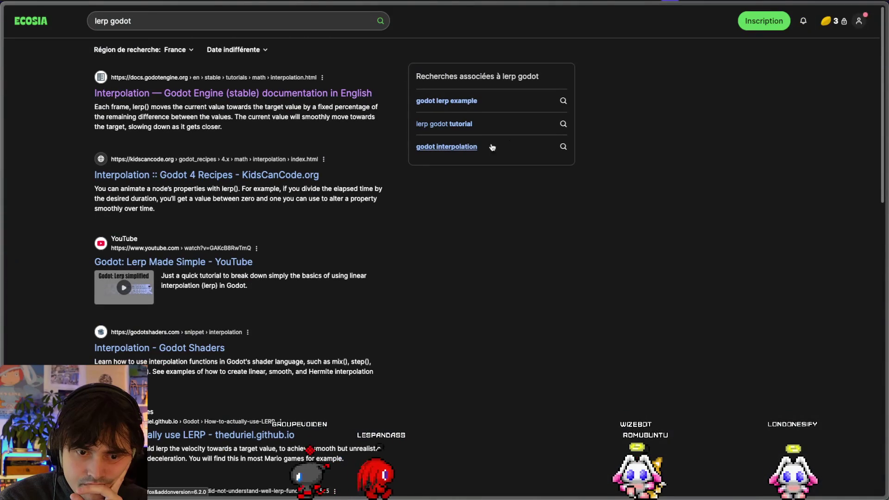
# Search for interpolation between two values and skim the Wikipedia Linear interpolation article
pyautogui.tripleClick(131, 27)
pyautogui.write('interpoloation')
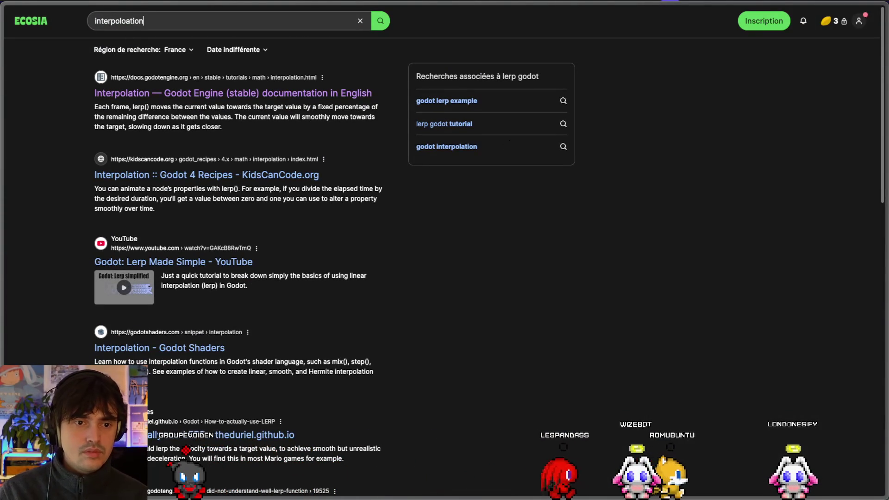
pyautogui.hotkey('ctrl', 'a')
pyautogui.write('l')
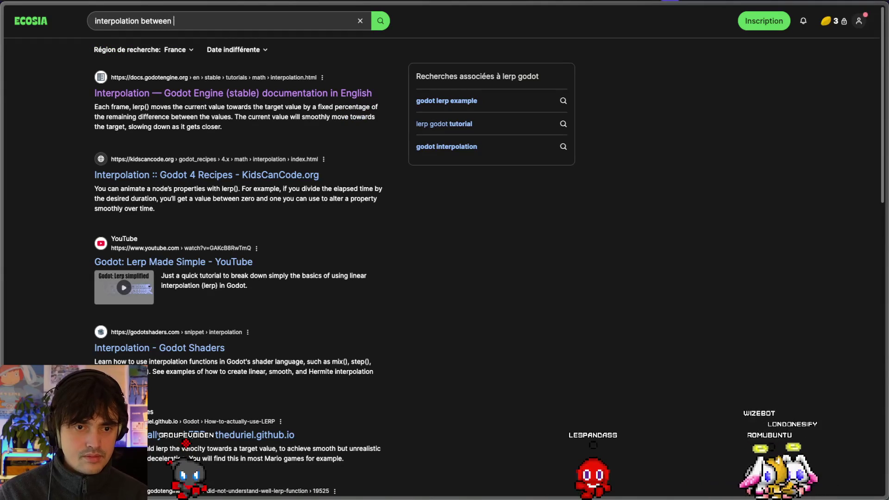
pyautogui.write('ues')
pyautogui.press('Return')
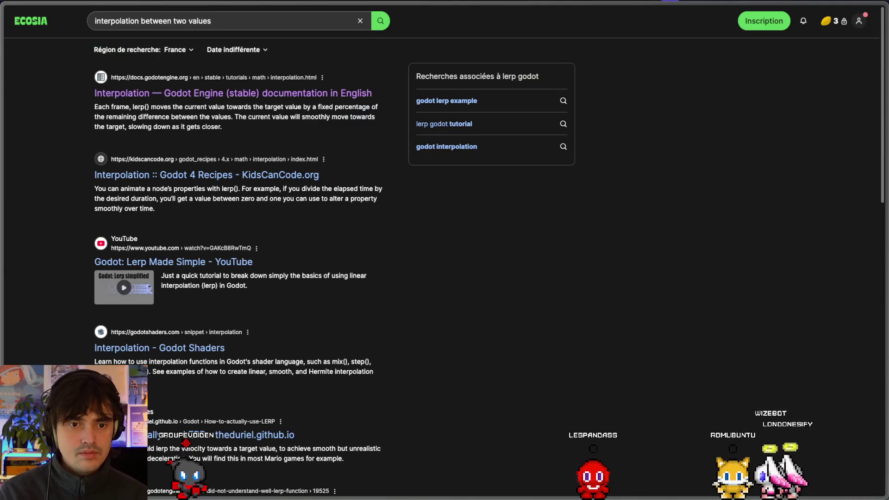
pyautogui.click(139, 113)
pyautogui.scroll(-8, 318, 345)
pyautogui.hotkey('alt', 'Left')
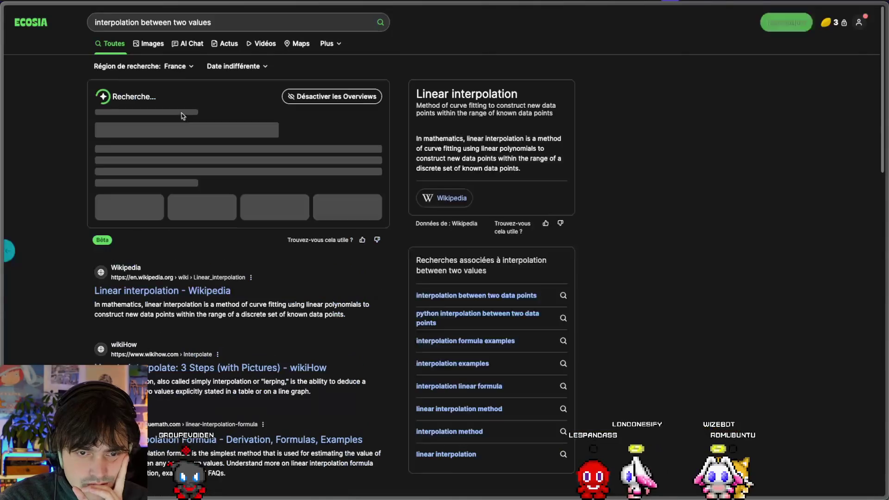
# Search 'linear interpolation godot', open the Godot Interpolation page and select A + (B - A) * t
pyautogui.click(233, 22)
pyautogui.hotkey('ctrl', 'a')
pyautogui.write('l')
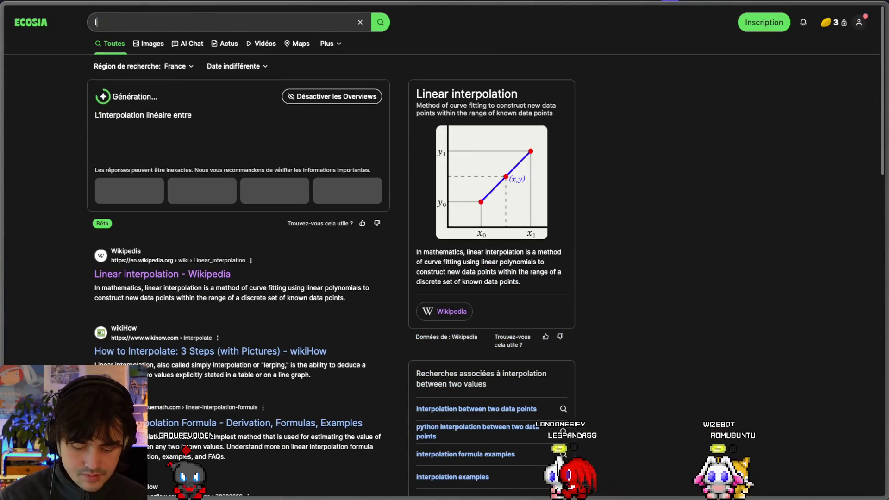
pyautogui.write('inear interpoloation godot')
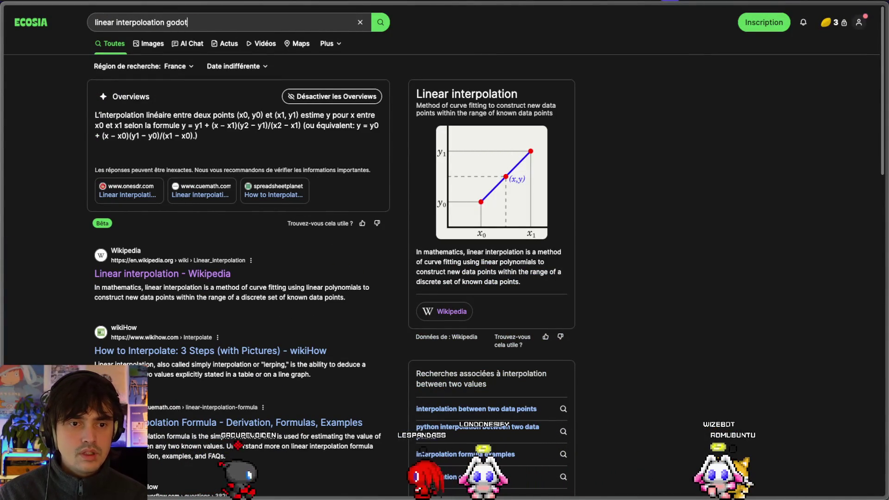
pyautogui.press('Return')
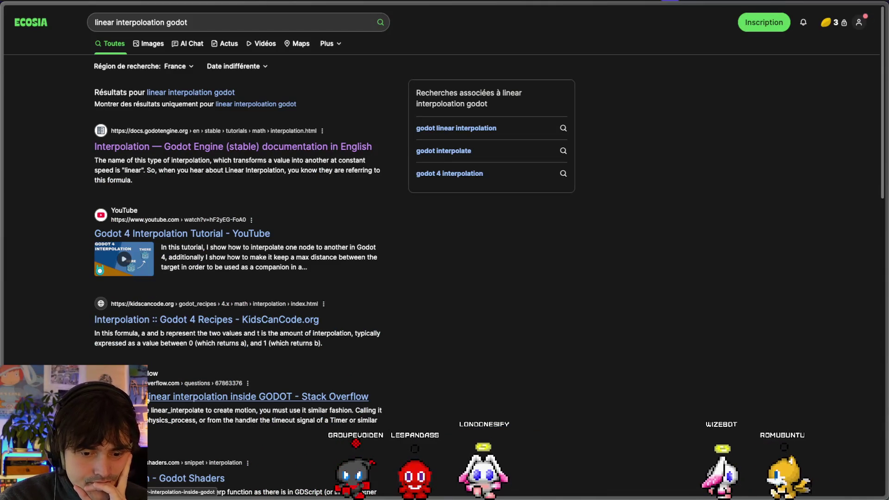
pyautogui.click(154, 150)
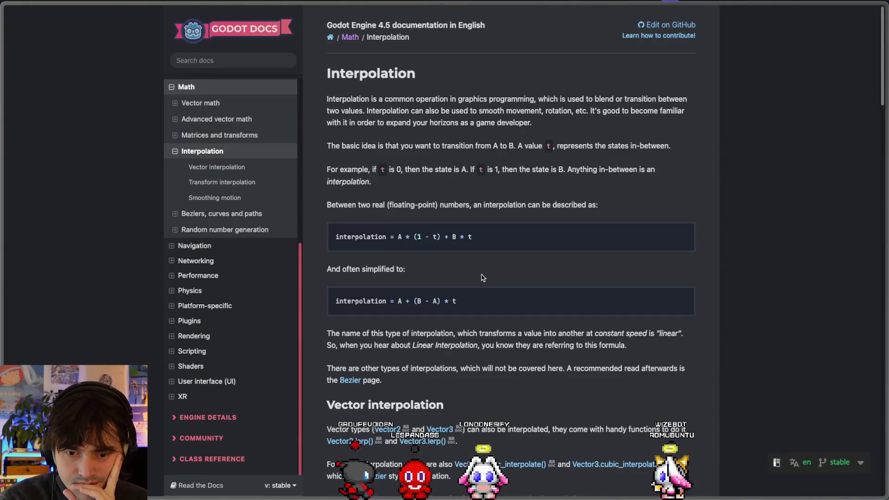
pyautogui.moveTo(456, 301); pyautogui.dragTo(393, 299)
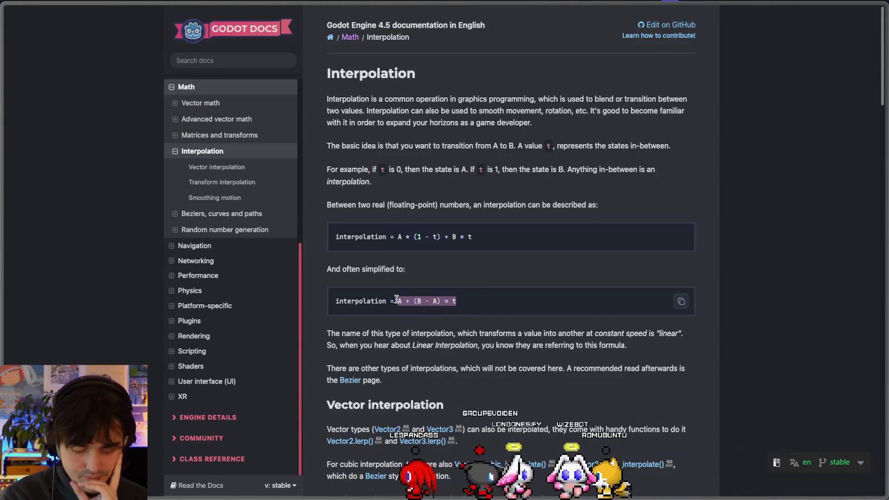
pyautogui.press('super+Tab')
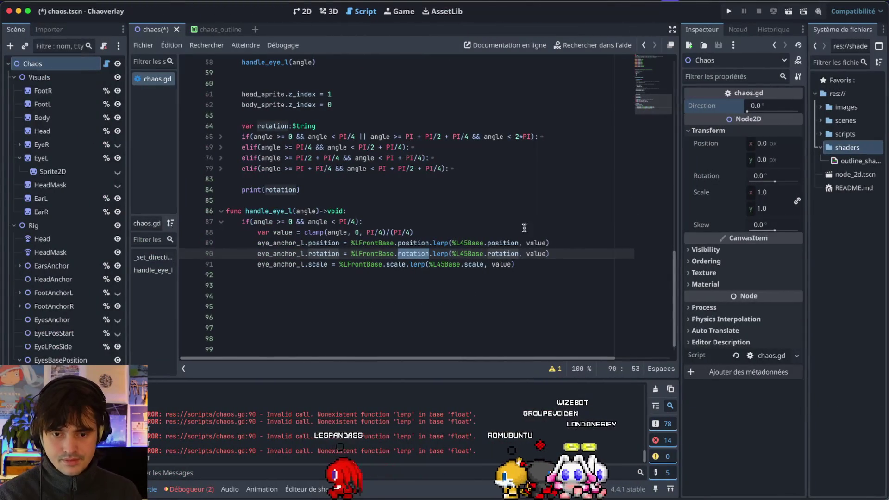
# Type the A + (B - A) * t formula on line 90 and substitute %LFrontBase.rotation for A
pyautogui.click(560, 244)
pyautogui.click(350, 254)
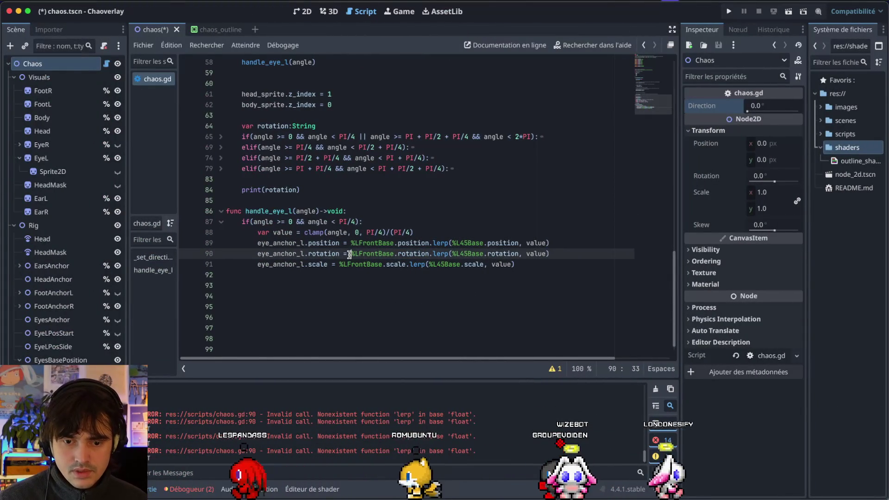
pyautogui.press('Return')
pyautogui.click(350, 254)
pyautogui.write('A + (B - A) * t')
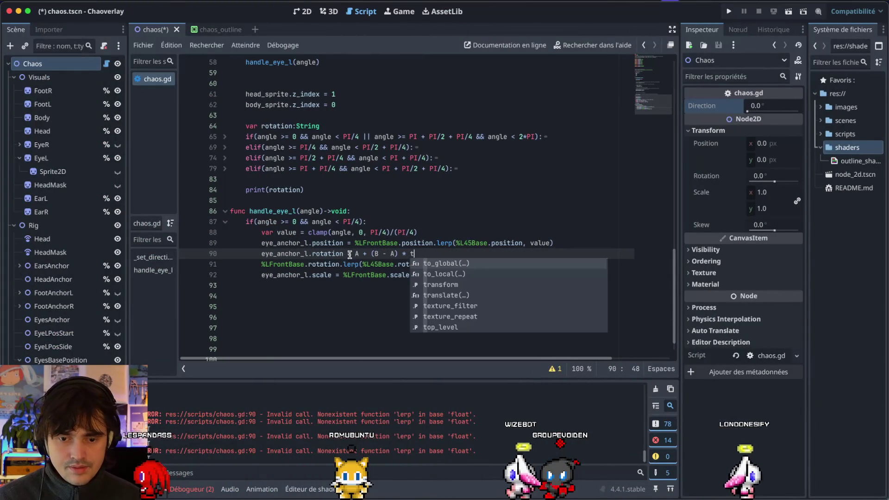
pyautogui.moveTo(262, 266); pyautogui.dragTo(341, 262)
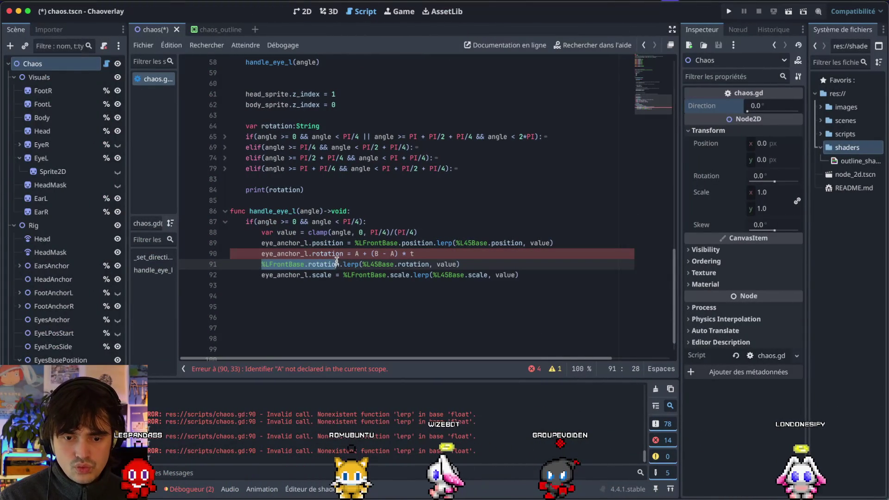
pyautogui.click(359, 251)
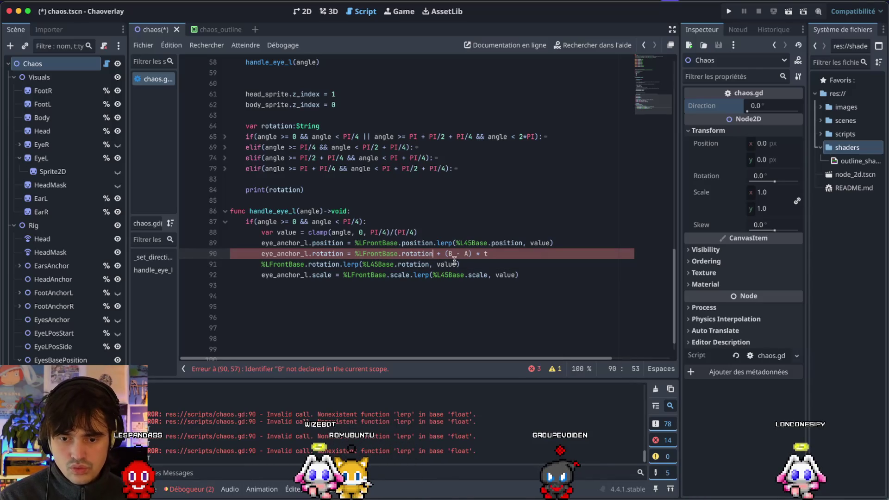
pyautogui.click(466, 254)
pyautogui.press('BackSpace')
pyautogui.write('%LFrontBase.rotation')
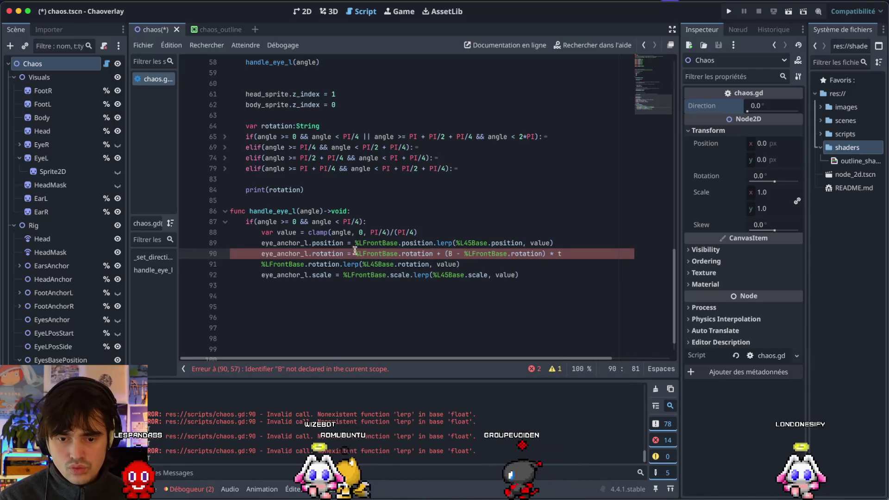
# Replace B with %L45Base.rotation and t with value in the new formula
pyautogui.moveTo(365, 264); pyautogui.dragTo(429, 264)
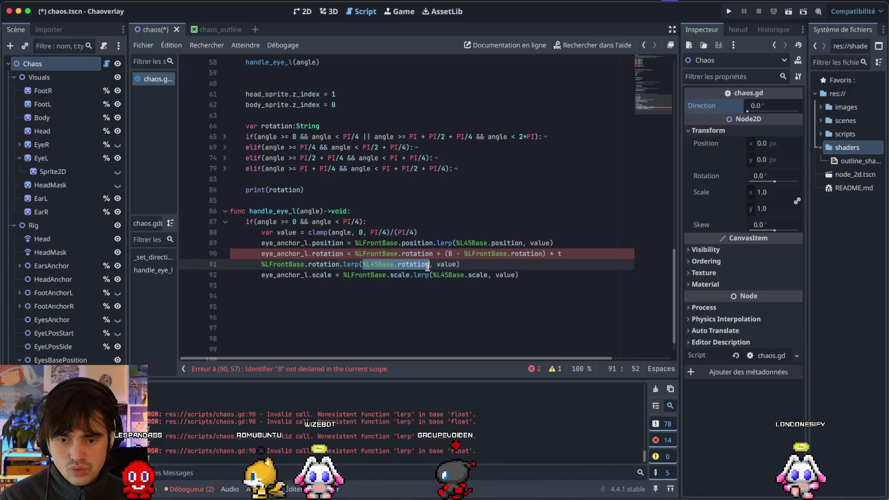
pyautogui.hotkey('ctrl', 'c')
pyautogui.doubleClick(450, 254)
pyautogui.hotkey('ctrl', 'v')
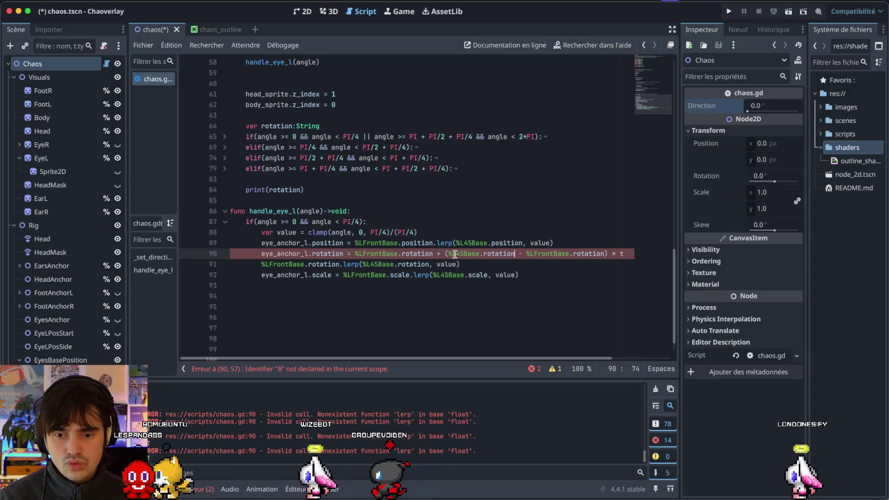
pyautogui.doubleClick(618, 253)
pyautogui.write('value')
# Delete the old rotation lerp call and test by dragging Direction to 61.1 in 2D view
pyautogui.moveTo(604, 253); pyautogui.dragTo(444, 264)
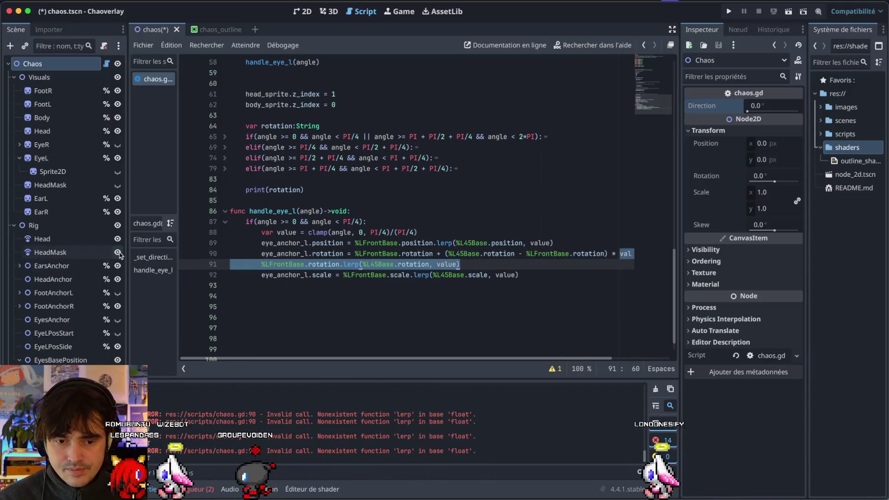
pyautogui.press('BackSpace')
pyautogui.hotkey('ctrl', 'z')
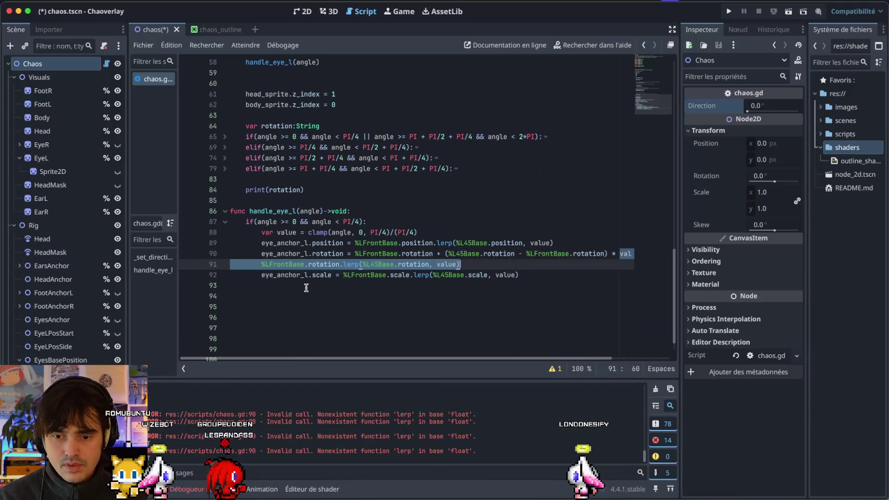
pyautogui.press('Right')
pyautogui.hotkey('ctrl', 'shift', 'Left')
pyautogui.hotkey('ctrl', 'shift', 'Left')
pyautogui.hotkey('ctrl', 'shift', 'Left')
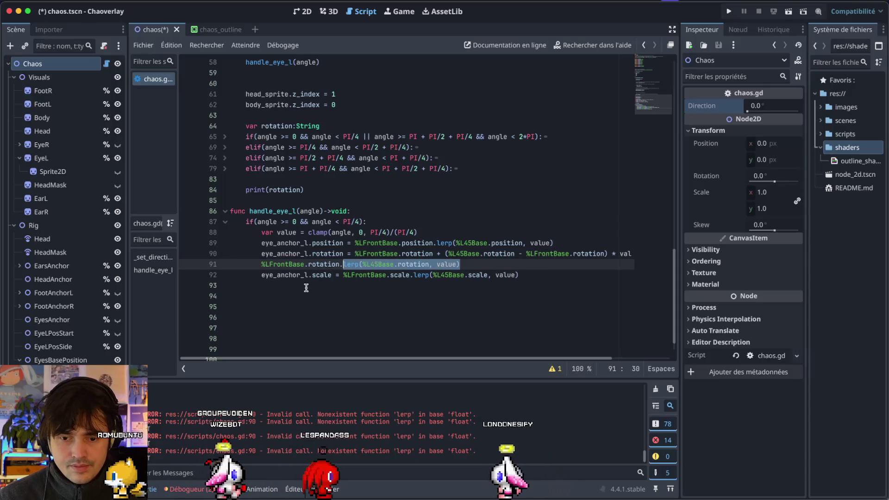
pyautogui.press('BackSpace')
pyautogui.press('BackSpace')
pyautogui.press('BackSpace')
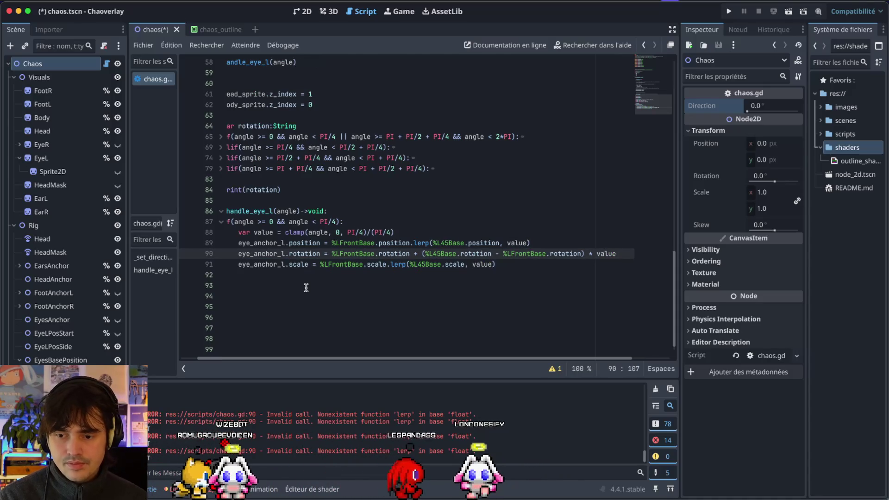
pyautogui.hscroll(-2, 306, 287)
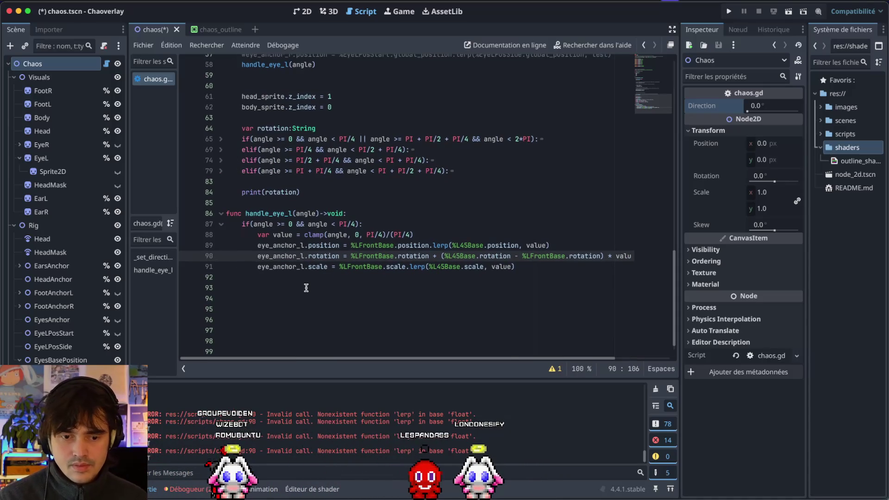
pyautogui.click(302, 13)
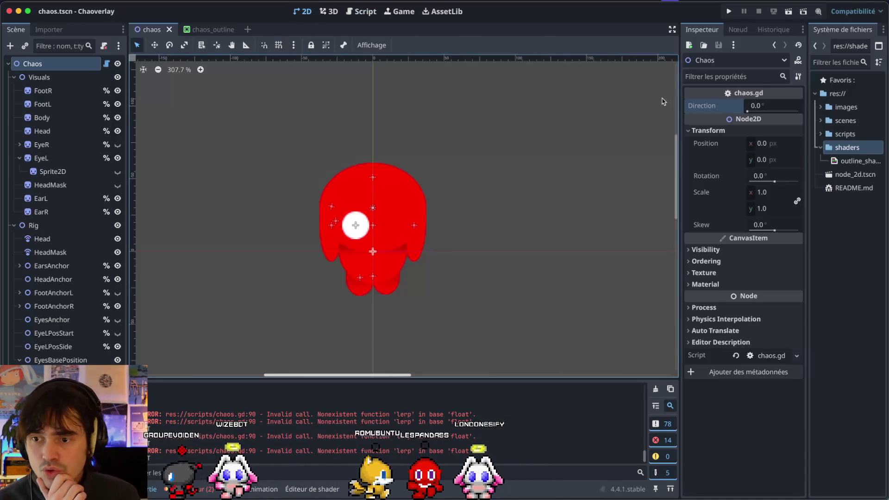
pyautogui.moveTo(747, 111); pyautogui.dragTo(755, 111)
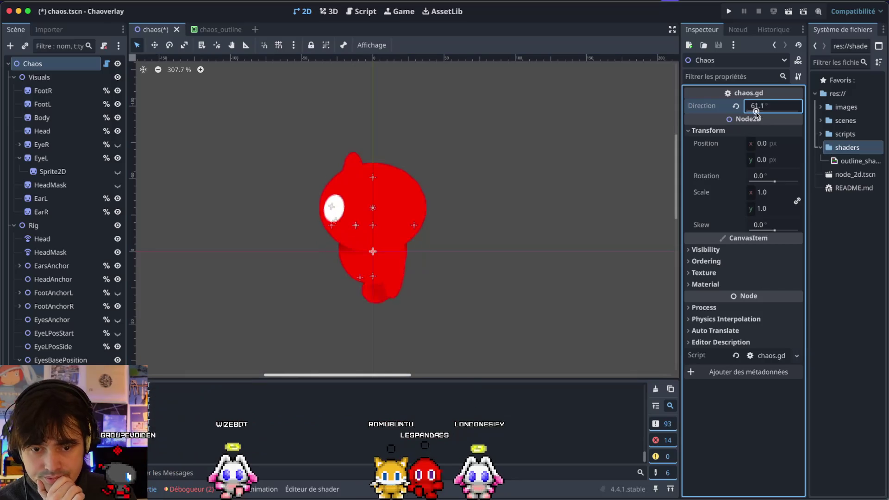
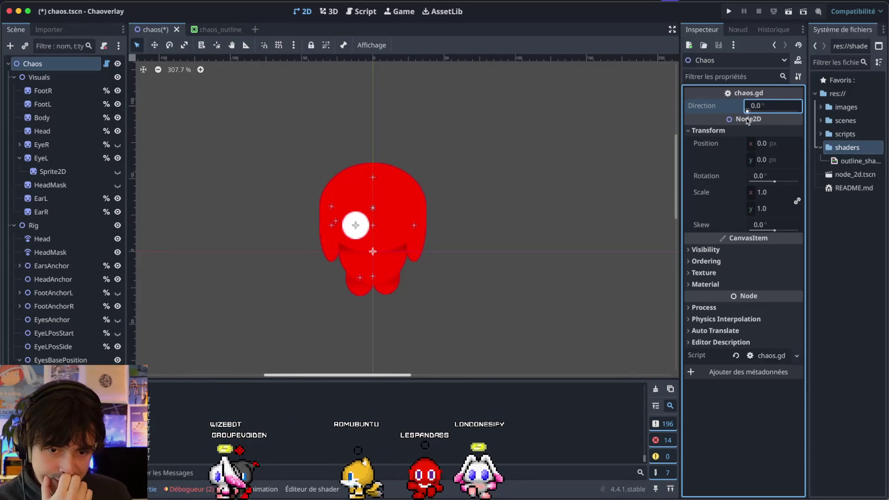
# Reset the Chaos Direction to 0 and make the EyeR sprite visible again
pyautogui.moveTo(763, 112)
pyautogui.mouseDown()
pyautogui.moveTo(747, 119)
pyautogui.moveTo(758, 122)
pyautogui.mouseUp()
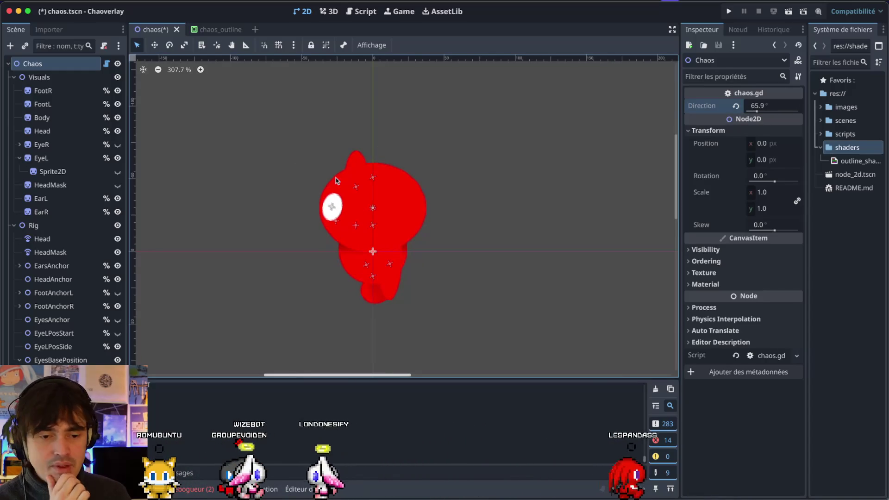
pyautogui.moveTo(756, 110); pyautogui.dragTo(714, 111)
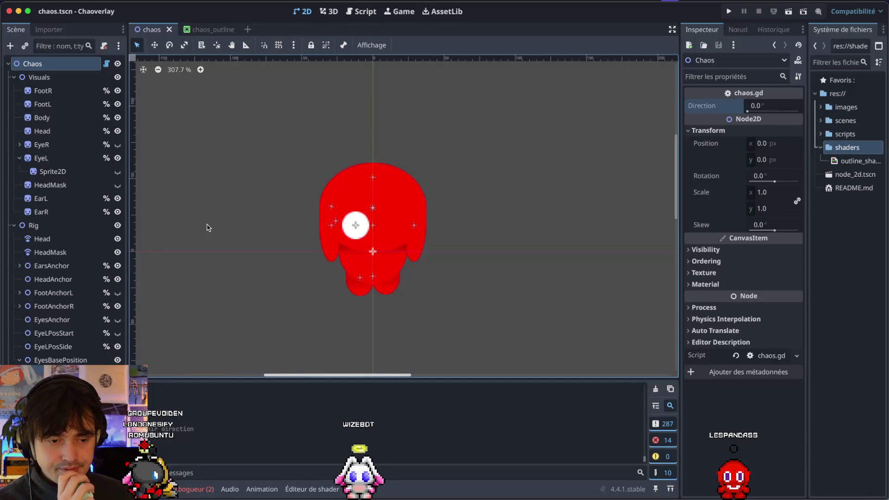
pyautogui.click(117, 145)
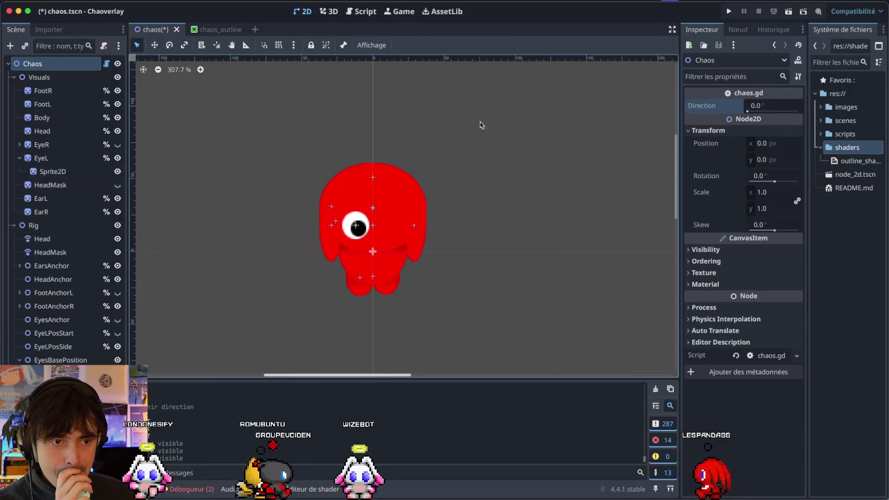
# Set Direction to 90 and nudge it to 93.2° so the character faces sideways
pyautogui.click(760, 106)
pyautogui.write('90')
pyautogui.press('Return')
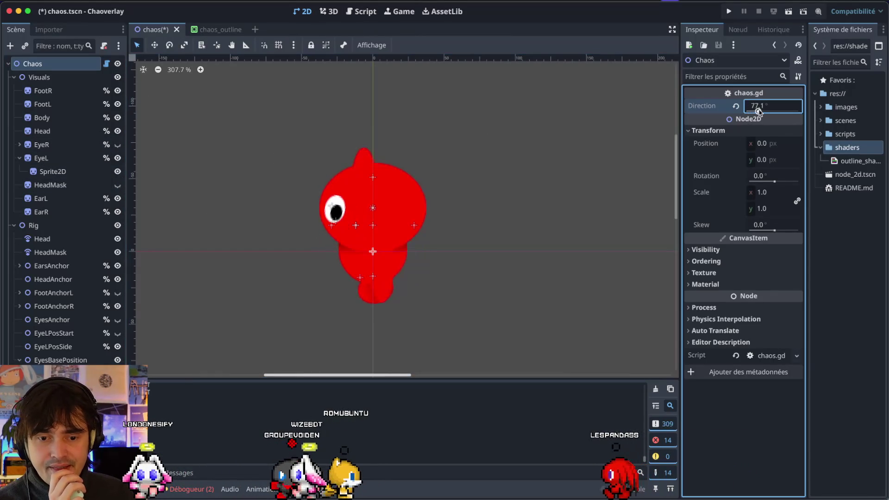
pyautogui.scroll(1, 762, 111)
pyautogui.moveTo(754, 111); pyautogui.dragTo(754, 121)
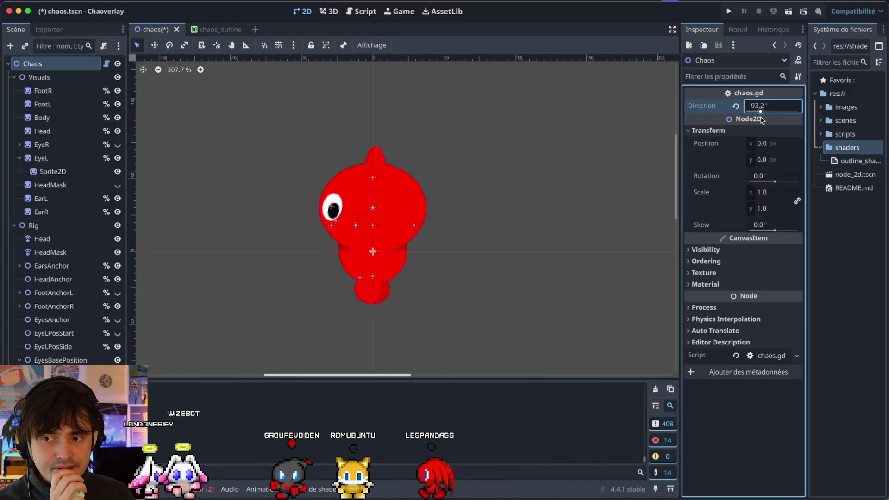
pyautogui.hotkey('ctrl', 'Right')
pyautogui.hotkey('ctrl', 'Right')
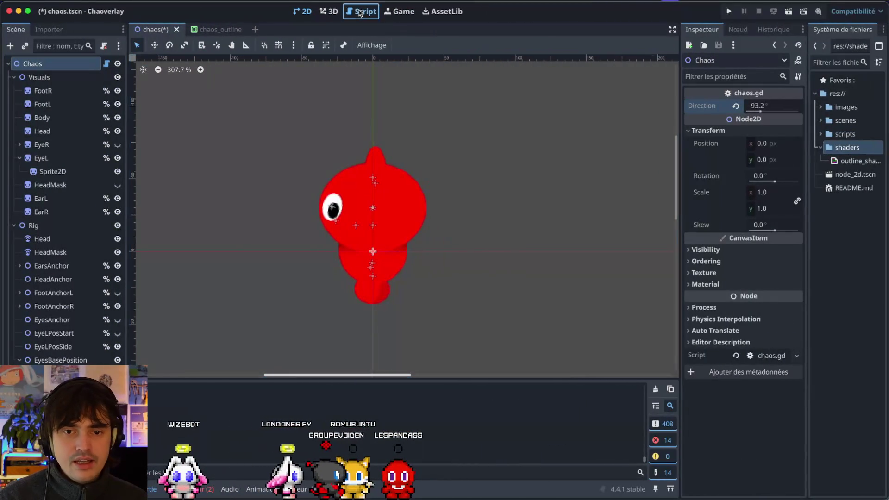
pyautogui.click(360, 13)
pyautogui.click(297, 296)
# Add an elif(angle >= PI/4 && angle < PI/2) branch and paste the copied eye interpolation lines into it
pyautogui.click(297, 275)
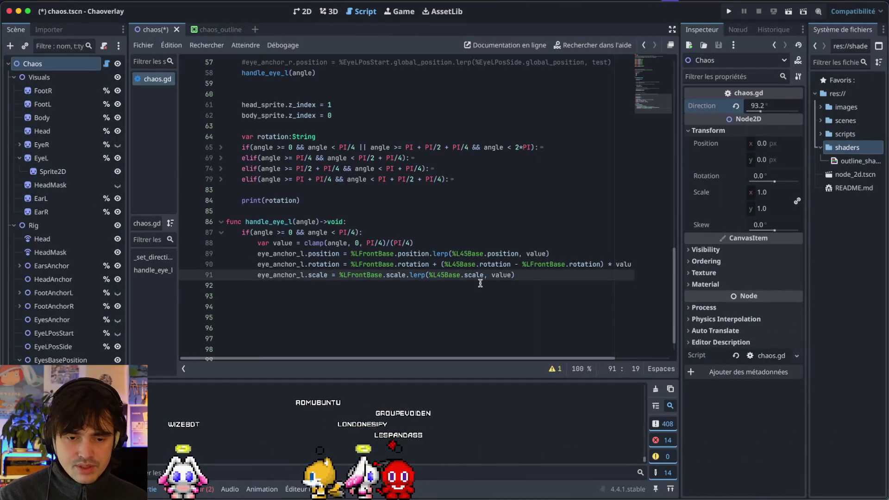
pyautogui.press('Return')
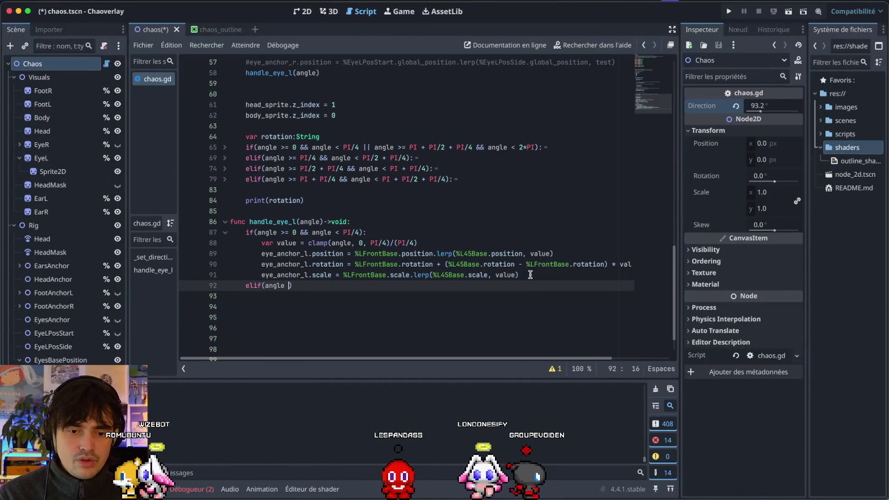
pyautogui.write('=')
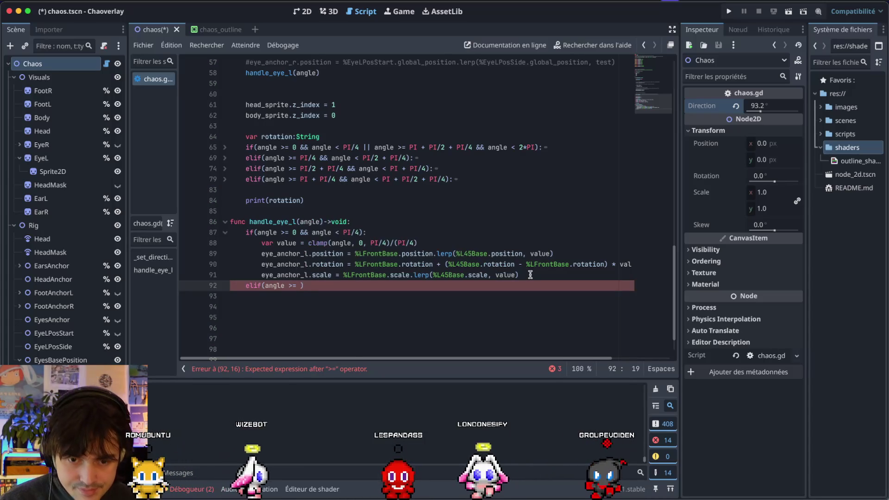
pyautogui.write(' PI/4')
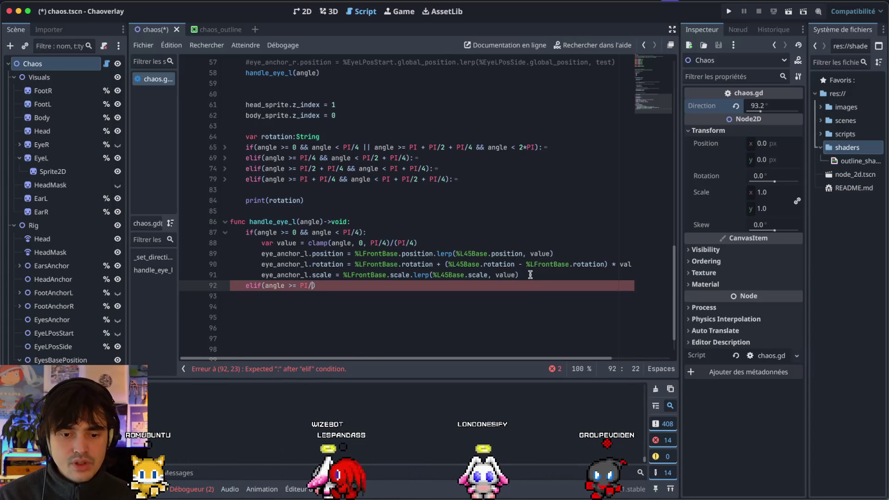
pyautogui.write(' && angle ')
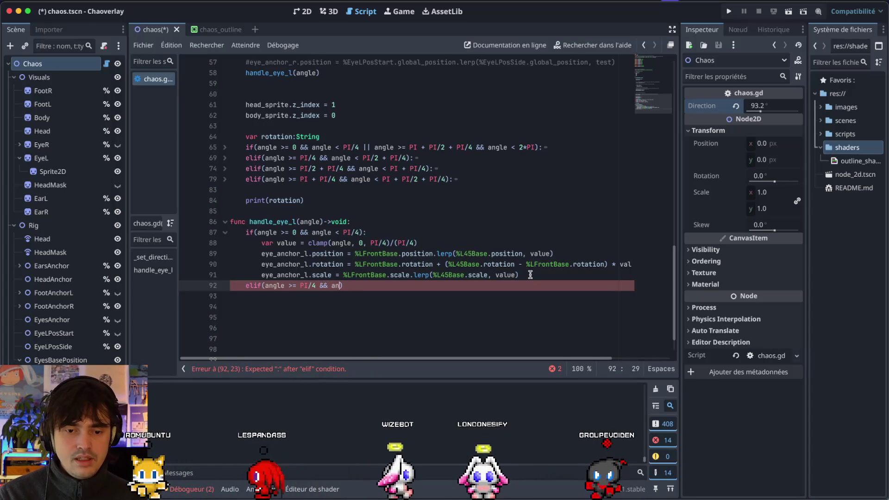
pyautogui.write('< ')
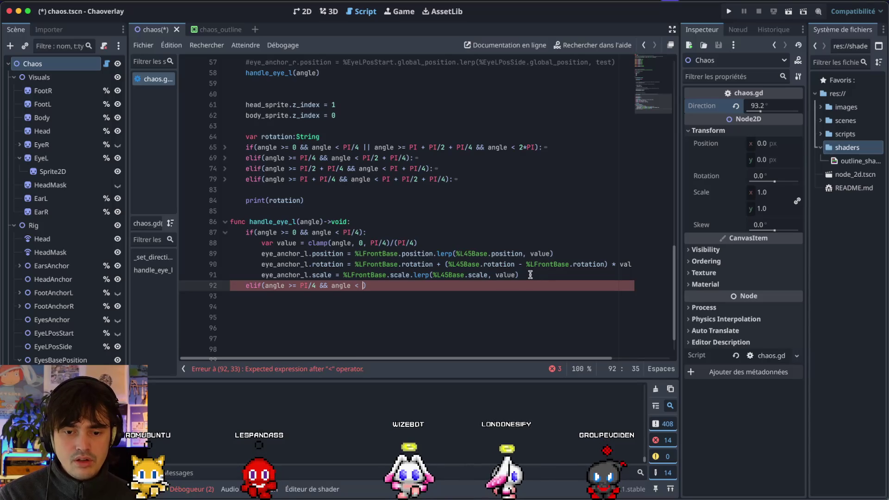
pyautogui.write('PI./')
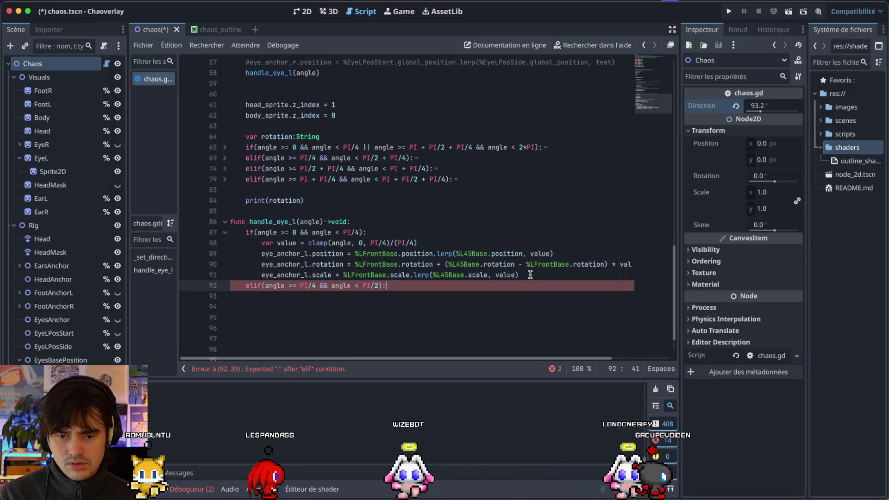
pyautogui.moveTo(535, 275); pyautogui.dragTo(132, 228)
pyautogui.hotkey('ctrl', 'c')
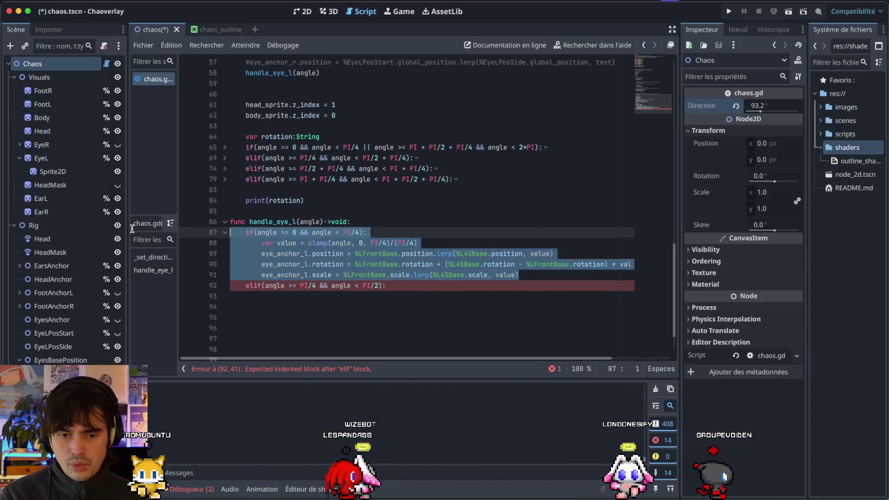
pyautogui.click(297, 302)
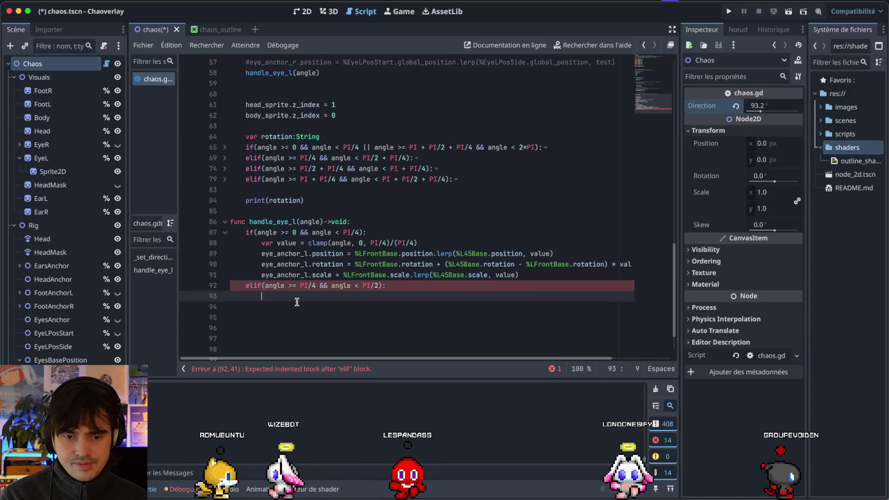
pyautogui.hotkey('ctrl', 'v')
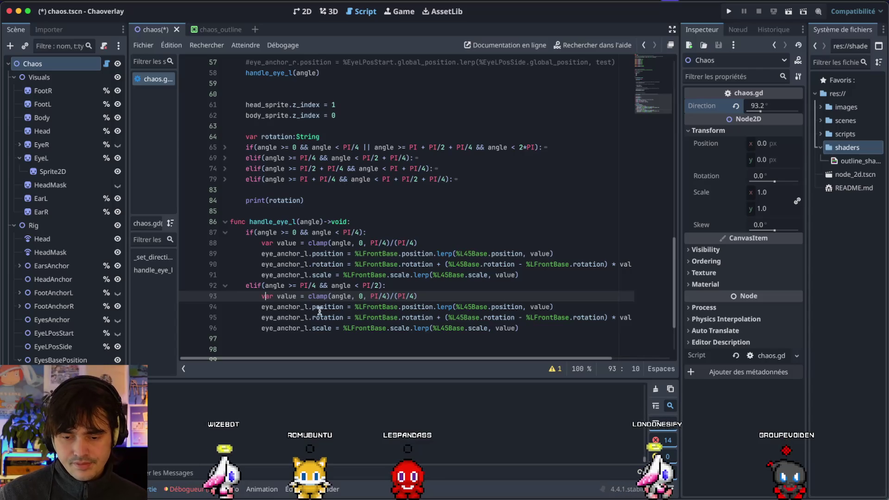
# Replace the LFrontBase references in the new branch with L45Base
pyautogui.scroll(-2, 318, 312)
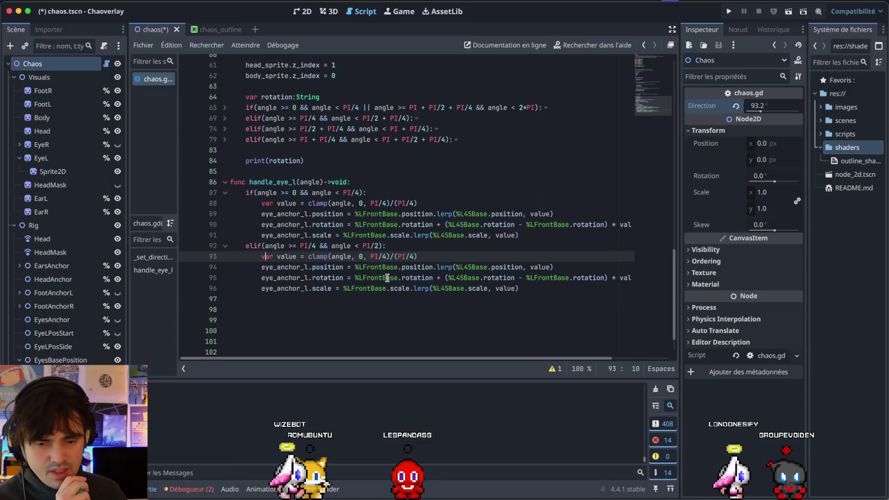
pyautogui.click(359, 276)
pyautogui.doubleClick(387, 278)
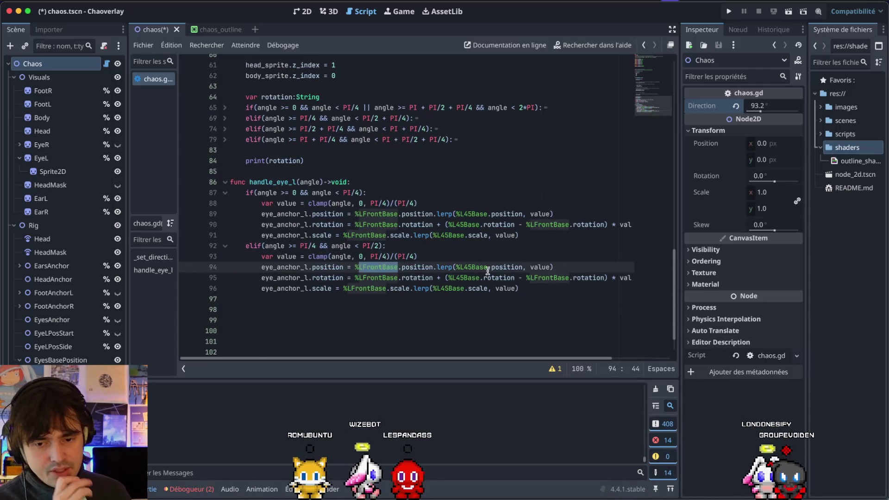
pyautogui.click(465, 267)
pyautogui.doubleClick(465, 268)
pyautogui.hotkey('ctrl', 'c')
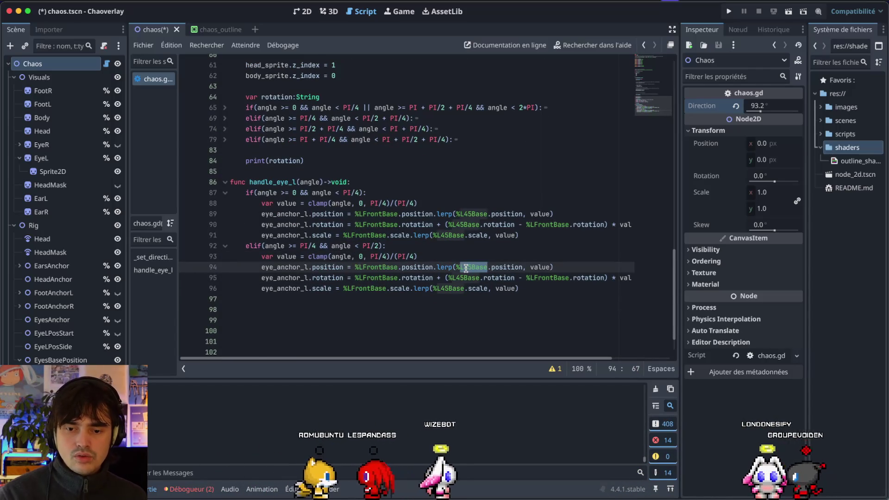
pyautogui.doubleClick(379, 267)
pyautogui.hotkey('ctrl', 'v')
pyautogui.doubleClick(377, 278)
pyautogui.hotkey('ctrl', 'v')
pyautogui.doubleClick(370, 288)
pyautogui.hotkey('ctrl', 'v')
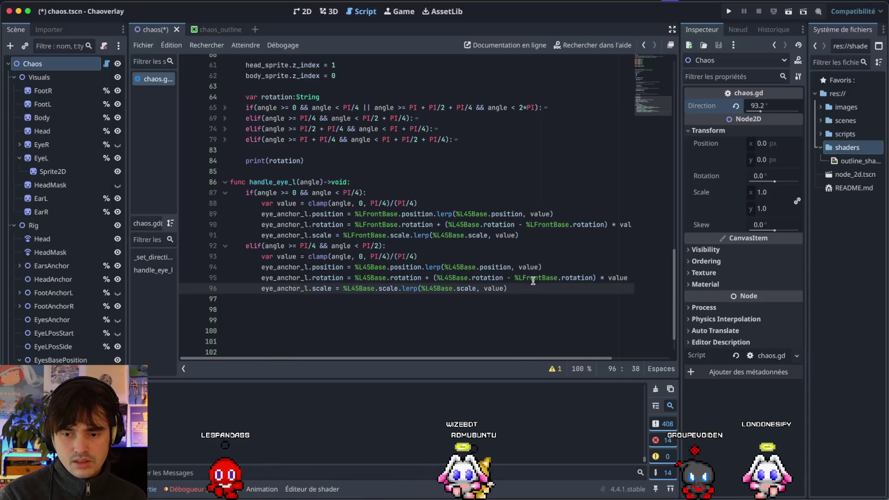
pyautogui.doubleClick(532, 279)
pyautogui.hotkey('ctrl', 'v')
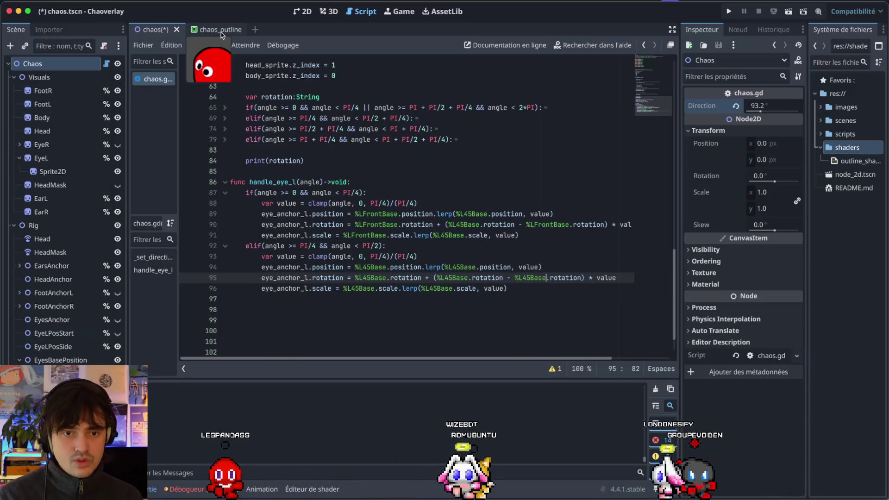
pyautogui.hotkey('ctrl', 'F1')
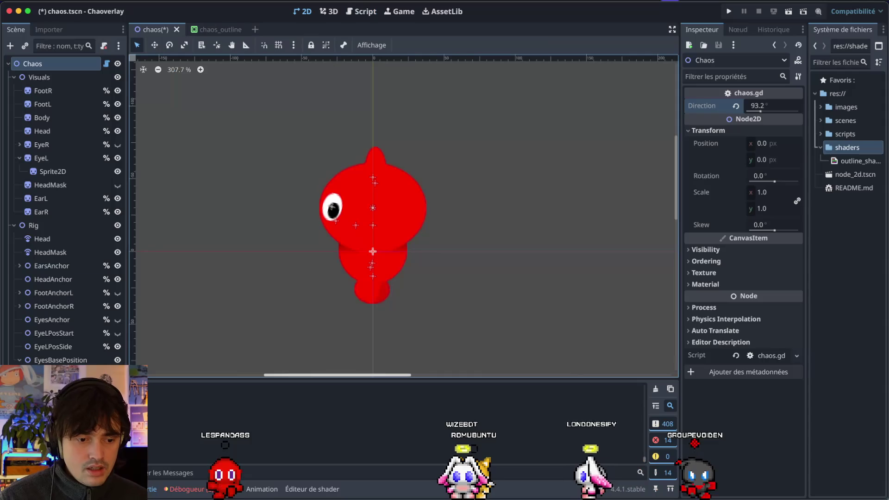
# Inspect the L45Base2 and L90Base poses, then sweep Chaos Direction to about 91.6°
pyautogui.click(372, 251)
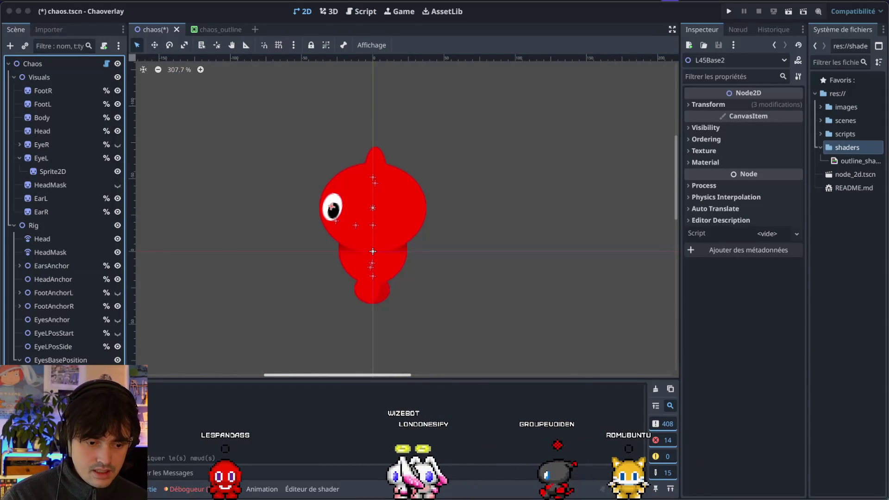
pyautogui.click(248, 270)
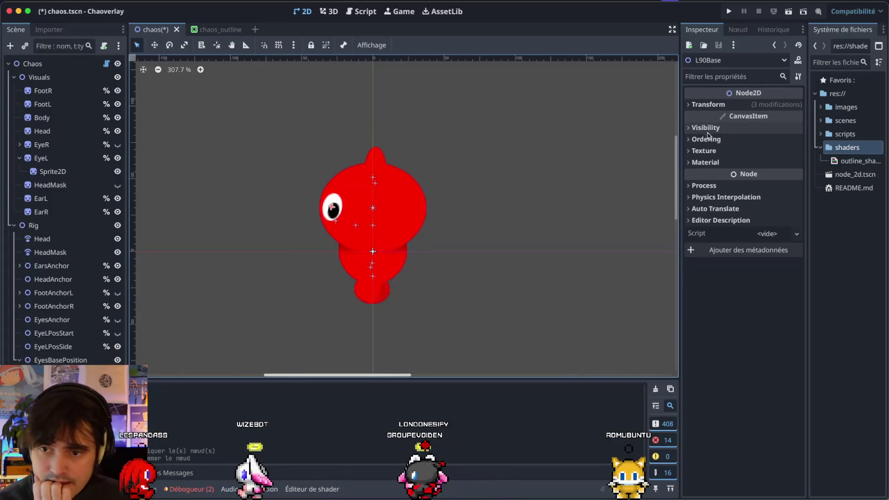
pyautogui.click(32, 63)
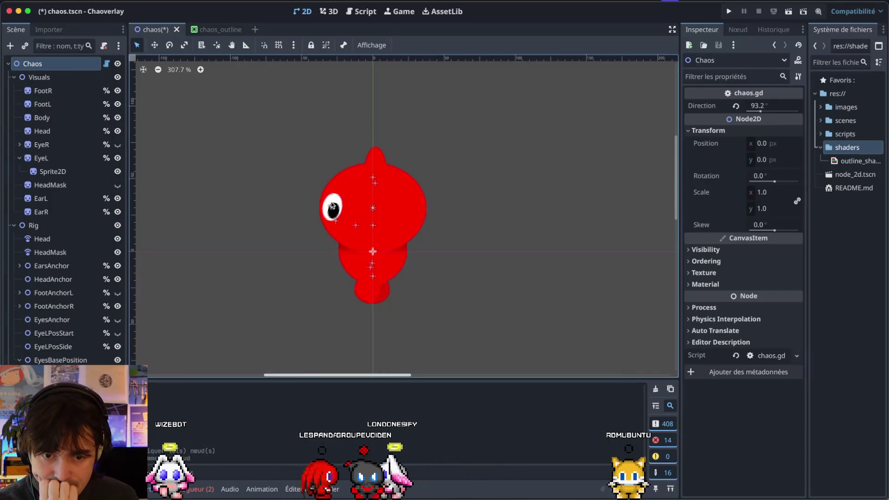
pyautogui.click(760, 110)
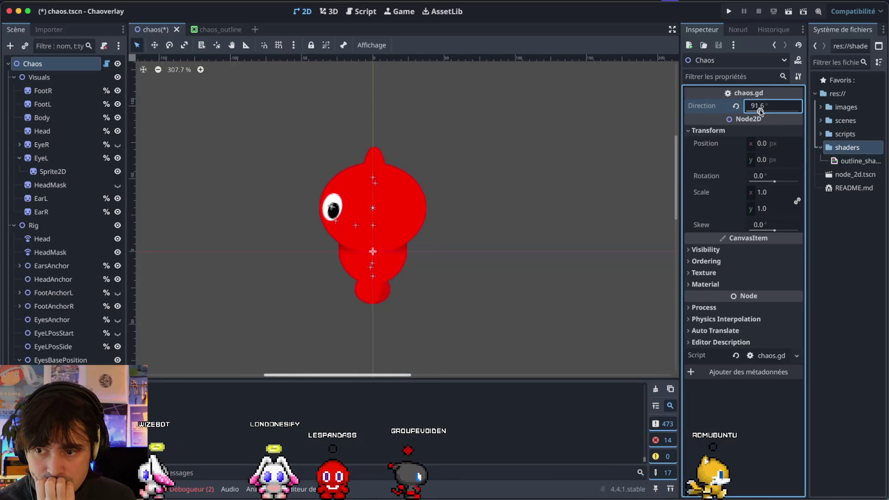
pyautogui.moveTo(760, 110)
pyautogui.mouseDown()
pyautogui.moveTo(747, 110)
pyautogui.moveTo(769, 110)
pyautogui.moveTo(760, 110)
pyautogui.mouseUp()
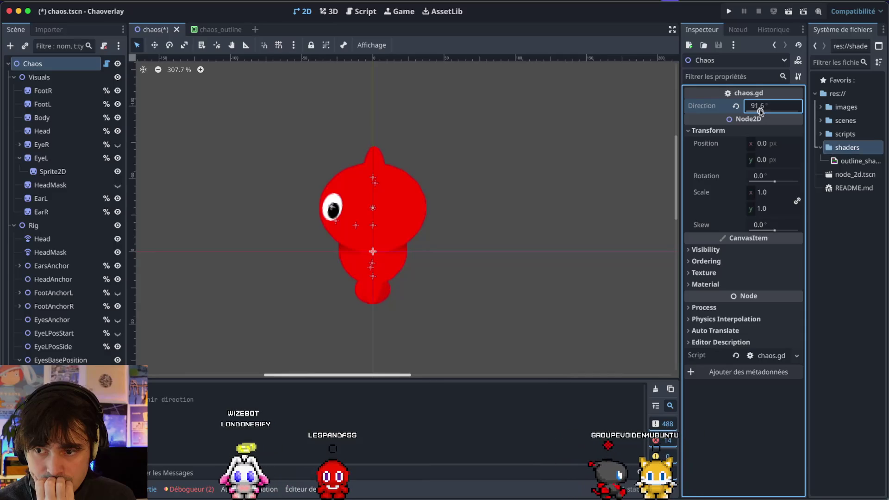
pyautogui.press('Return')
# Try moving the left eye anchor higher, then undo the rotation edits
pyautogui.click(334, 207)
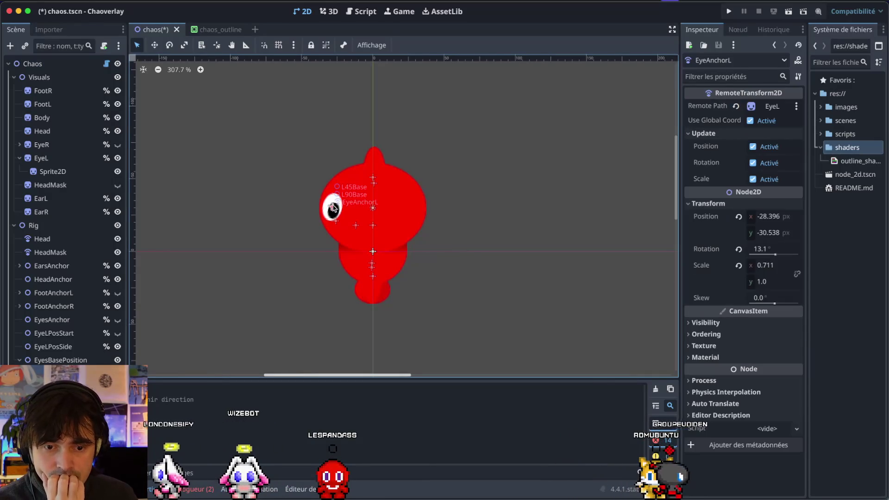
pyautogui.moveTo(333, 207); pyautogui.dragTo(332, 196)
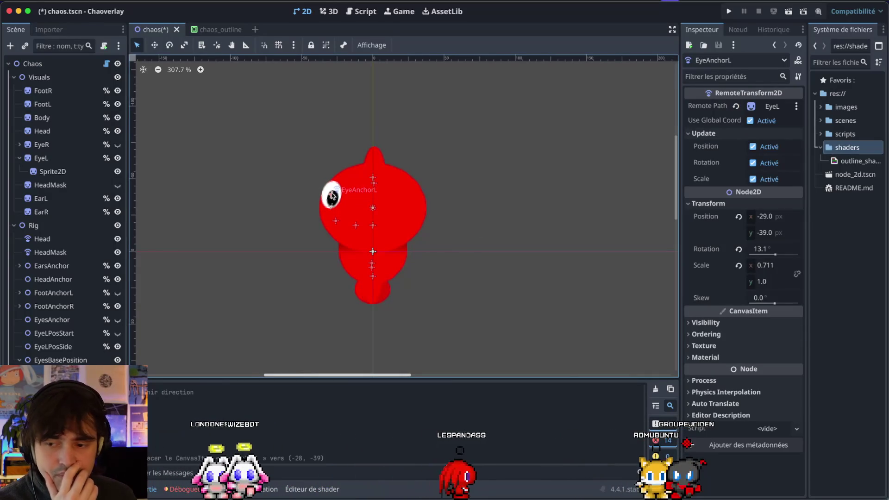
pyautogui.click(775, 254)
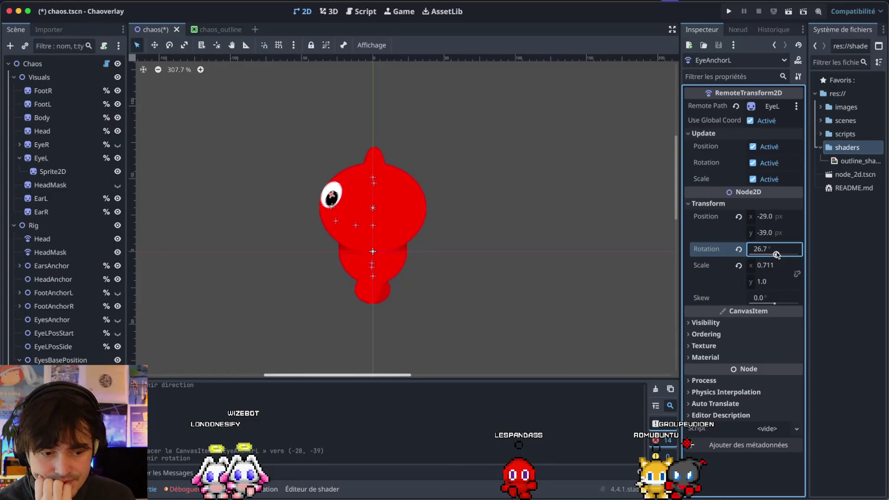
pyautogui.hotkey('ctrl', 'z')
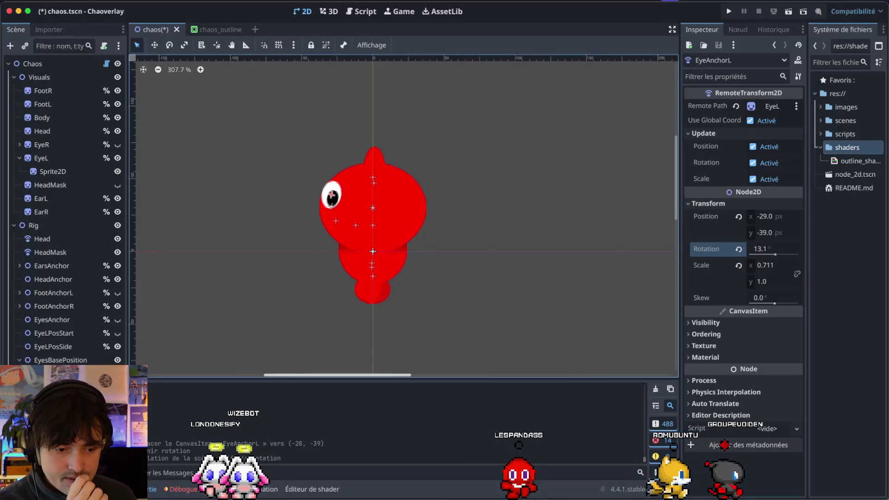
pyautogui.hotkey('ctrl', 'z')
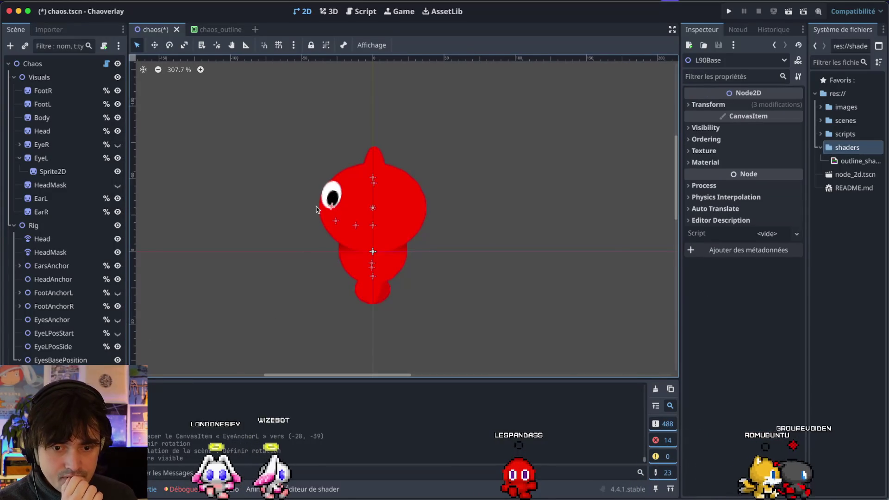
# Adjust the L90Base pose to rotation 27.2° and scale 0,0, and save the scene
pyautogui.moveTo(330, 207); pyautogui.dragTo(330, 196)
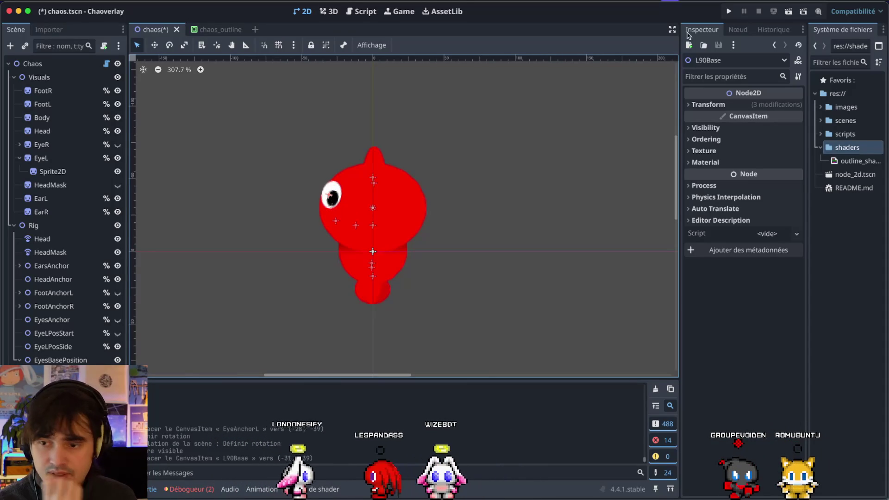
pyautogui.click(695, 97)
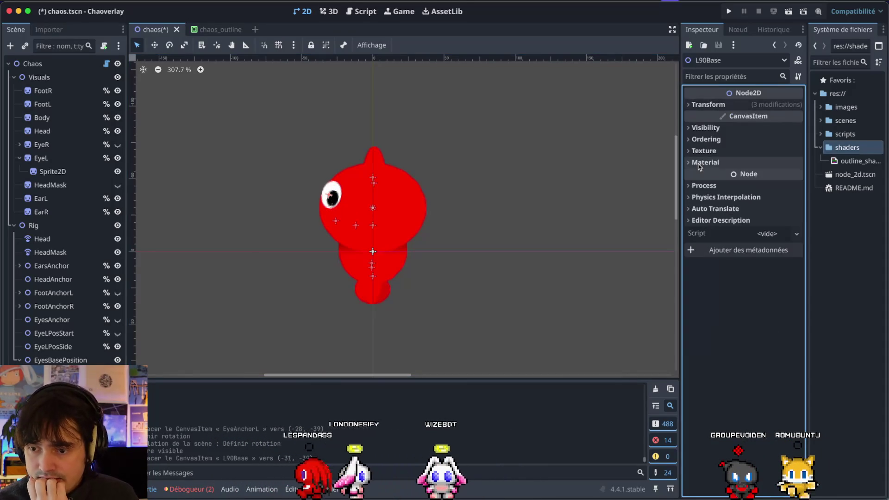
pyautogui.click(695, 105)
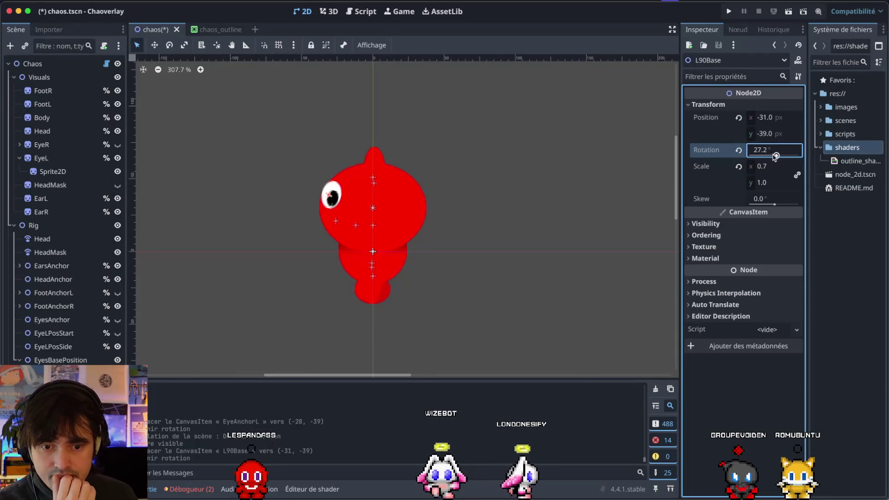
pyautogui.click(762, 172)
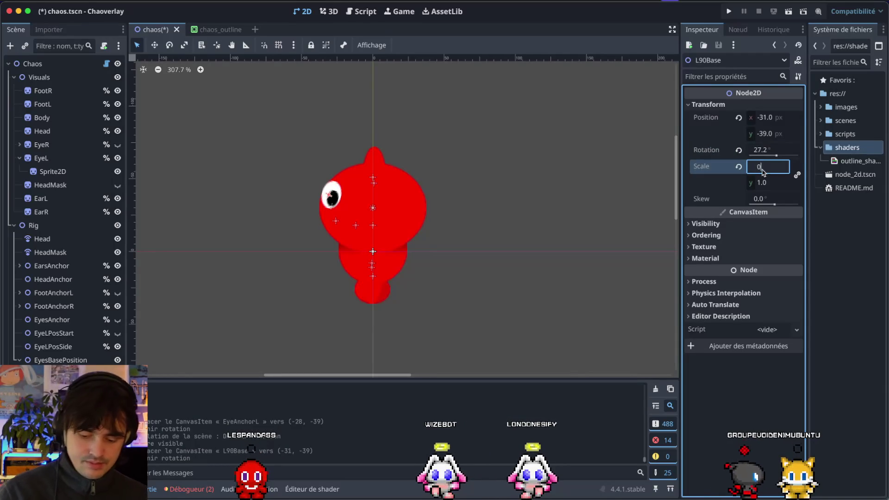
pyautogui.hotkey('ctrl', 's')
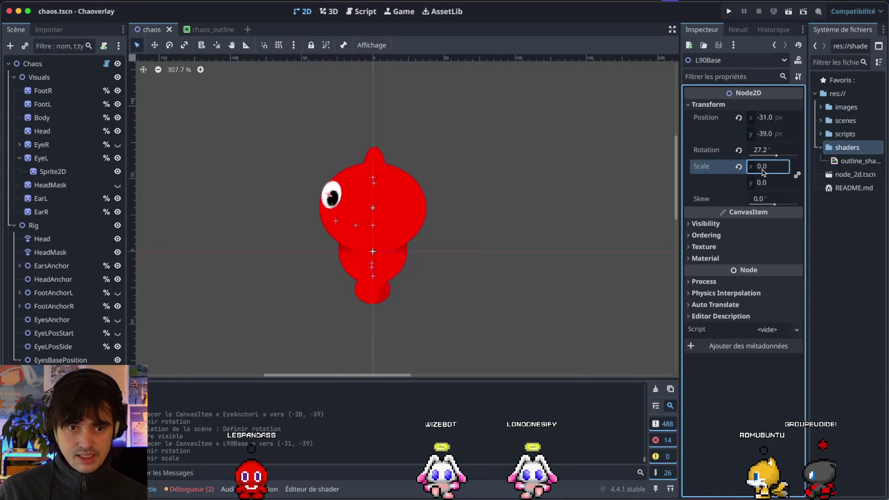
pyautogui.click(362, 11)
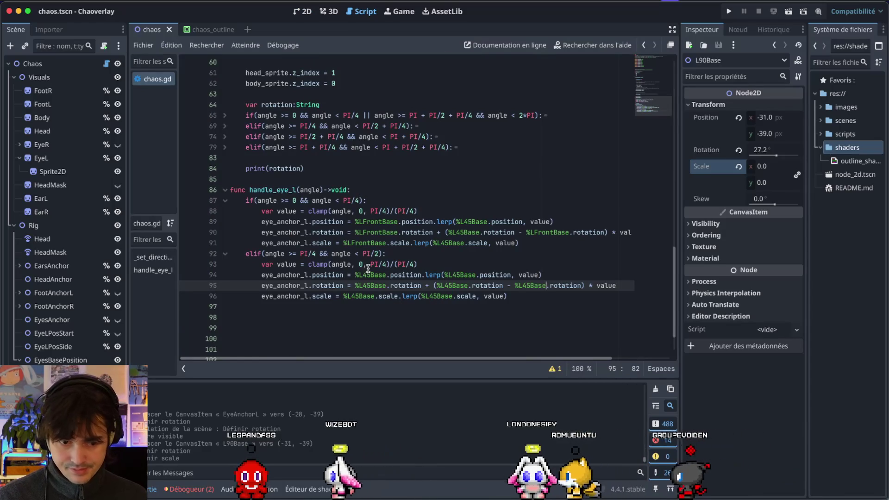
# Retarget the lerp expressions on lines 94–96 from %L45Base to %L90Base
pyautogui.doubleClick(445, 286)
pyautogui.write('%L90')
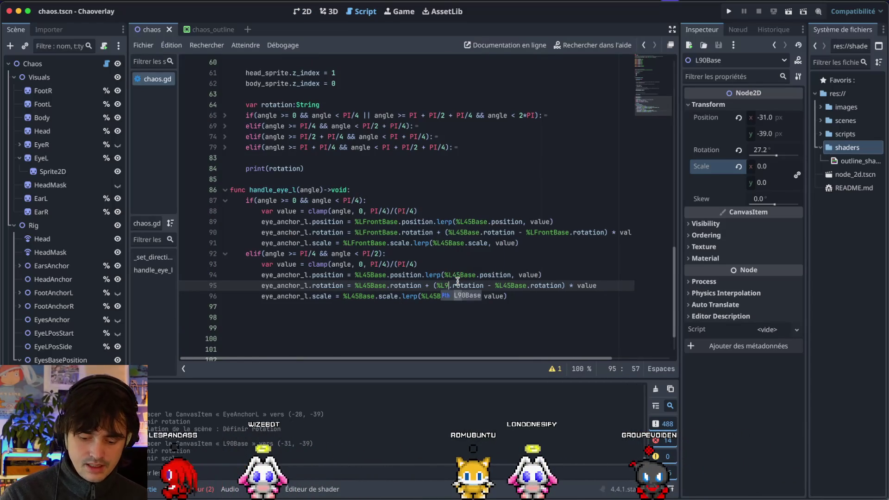
pyautogui.click(458, 279)
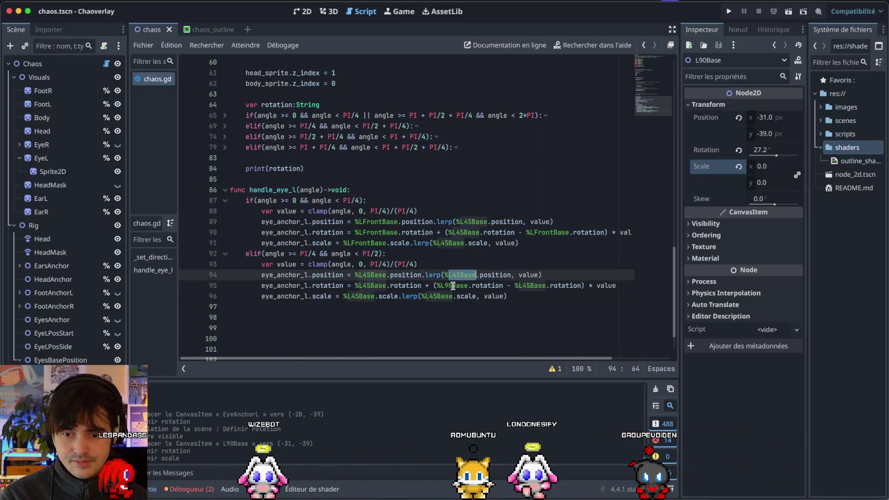
pyautogui.click(456, 274)
pyautogui.doubleClick(438, 296)
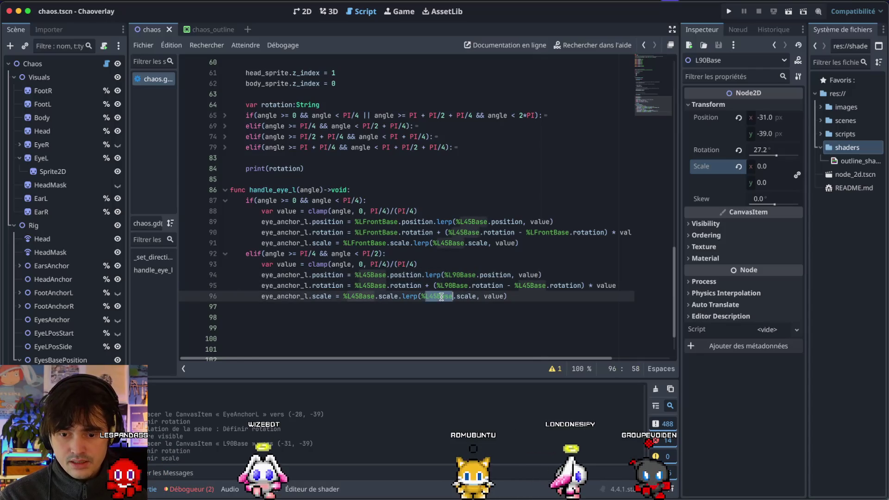
pyautogui.write('%L90Base')
pyautogui.hotkey('ctrl', 's')
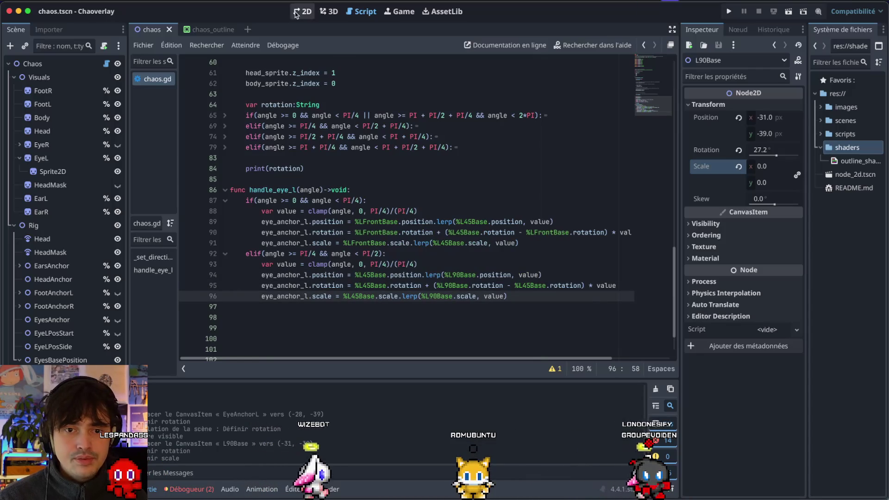
# Preview the Chao turning, then set the Chaos Direction back to 0
pyautogui.click(303, 12)
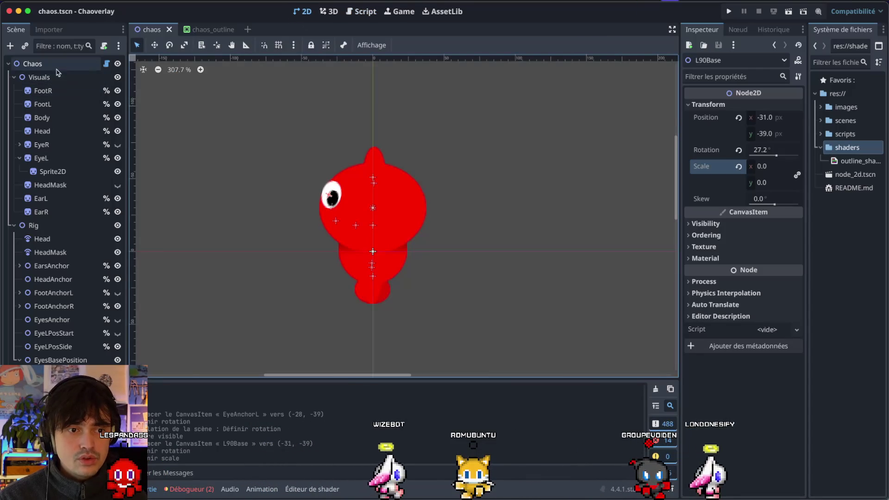
pyautogui.click(33, 63)
pyautogui.moveTo(760, 108); pyautogui.dragTo(758, 108)
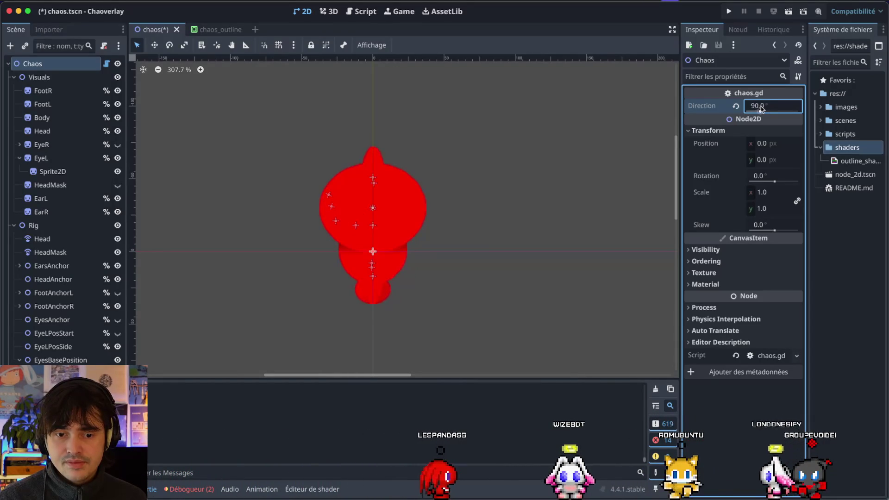
pyautogui.write('0')
pyautogui.press('Return')
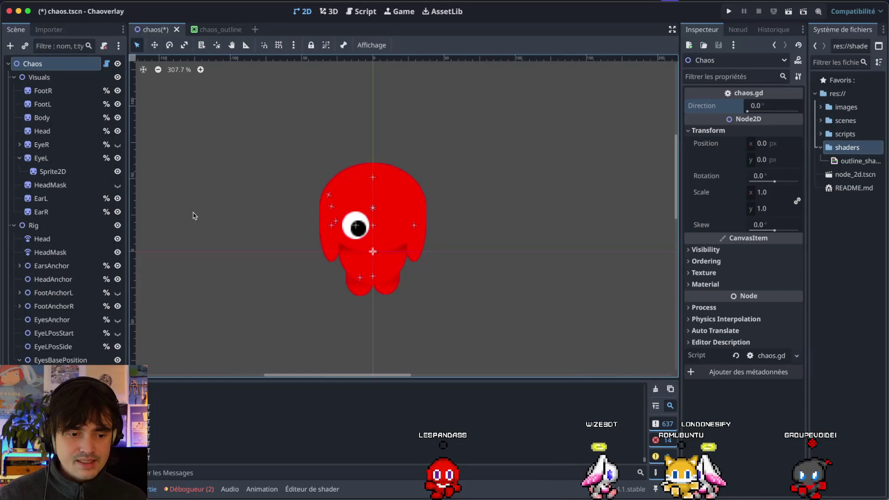
# Unlink L90Base's scale to 0.0 × 1.0, then test Direction and reset it to 0
pyautogui.click(328, 195)
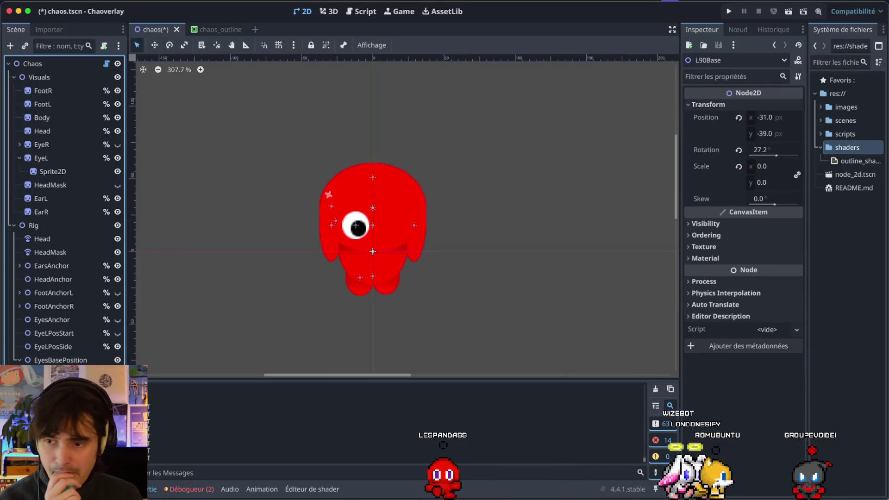
pyautogui.click(797, 176)
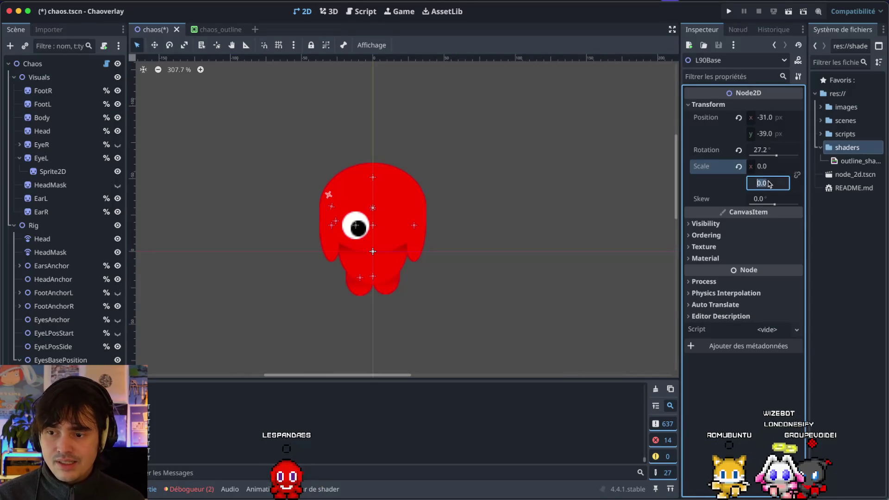
pyautogui.write('1')
pyautogui.press('Return')
pyautogui.click(51, 64)
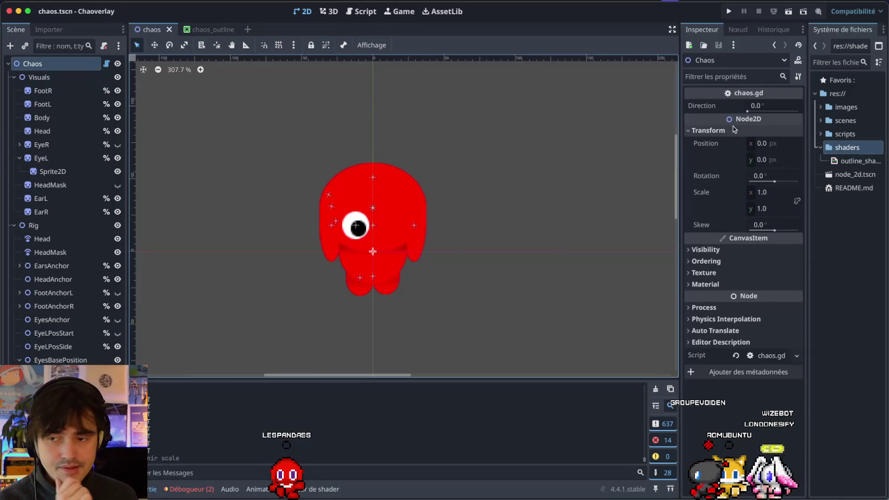
pyautogui.moveTo(754, 113)
pyautogui.mouseDown()
pyautogui.moveTo(801, 113)
pyautogui.moveTo(757, 111)
pyautogui.mouseUp()
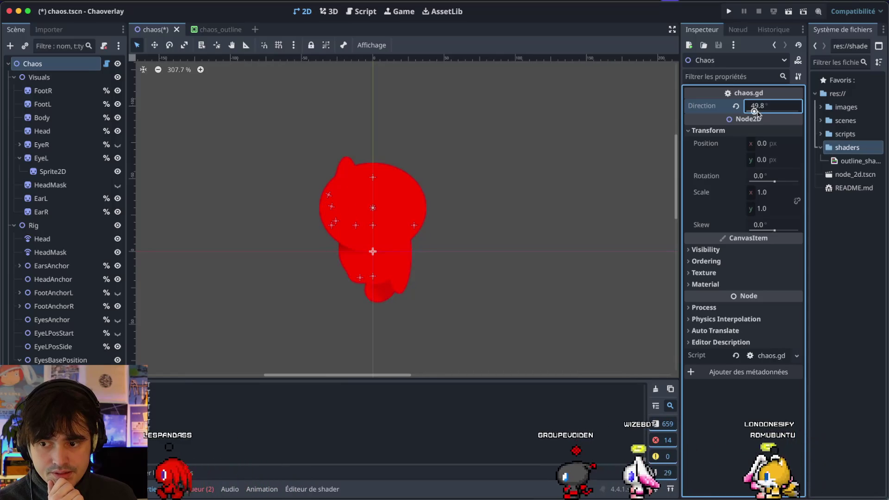
pyautogui.click(735, 105)
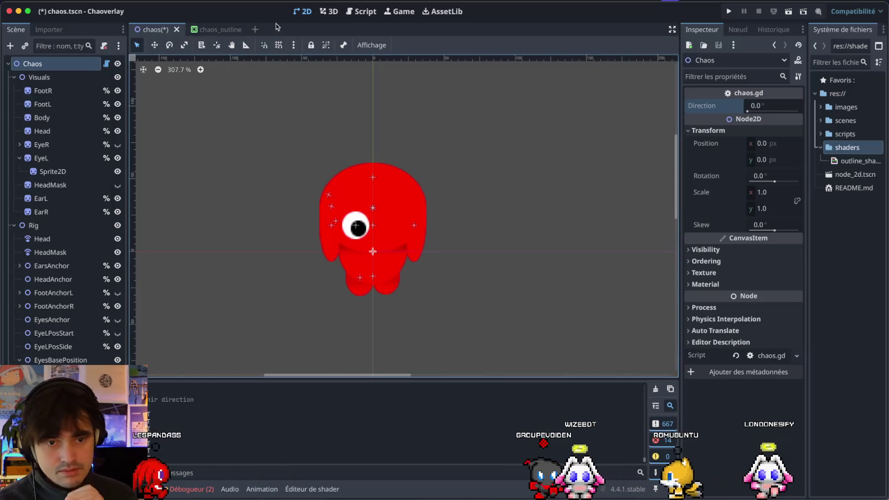
pyautogui.click(351, 14)
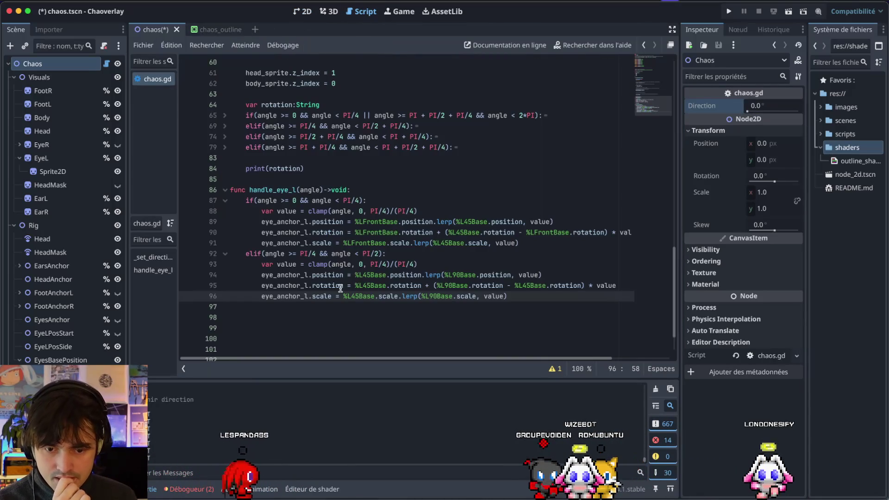
# Change line 93 to clamp(angle, PI/4, PI/2)/(PI/4) and save chaos.gd
pyautogui.doubleClick(376, 276)
pyautogui.doubleClick(376, 288)
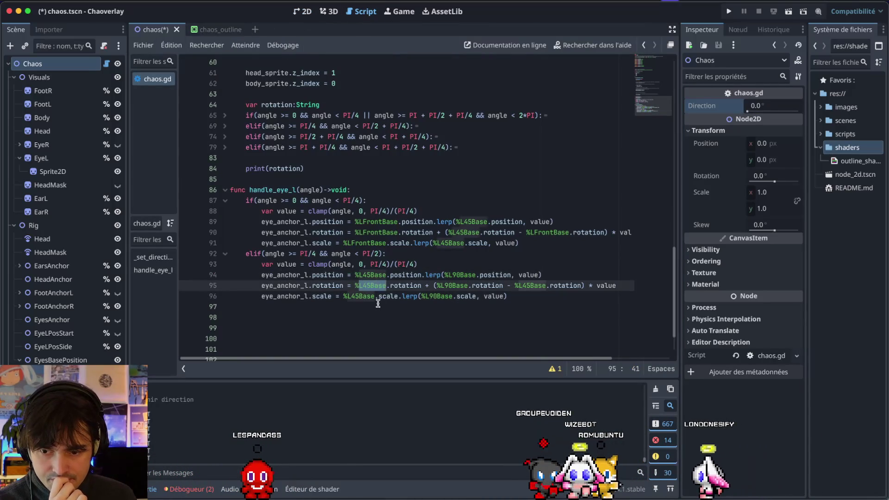
pyautogui.doubleClick(359, 296)
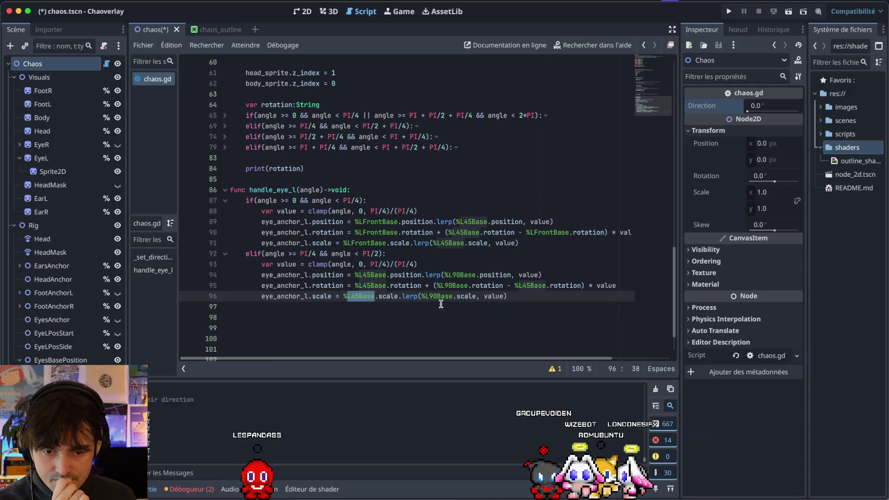
pyautogui.click(526, 295)
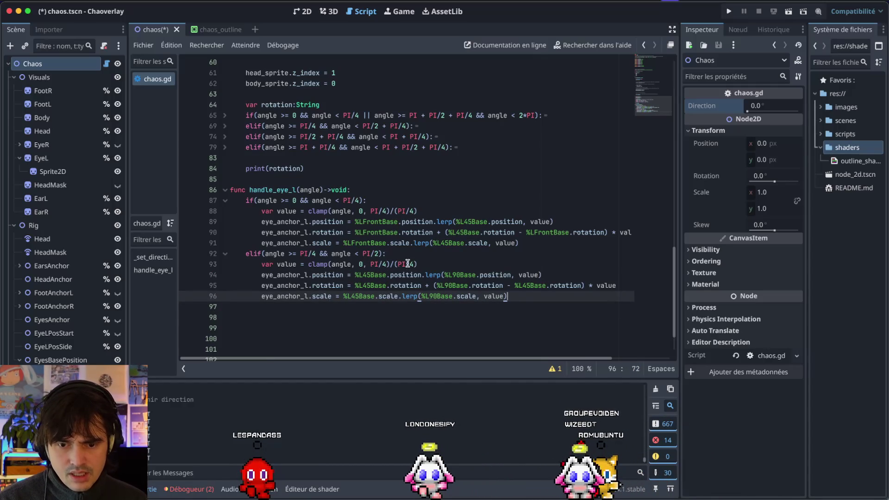
pyautogui.doubleClick(362, 265)
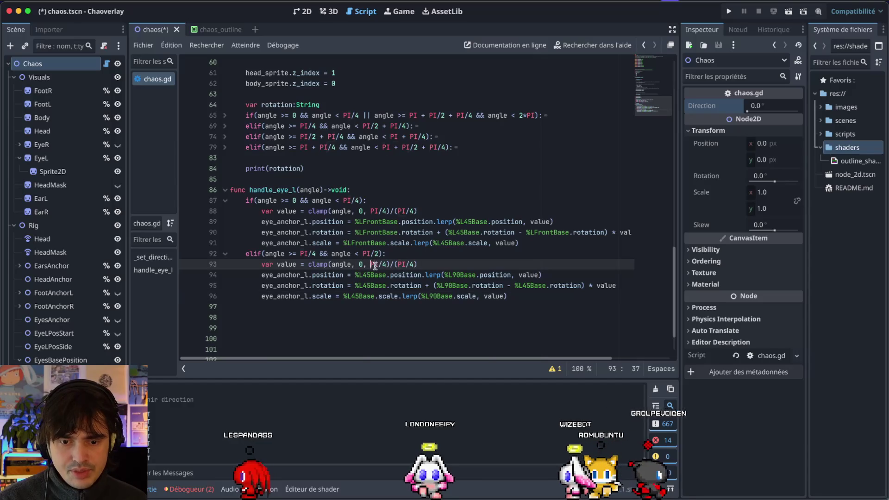
pyautogui.write('PI/4, PI/2')
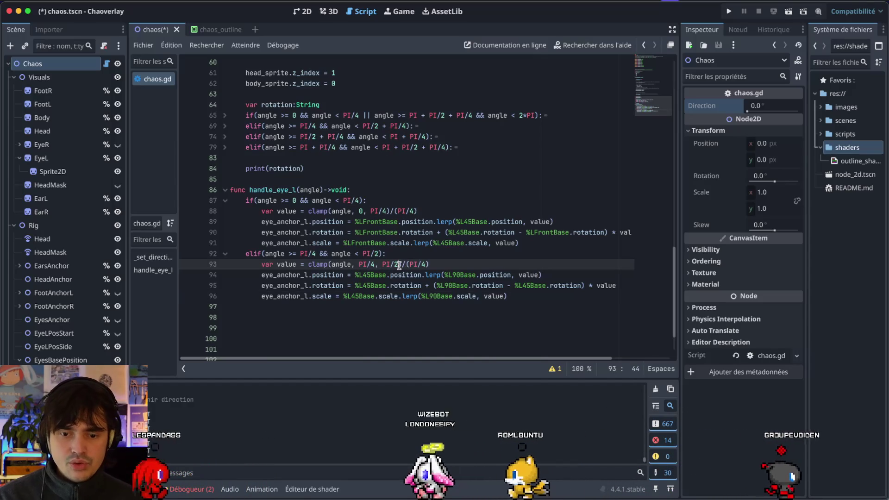
pyautogui.click(423, 264)
pyautogui.write('4')
pyautogui.hotkey('ctrl', 's')
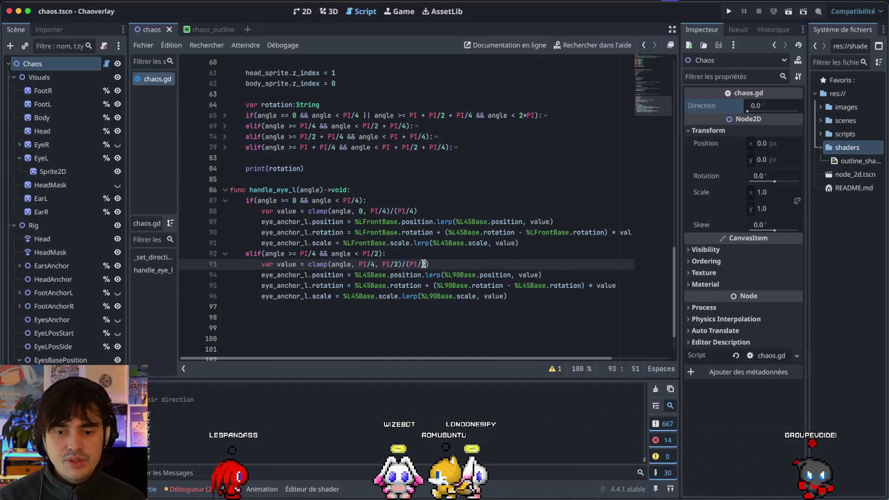
pyautogui.click(303, 12)
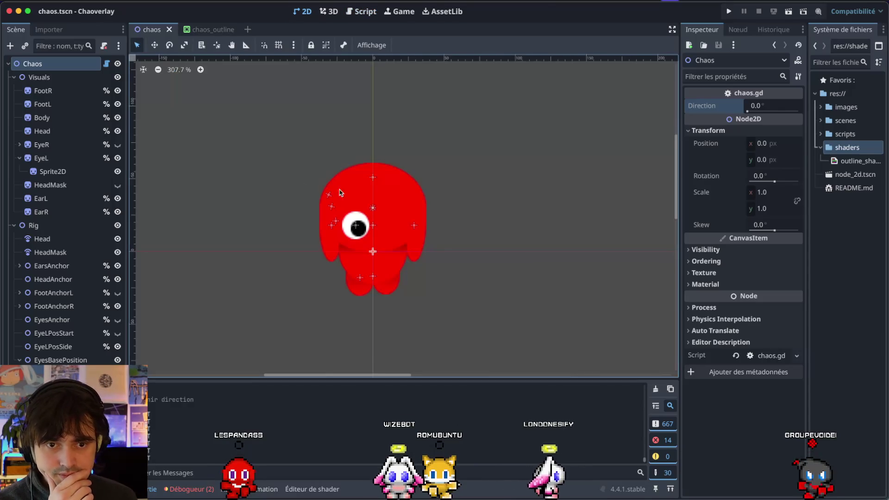
# Reset the L90Base eye pose's skew to 0.0 and save the scene
pyautogui.moveTo(751, 107); pyautogui.dragTo(761, 111)
pyautogui.click(329, 195)
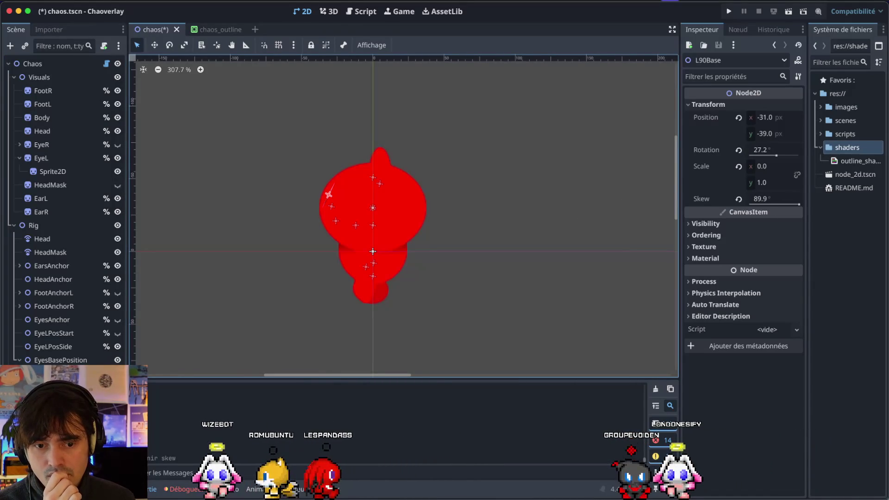
pyautogui.click(739, 200)
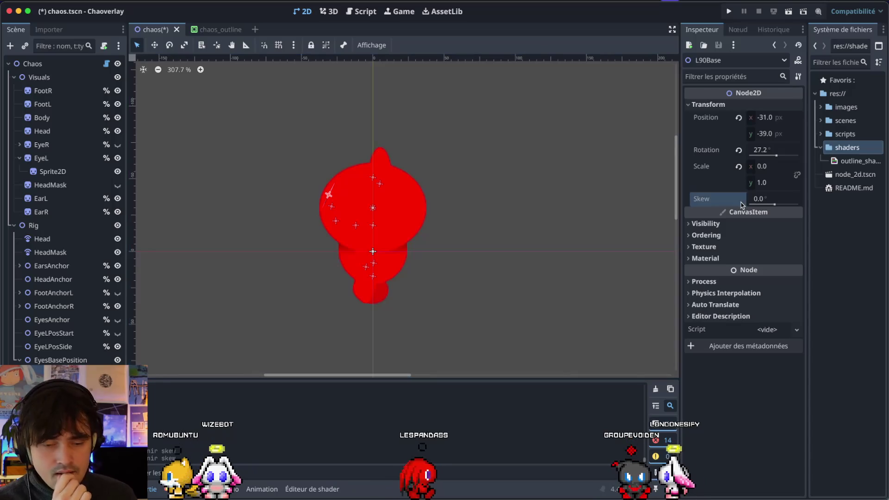
pyautogui.hotkey('ctrl', 's')
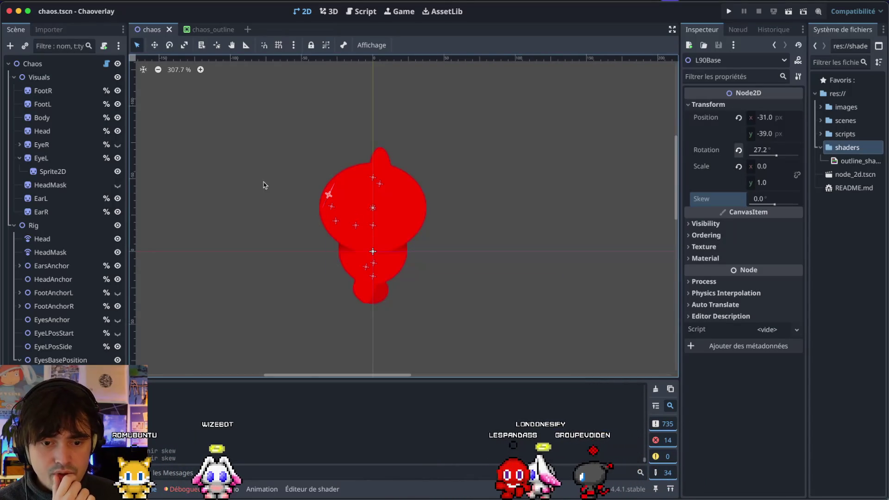
# Sweep the Chaos Direction to 42.6° for a three-quarter view
pyautogui.scroll(10, 320, 193)
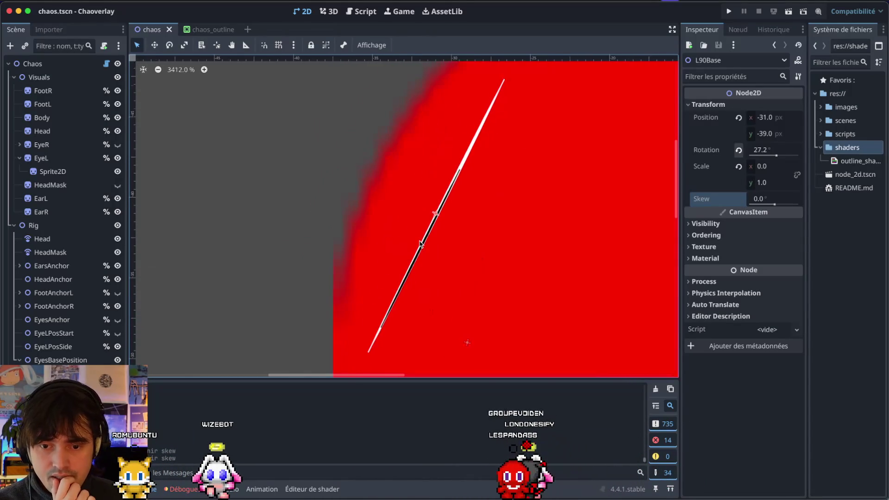
pyautogui.scroll(3, 419, 244)
pyautogui.scroll(-12, 419, 243)
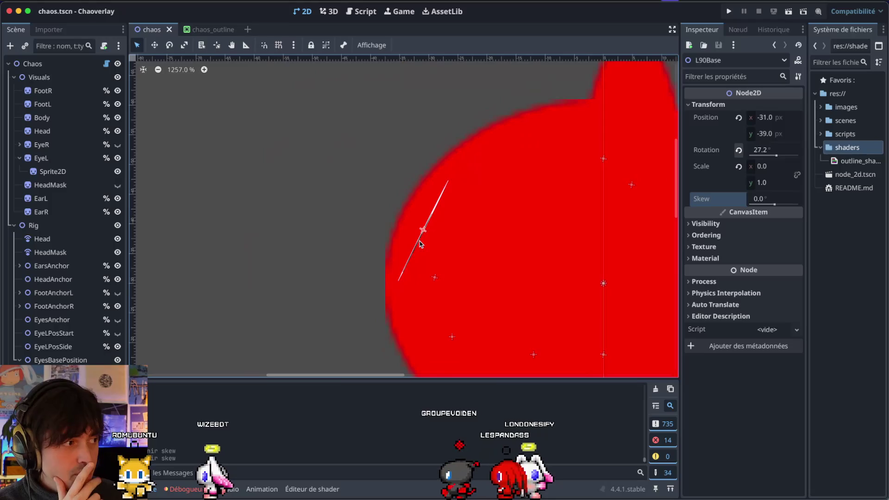
pyautogui.scroll(2, 419, 243)
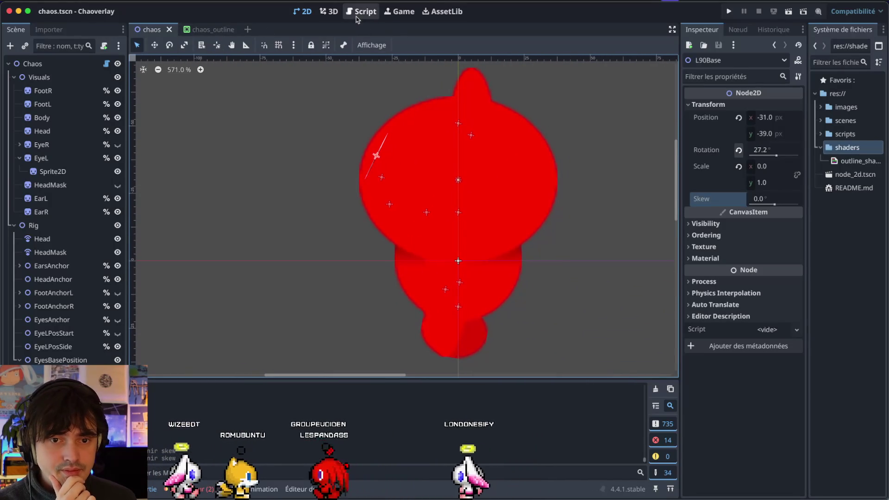
pyautogui.click(46, 63)
pyautogui.moveTo(760, 104)
pyautogui.mouseDown()
pyautogui.moveTo(707, 105)
pyautogui.moveTo(728, 105)
pyautogui.mouseUp()
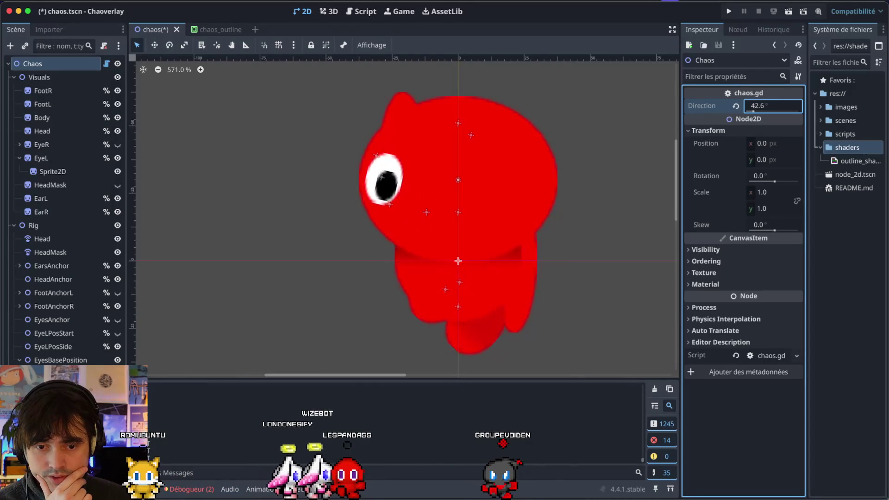
# Return the Chaos Direction to 0.0 and glance at the chaos_outline scene before reopening chaos.gd
pyautogui.moveTo(772, 105)
pyautogui.mouseDown()
pyautogui.moveTo(734, 105)
pyautogui.moveTo(782, 106)
pyautogui.moveTo(741, 105)
pyautogui.moveTo(765, 106)
pyautogui.mouseUp()
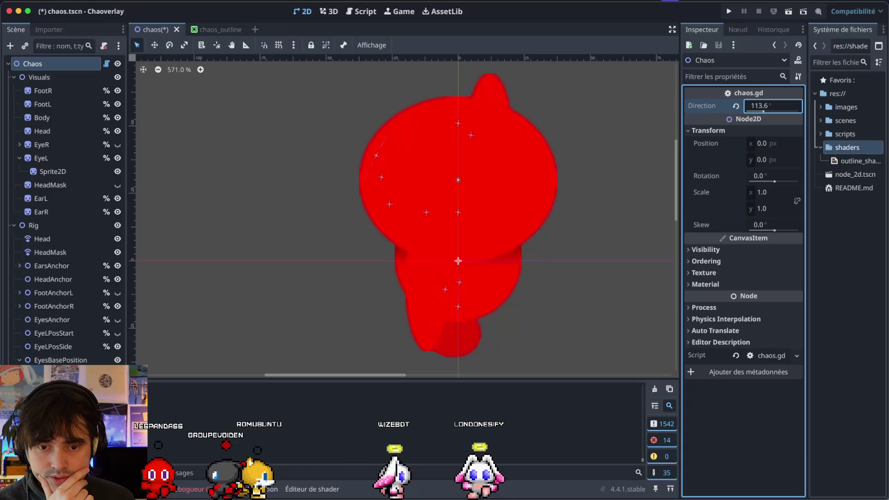
pyautogui.moveTo(755, 106); pyautogui.dragTo(741, 106)
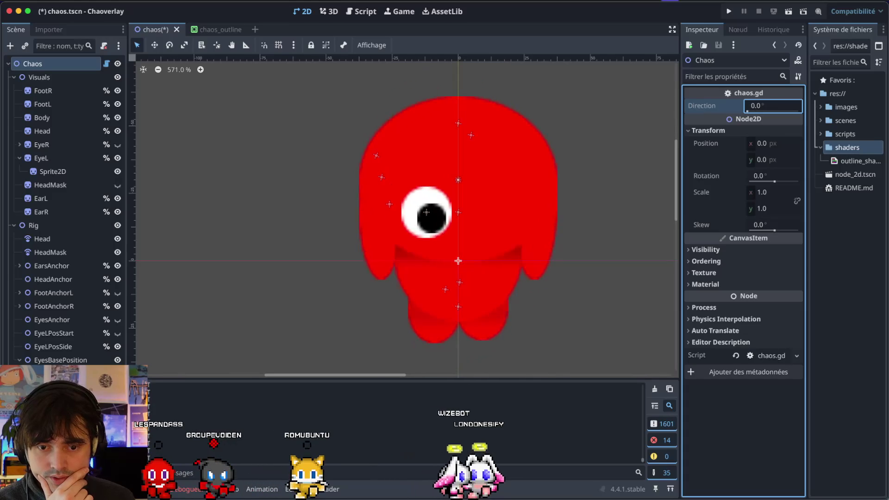
pyautogui.press('Return')
pyautogui.click(215, 30)
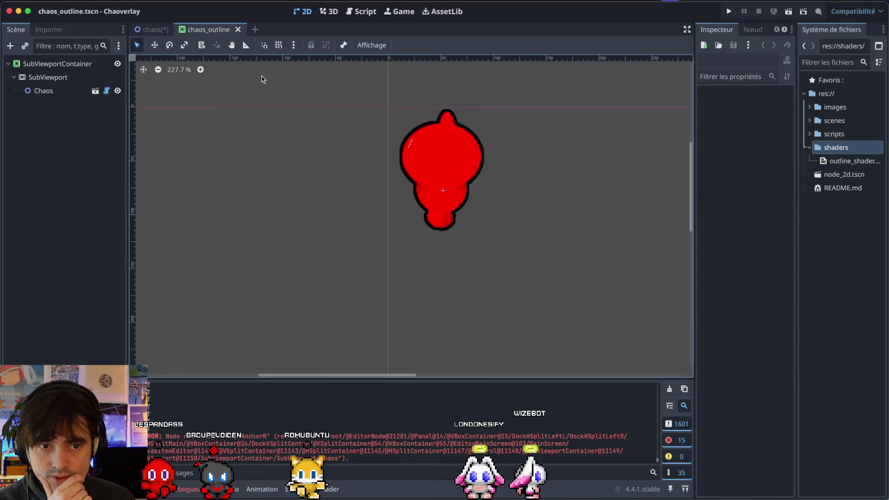
pyautogui.click(151, 29)
pyautogui.click(360, 11)
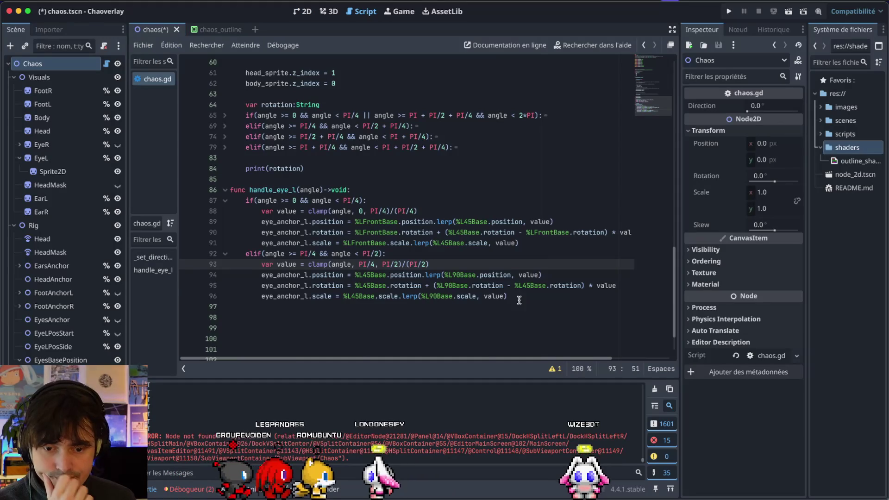
# Write a new elif condition on line 97 reusing the angle < PI/2 comparison
pyautogui.press('Down')
pyautogui.press('Down')
pyautogui.press('Down')
pyautogui.write('if(ang')
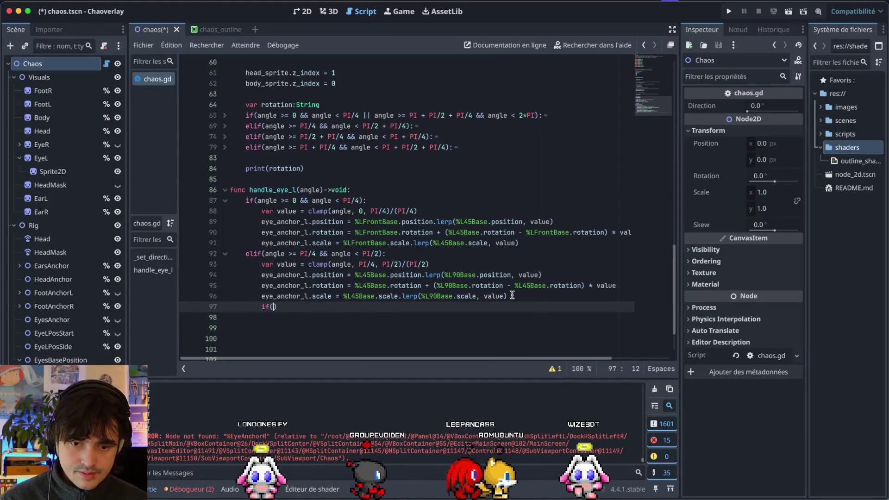
pyautogui.write('le')
pyautogui.click(512, 295)
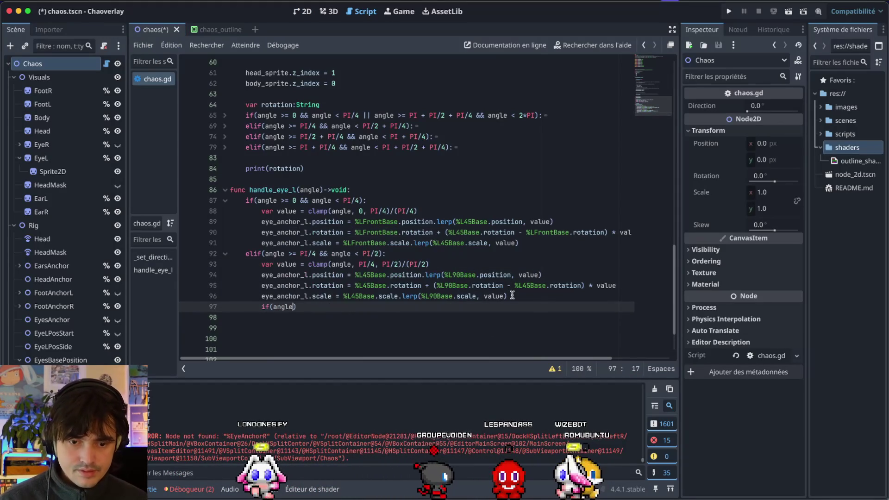
pyautogui.tripleClick(288, 306)
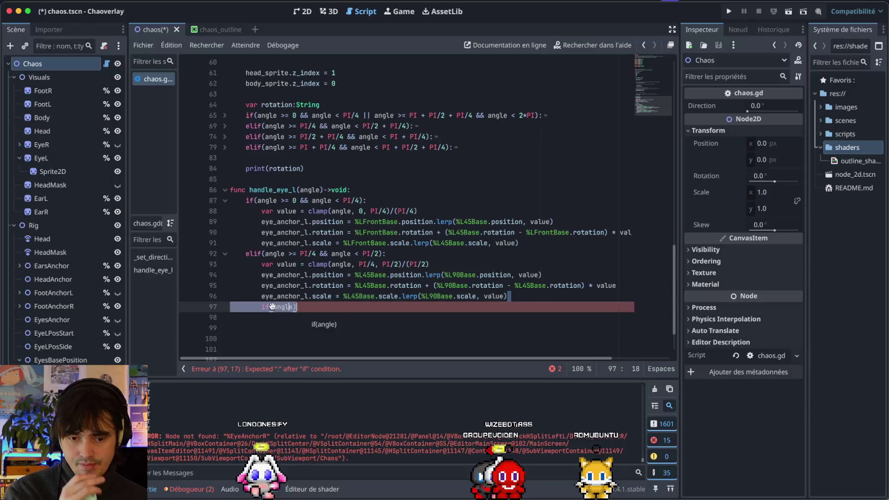
pyautogui.click(196, 311)
pyautogui.write('elif(')
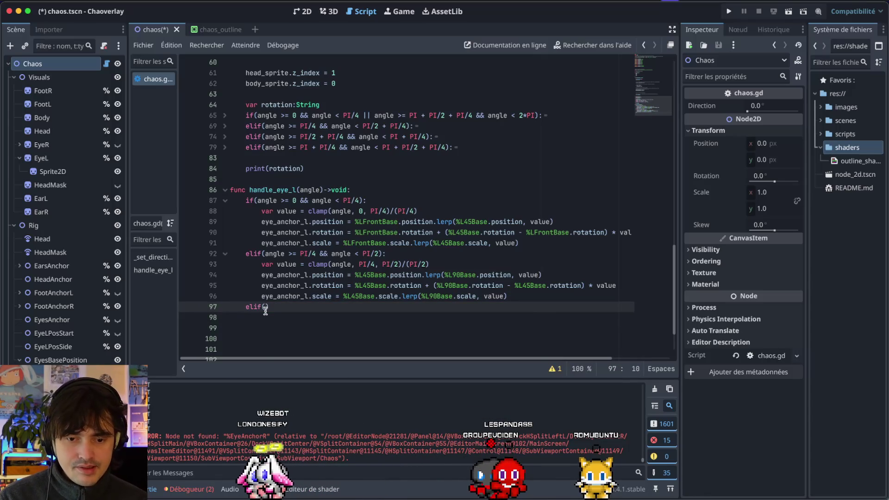
pyautogui.moveTo(331, 254); pyautogui.dragTo(378, 255)
pyautogui.hotkey('ctrl', 'c')
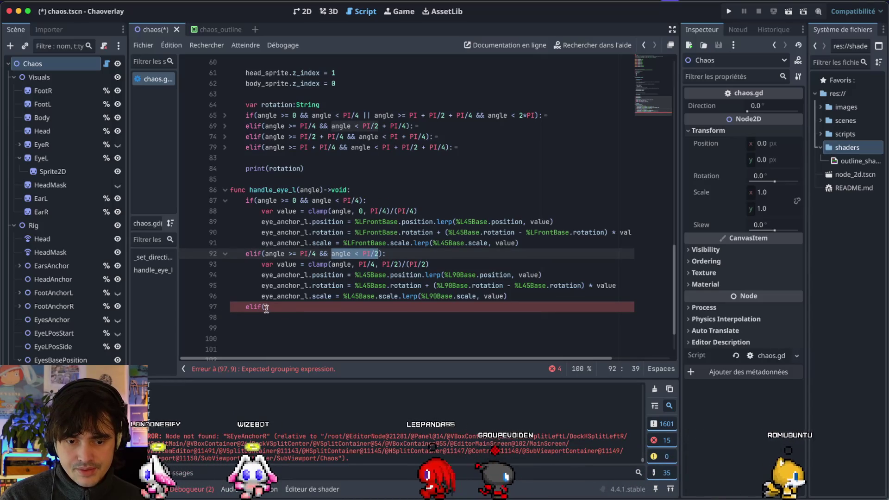
pyautogui.click(268, 308)
pyautogui.hotkey('ctrl', 'v')
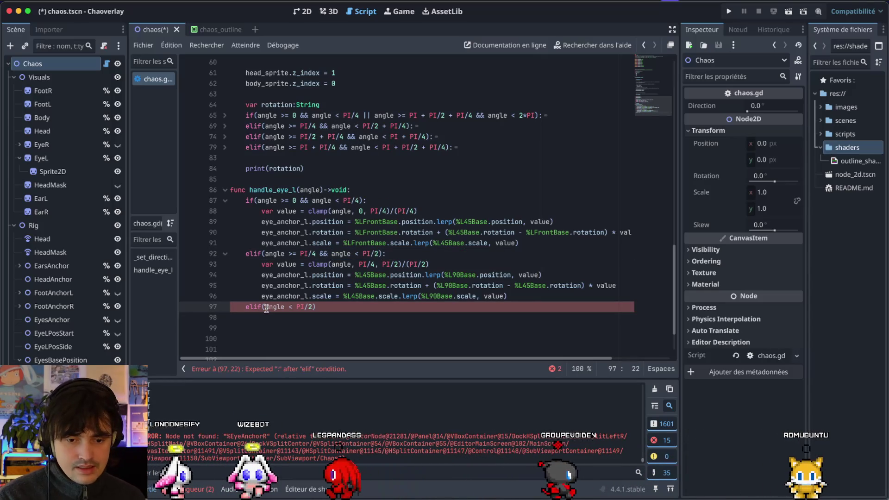
pyautogui.press('BackSpace')
pyautogui.press('BackSpace')
pyautogui.write(':')
pyautogui.write('=')
pyautogui.click(329, 306)
pyautogui.write(':')
pyautogui.press('Return')
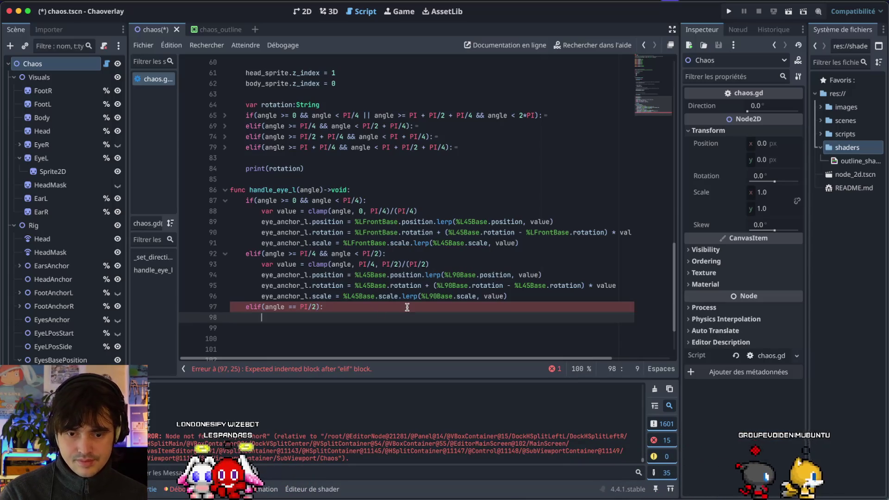
# Make the condition angle >= PI/2, add eye_anchor_l.scale = Vector2(0,0) beneath, and save
pyautogui.moveTo(547, 304); pyautogui.dragTo(511, 286)
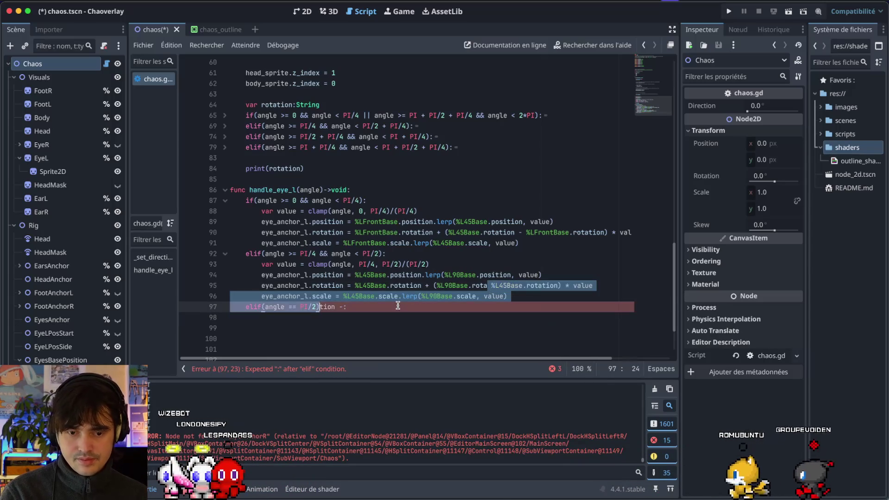
pyautogui.moveTo(261, 296); pyautogui.dragTo(332, 296)
pyautogui.press('super+c')
pyautogui.click(295, 308)
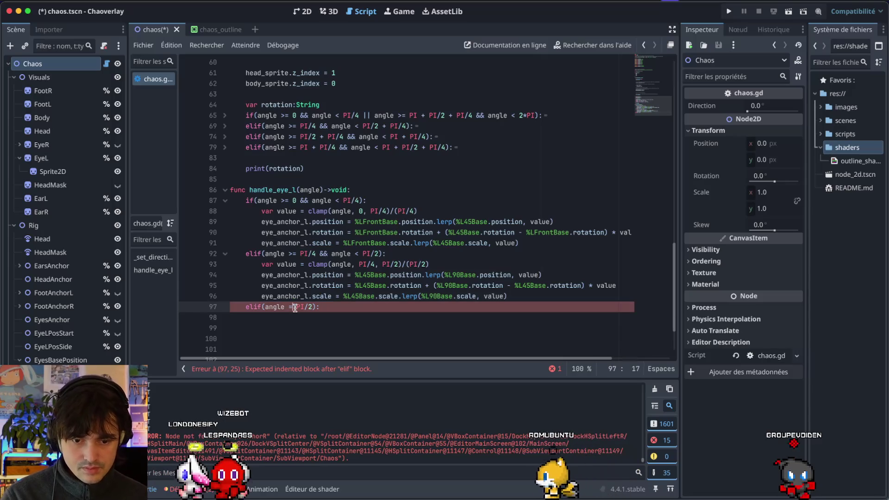
pyautogui.write('>=')
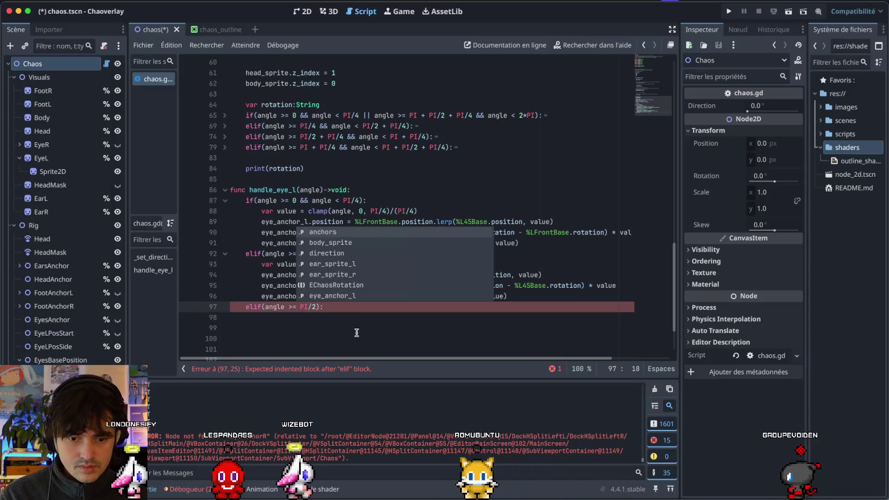
pyautogui.press('End')
pyautogui.press('Return')
pyautogui.press('super+v')
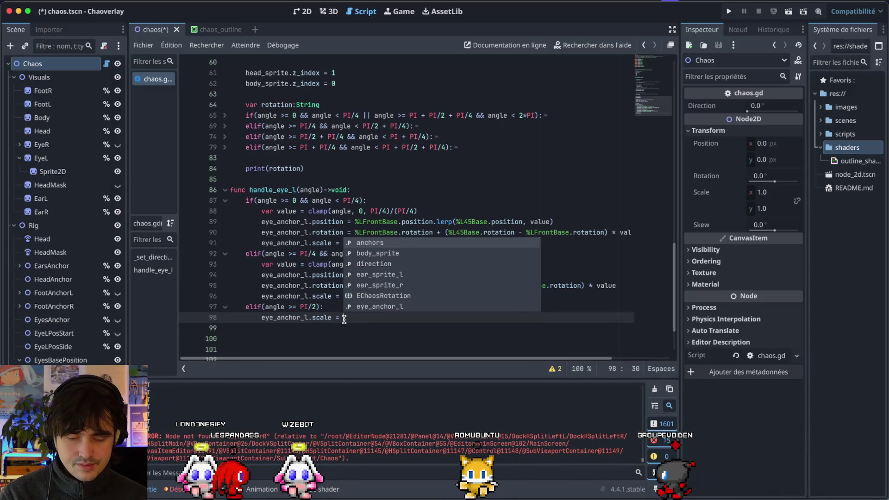
pyautogui.write('Vect')
pyautogui.press('Return')
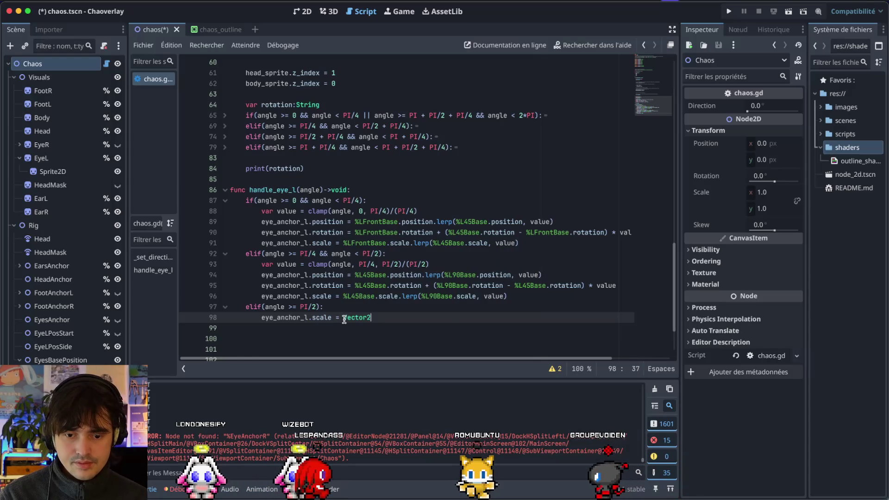
pyautogui.write('0,0)')
pyautogui.hotkey('ctrl', 's')
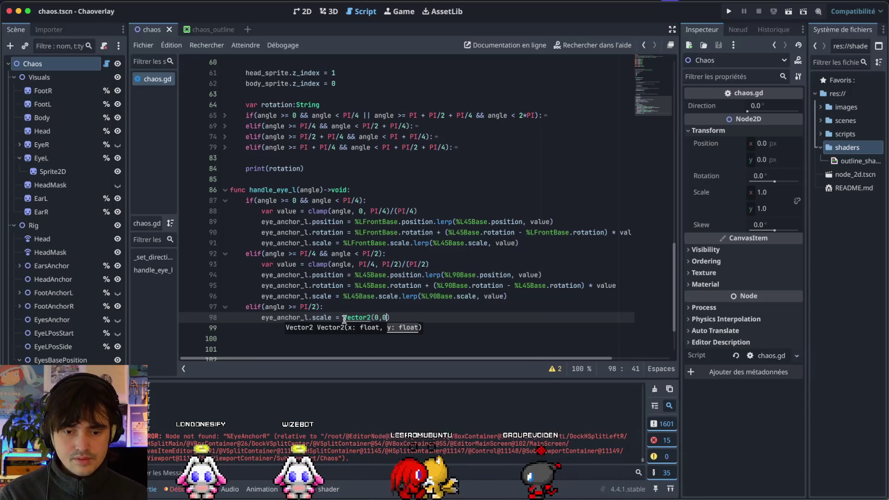
pyautogui.click(305, 13)
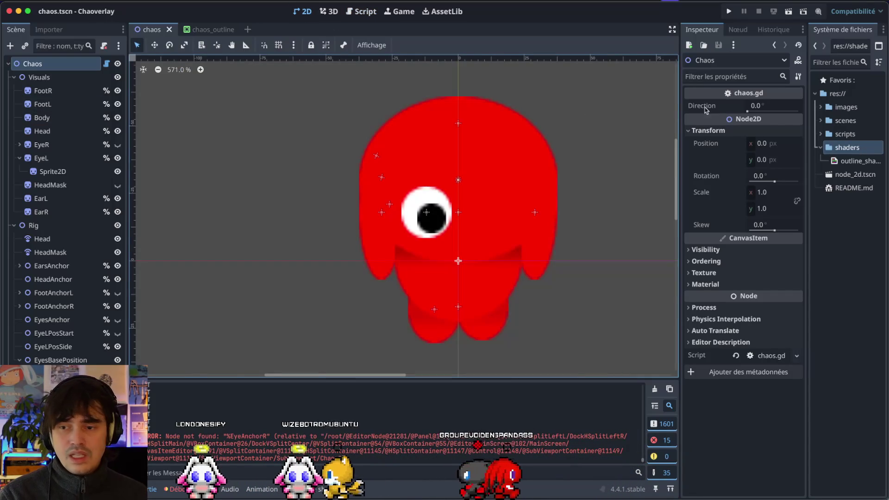
# Test the eye by turning Direction past 45°, then select lines 88–91 of handle_eye_l in chaos.gd
pyautogui.moveTo(747, 111)
pyautogui.mouseDown()
pyautogui.moveTo(760, 111)
pyautogui.moveTo(735, 111)
pyautogui.mouseUp()
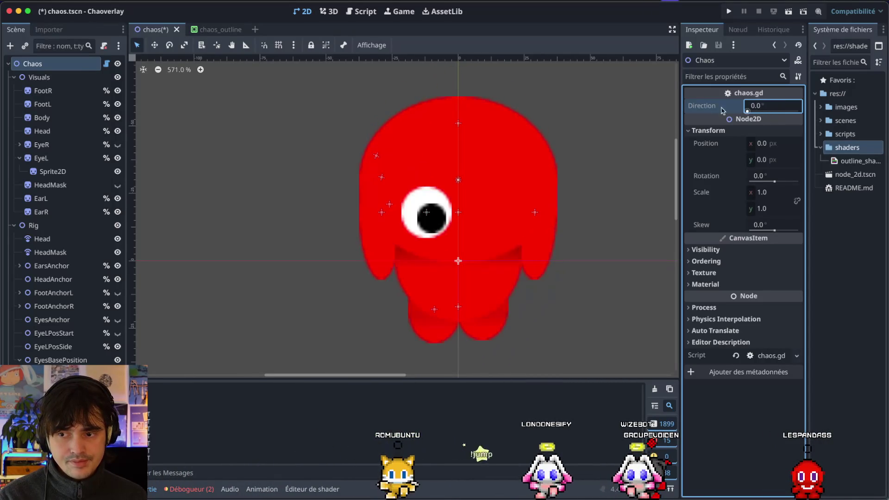
pyautogui.click(145, 30)
pyautogui.click(330, 11)
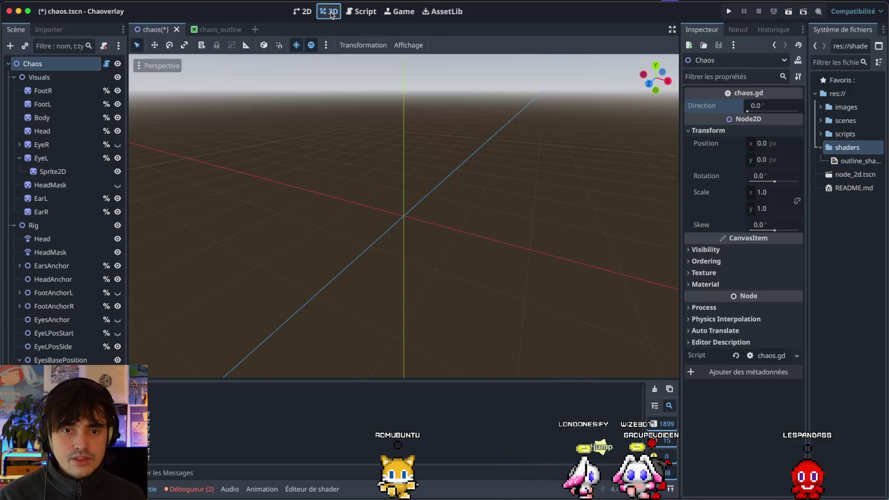
pyautogui.click(355, 18)
pyautogui.moveTo(539, 243)
pyautogui.mouseDown()
pyautogui.moveTo(195, 243)
pyautogui.moveTo(189, 212)
pyautogui.mouseUp()
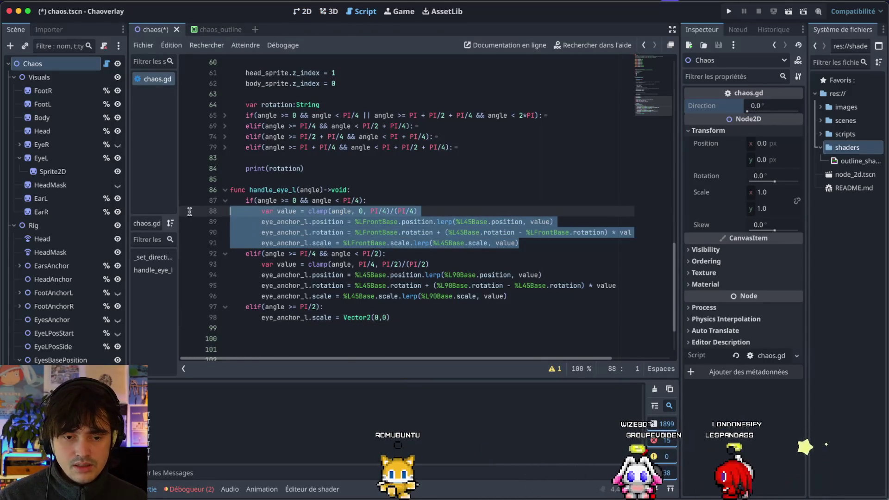
# Comment out the PI/4 front branch of handle_eye_l, lines 87–91
pyautogui.hotkey('shift', 'Up')
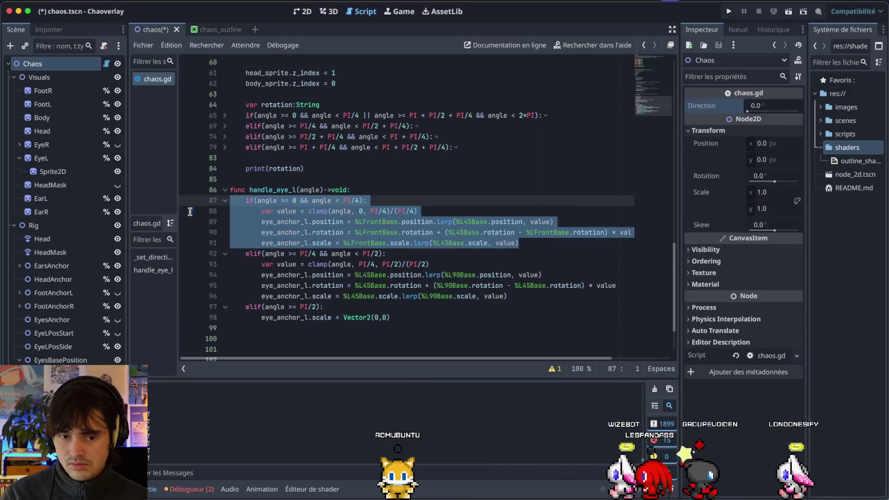
pyautogui.press('super+shift+slash')
pyautogui.press('Escape')
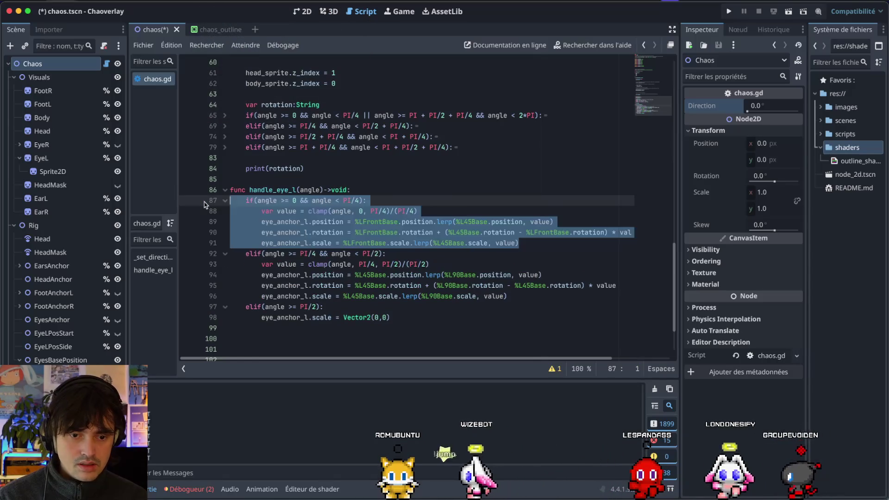
pyautogui.hotkey('ctrl', 'z')
pyautogui.hotkey('ctrl', 'shift', 'z')
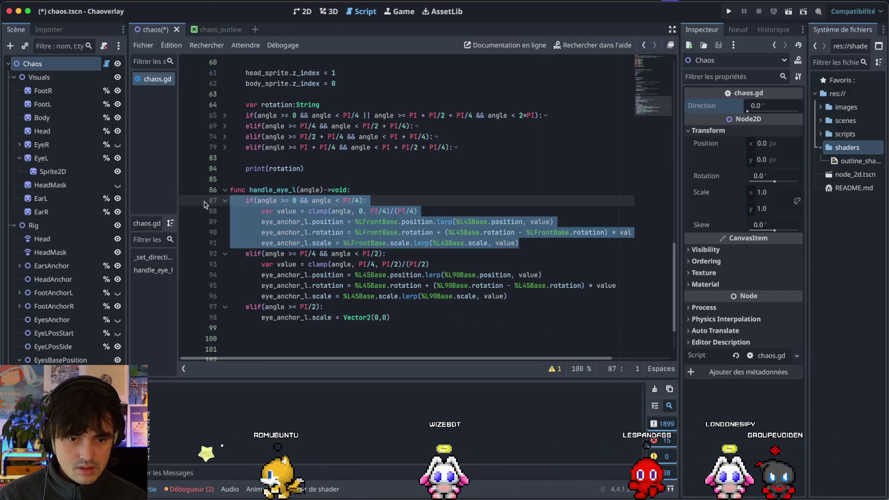
pyautogui.click(258, 202)
pyautogui.hotkey('ctrl', 'k')
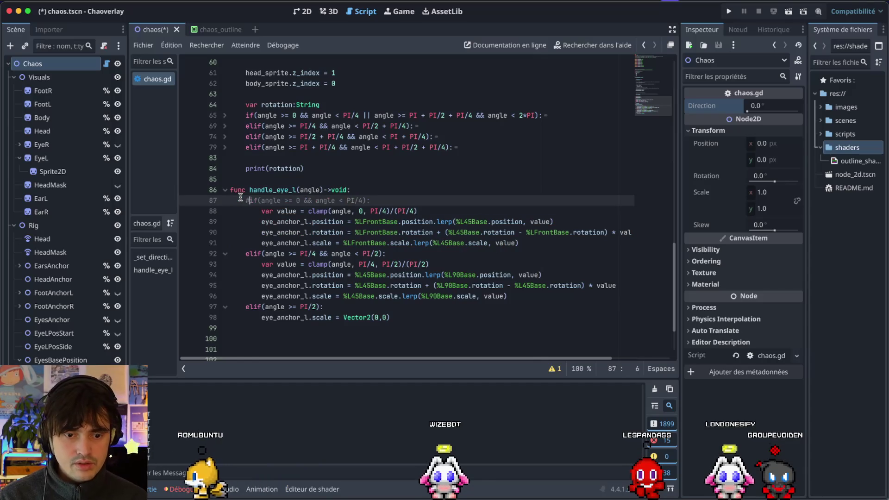
pyautogui.click(264, 210)
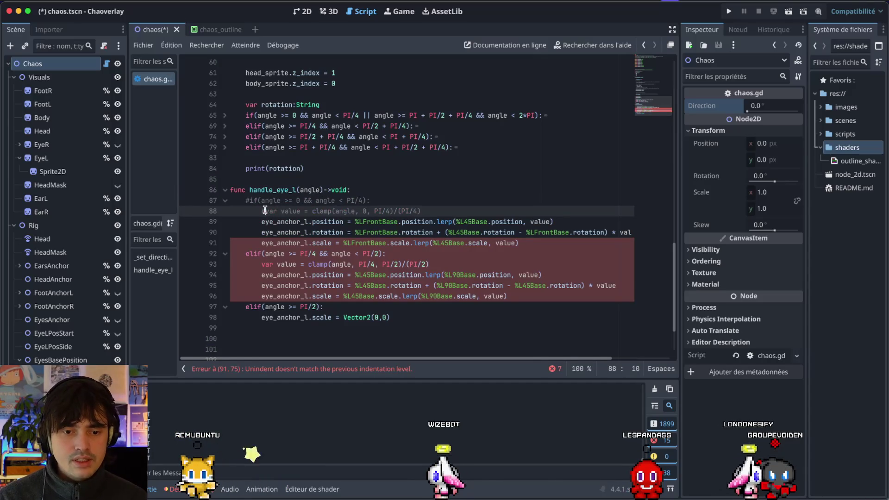
pyautogui.press('Down')
pyautogui.press('Down')
pyautogui.hotkey('ctrl', 'k')
pyautogui.press('Down')
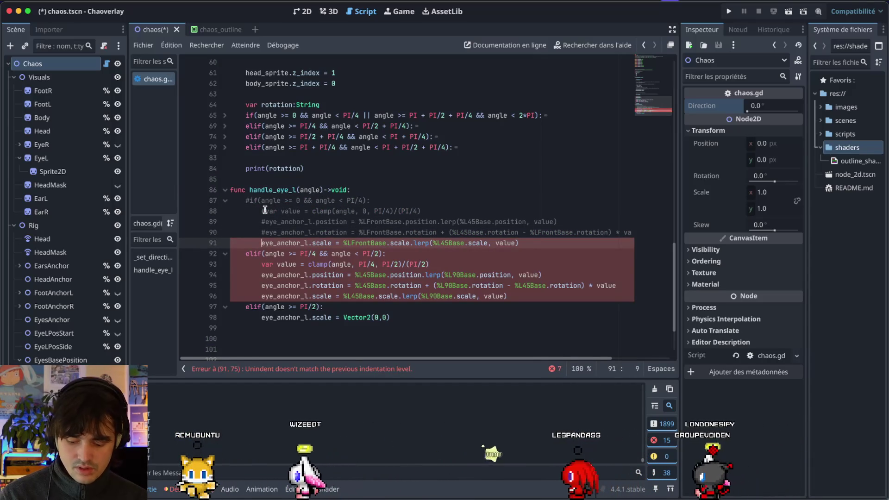
pyautogui.hotkey('ctrl', 'k')
# Make the second branch cover 0 to PI/2 with clamp lower bound 0, save, and test Direction
pyautogui.click(249, 253)
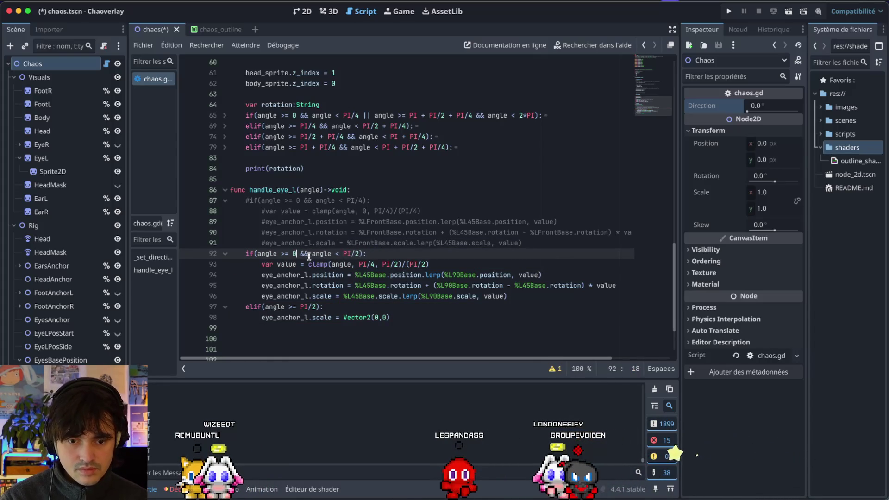
pyautogui.click(371, 264)
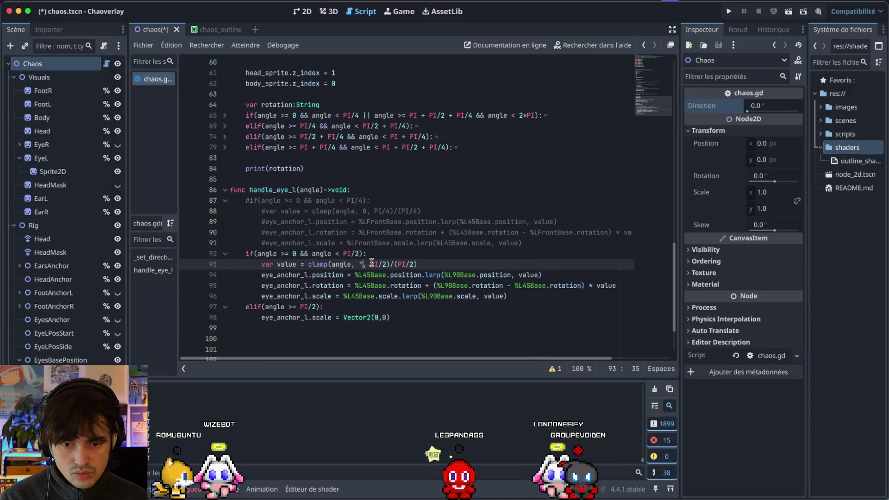
pyautogui.press('Escape')
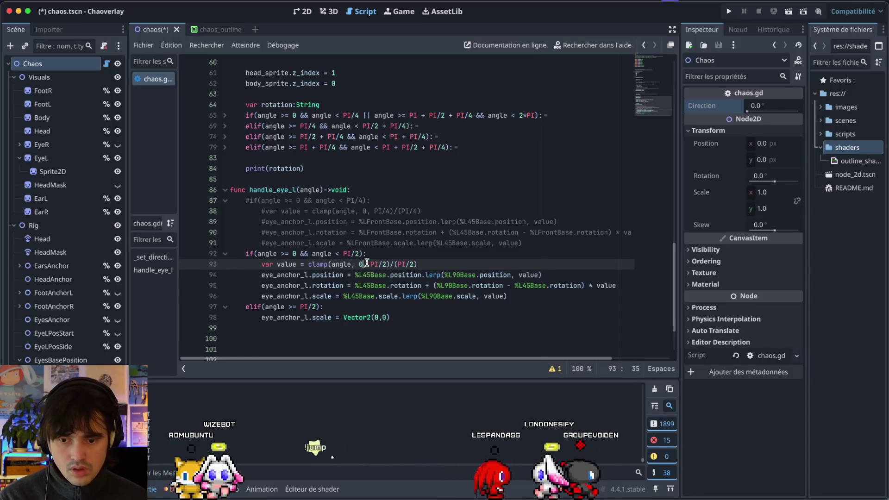
pyautogui.hotkey('ctrl', 's')
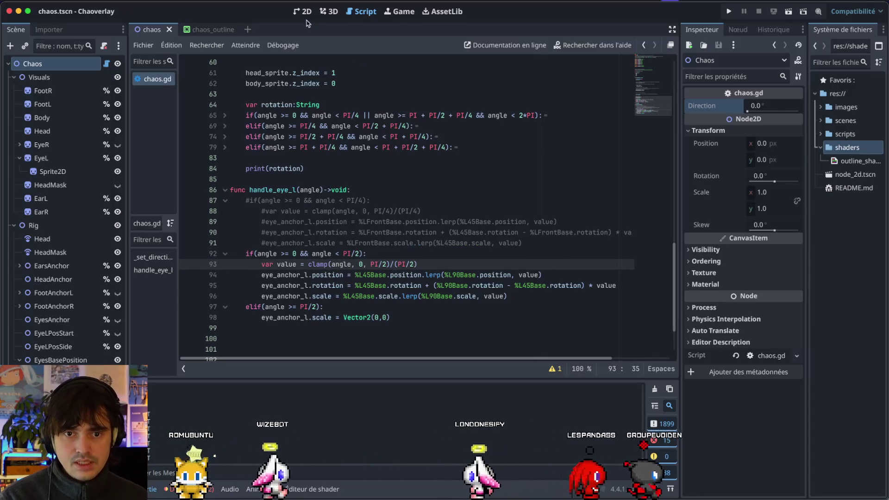
pyautogui.click(304, 13)
pyautogui.moveTo(759, 106)
pyautogui.mouseDown()
pyautogui.moveTo(783, 106)
pyautogui.moveTo(713, 114)
pyautogui.mouseUp()
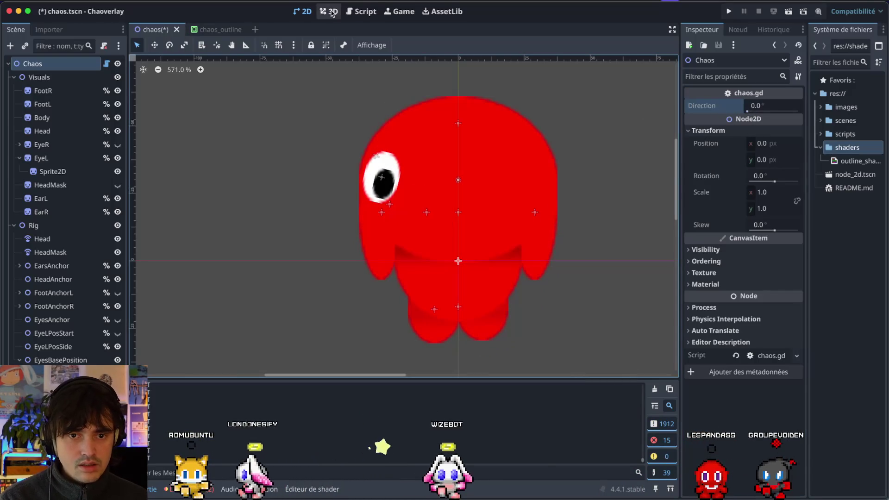
# Replace every %L45Base on lines 94–96 with %LFrontBase and save the script
pyautogui.click(361, 11)
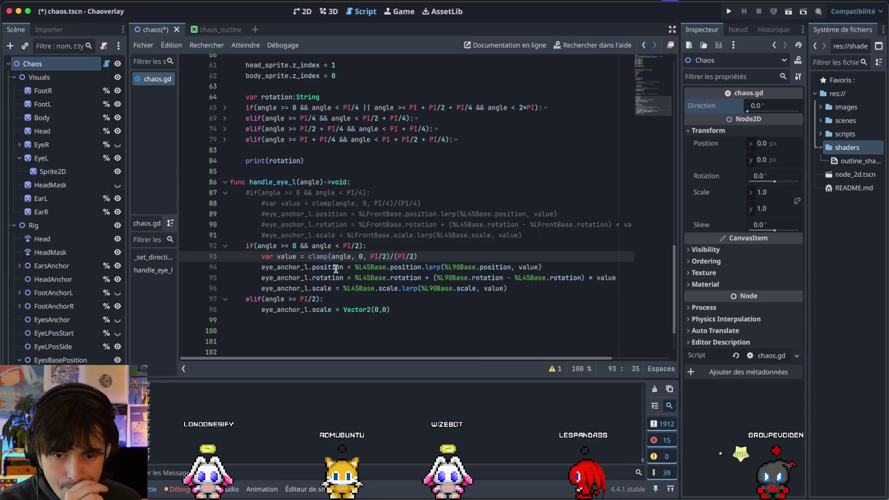
pyautogui.doubleClick(382, 214)
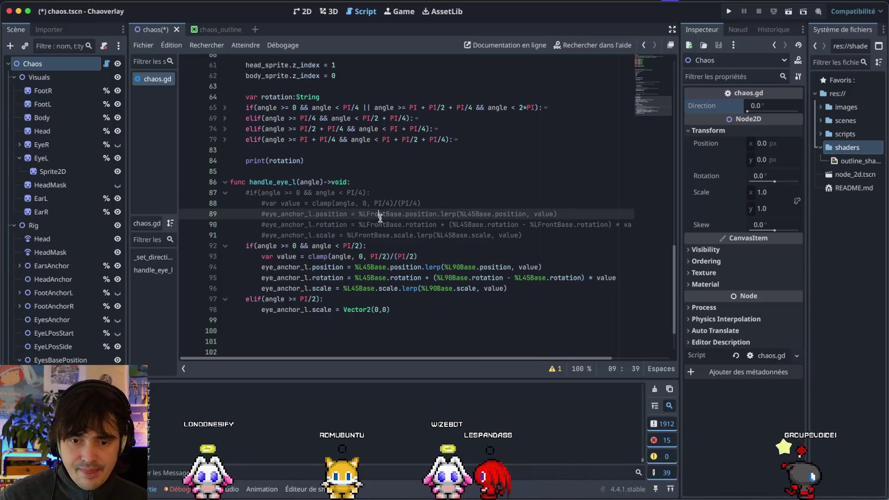
pyautogui.hotkey('ctrl', 'c')
pyautogui.doubleClick(369, 268)
pyautogui.hotkey('ctrl', 'v')
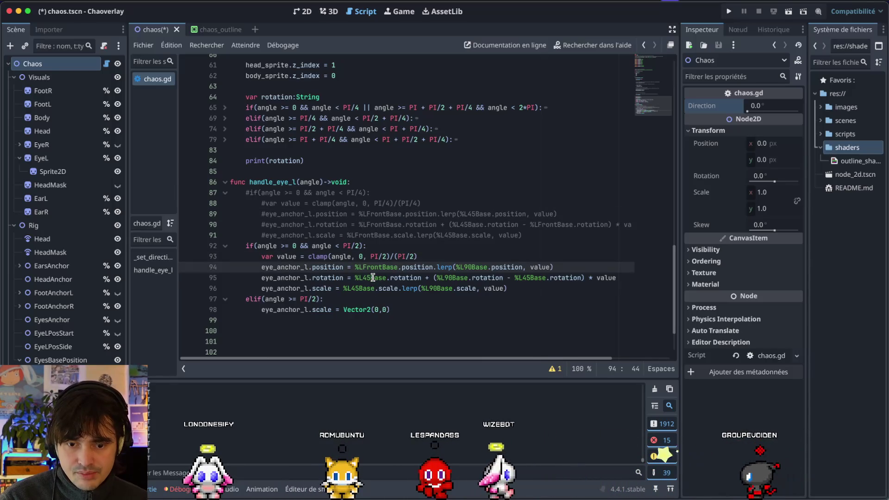
pyautogui.doubleClick(367, 278)
pyautogui.hotkey('ctrl', 'v')
pyautogui.doubleClick(359, 288)
pyautogui.hotkey('ctrl', 'v')
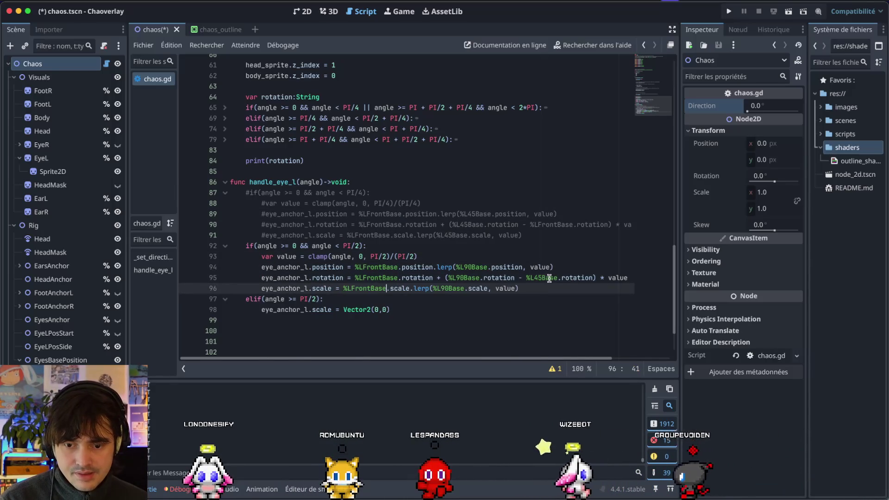
pyautogui.doubleClick(548, 278)
pyautogui.hotkey('ctrl', 'v')
pyautogui.hotkey('ctrl', 's')
pyautogui.click(302, 12)
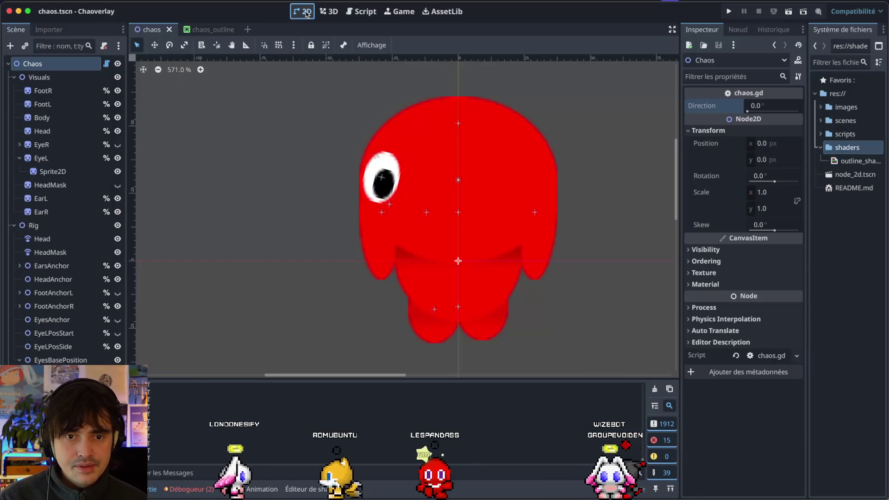
# Turn Chaos Direction to about 41.8 to check the eye, then reset it to 0
pyautogui.click(746, 109)
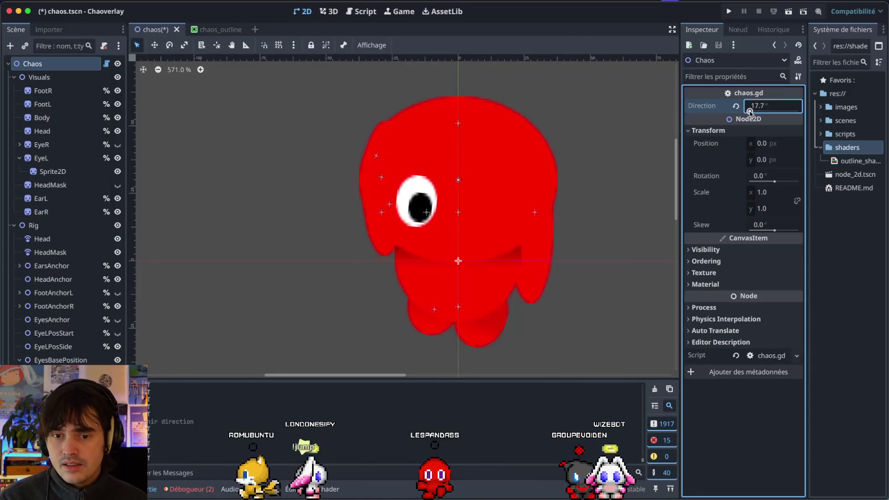
pyautogui.moveTo(744, 111); pyautogui.dragTo(755, 107)
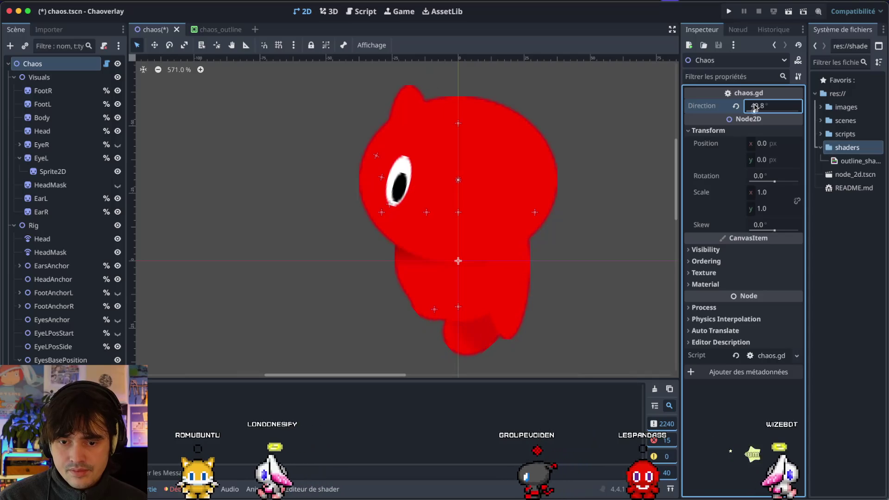
pyautogui.write('0')
pyautogui.press('Return')
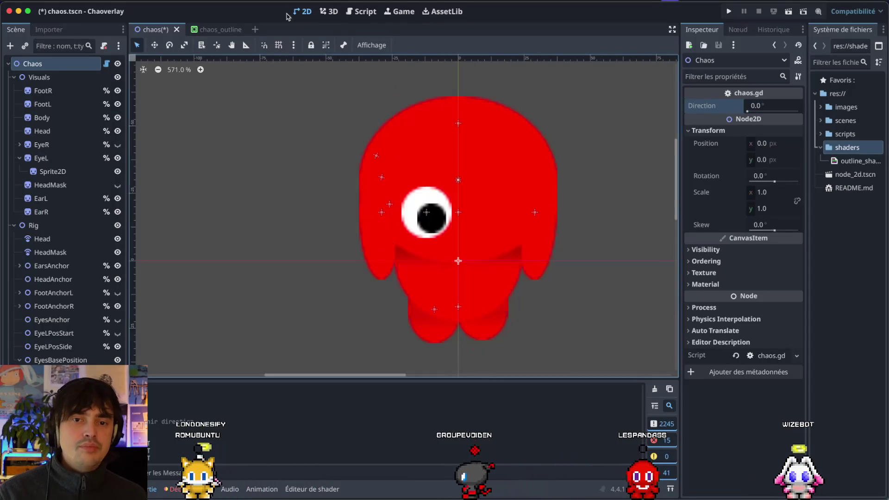
pyautogui.click(361, 11)
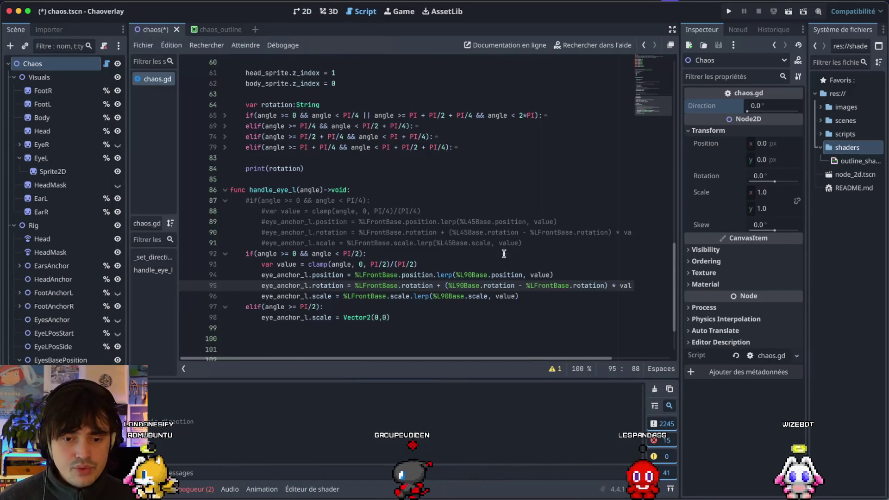
# Uncomment the PI/4 front branch on lines 87–91 and save the script
pyautogui.moveTo(542, 246); pyautogui.dragTo(225, 211)
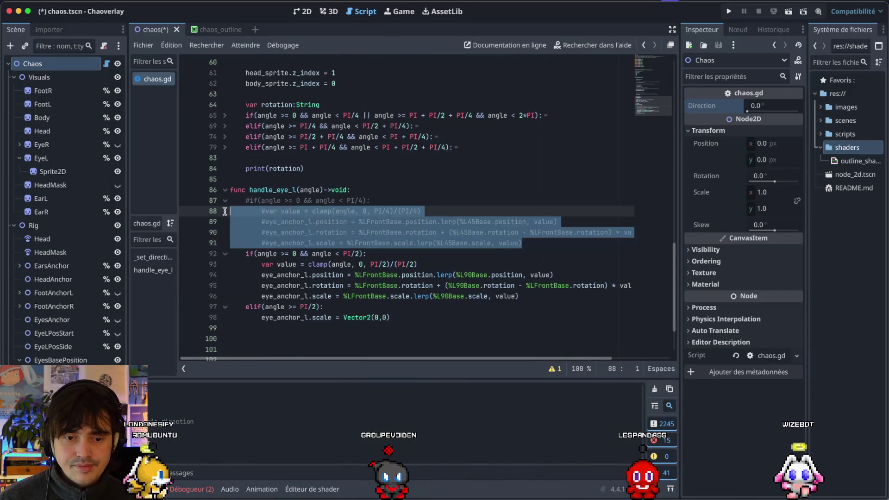
pyautogui.click(252, 203)
pyautogui.click(267, 212)
pyautogui.press('BackSpace')
pyautogui.click(260, 222)
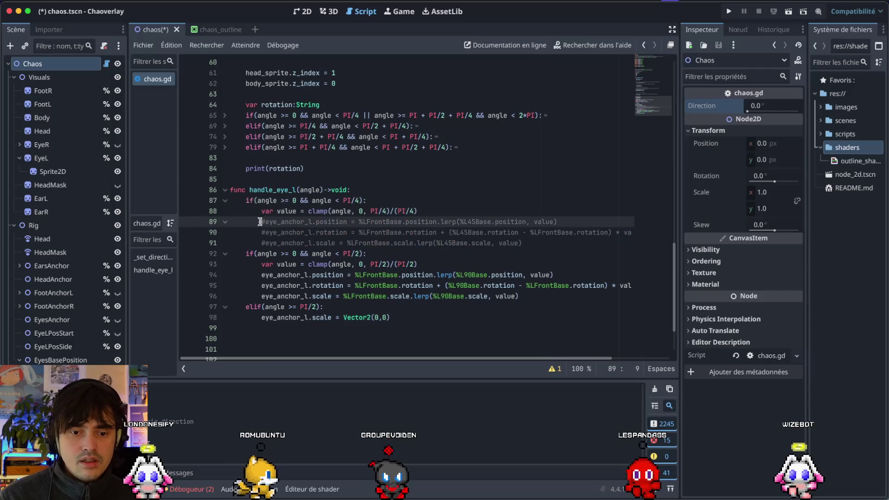
pyautogui.click(259, 232)
pyautogui.press('Delete')
pyautogui.press('Down')
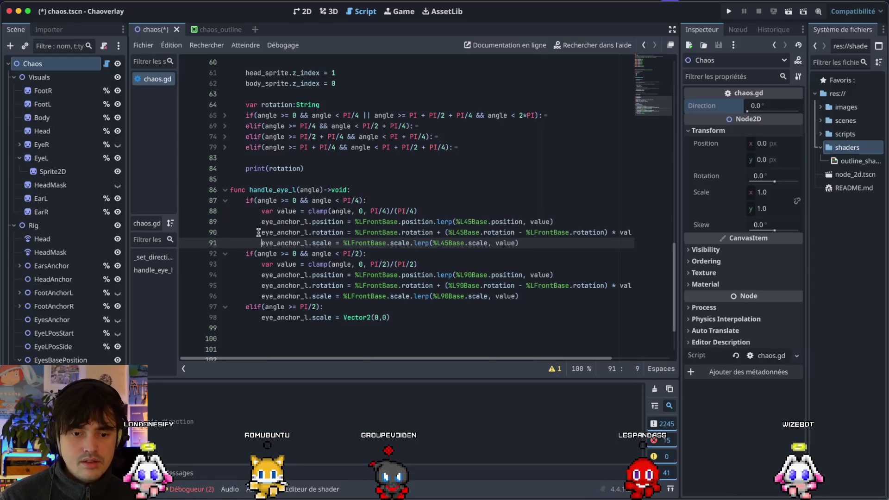
pyautogui.hotkey('ctrl', 's')
# Replace each %LFrontBase on lines 94–96 with %L45Base so the branch lerps from L45Base to L90Base
pyautogui.doubleClick(449, 243)
pyautogui.hotkey('ctrl', 'c')
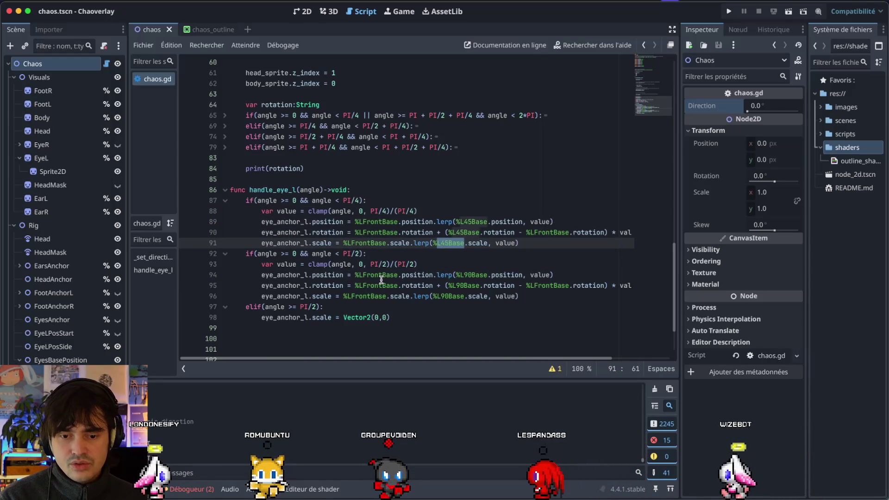
pyautogui.doubleClick(376, 275)
pyautogui.hotkey('ctrl', 'v')
pyautogui.doubleClick(373, 286)
pyautogui.hotkey('ctrl', 'v')
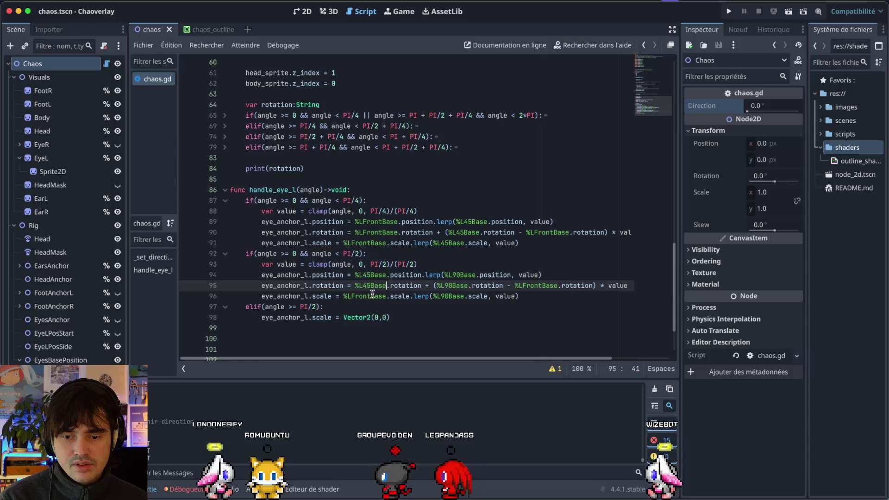
pyautogui.doubleClick(371, 296)
pyautogui.hotkey('ctrl', 'v')
pyautogui.doubleClick(529, 286)
pyautogui.hotkey('ctrl', 'v')
pyautogui.click(307, 10)
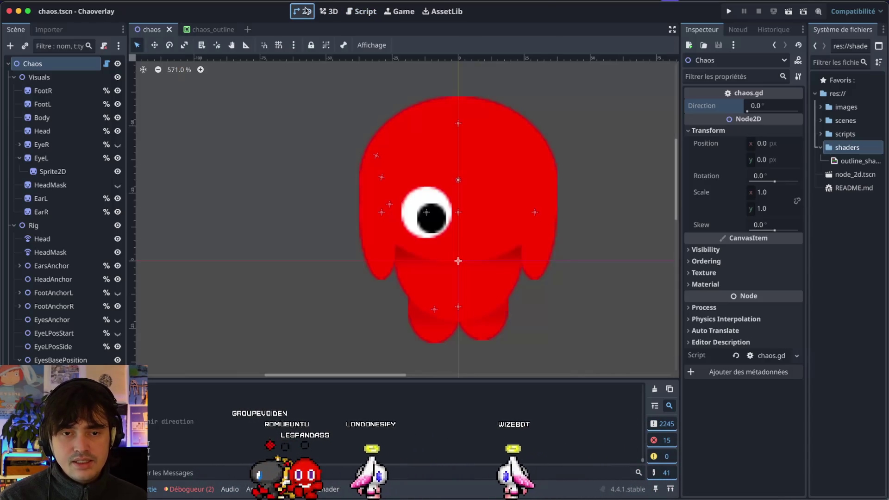
# Try Direction at 120 to see the eye disappear, then return to chaos.gd
pyautogui.click(748, 107)
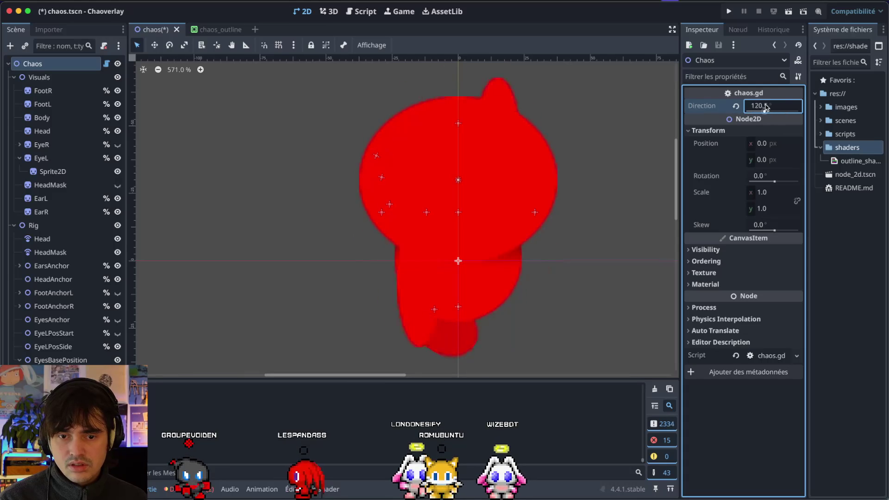
pyautogui.click(383, 193)
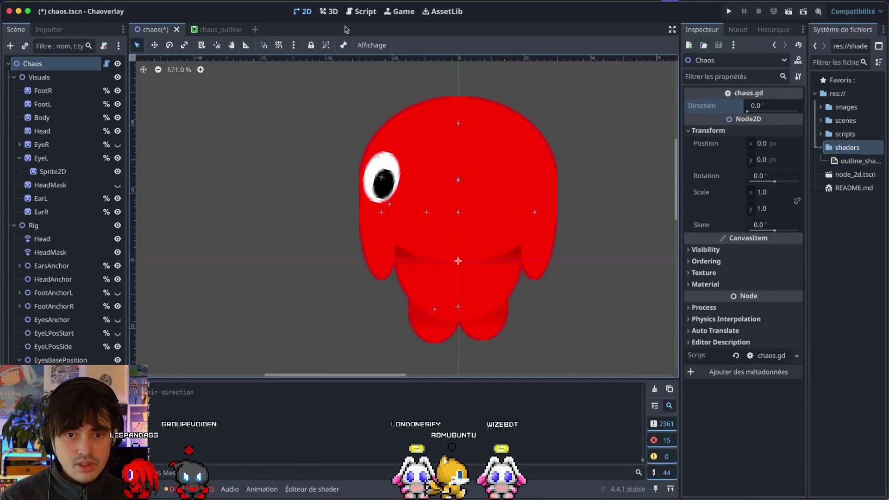
pyautogui.click(362, 11)
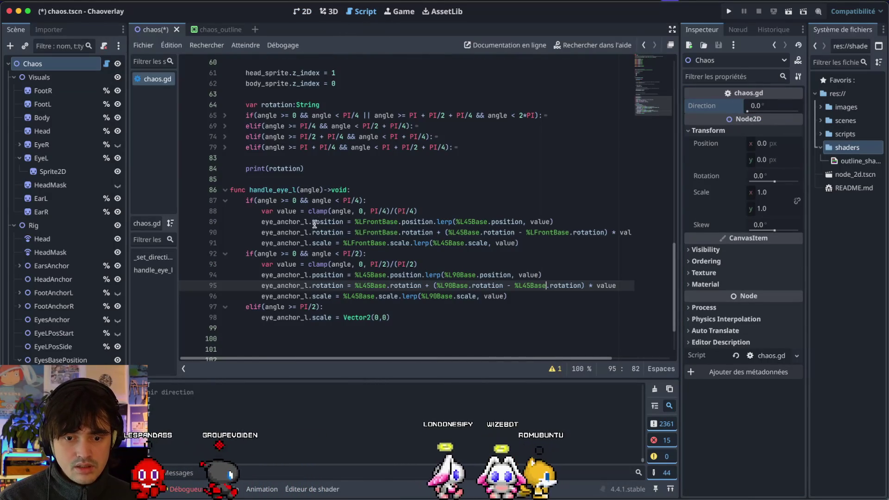
# Change line 92's condition lower bound from 0 to 'angle >= PI/4'
pyautogui.click(296, 253)
pyautogui.press('BackSpace')
pyautogui.write('PI')
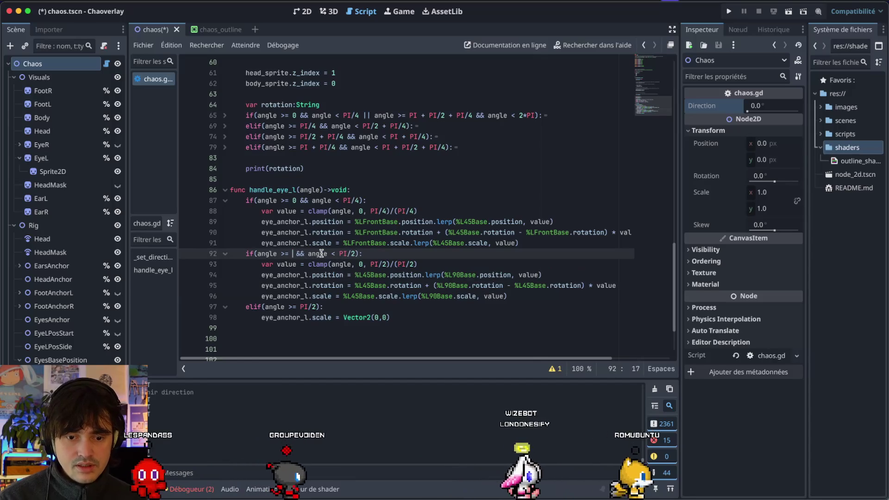
pyautogui.write('/')
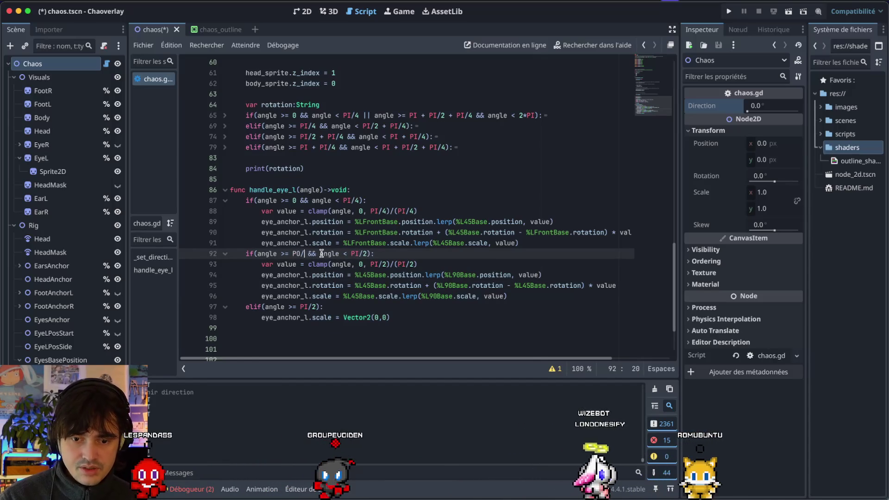
pyautogui.write('O')
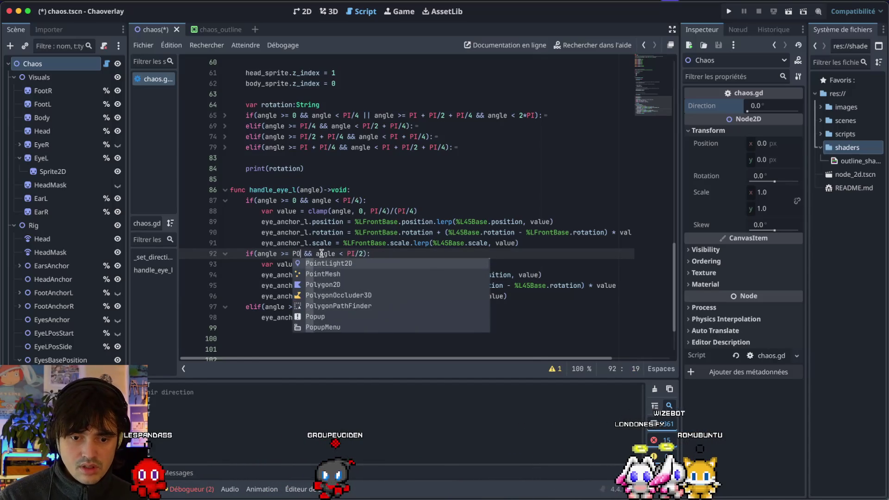
pyautogui.press('BackSpace')
pyautogui.write('I/4')
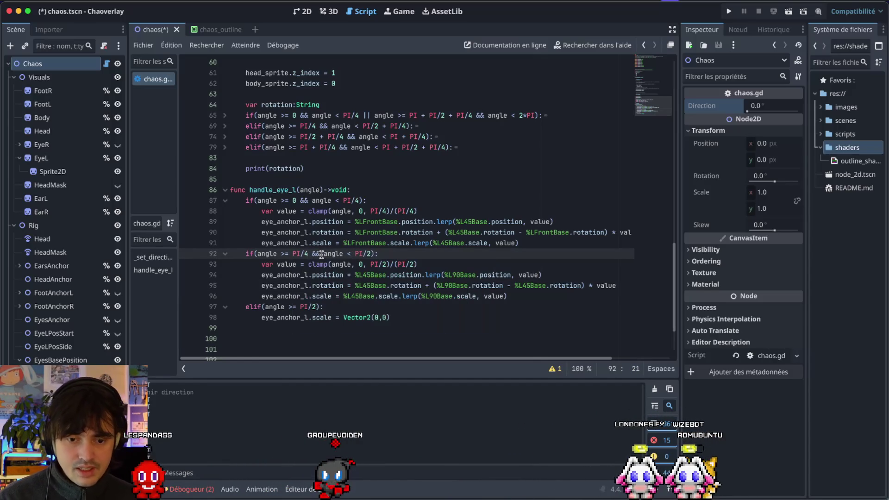
# Set line 93's clamp upper bound to PI/2 and save the script
pyautogui.click(386, 263)
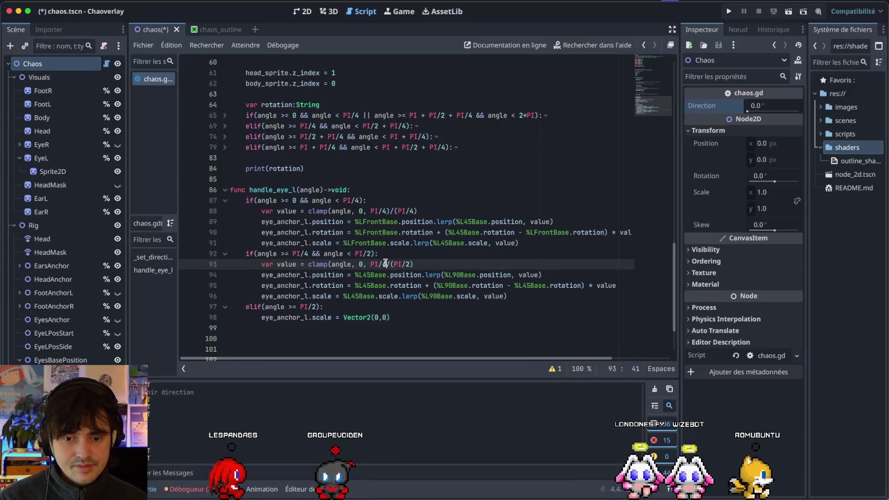
pyautogui.press('BackSpace')
pyautogui.press('BackSpace')
pyautogui.press('BackSpace')
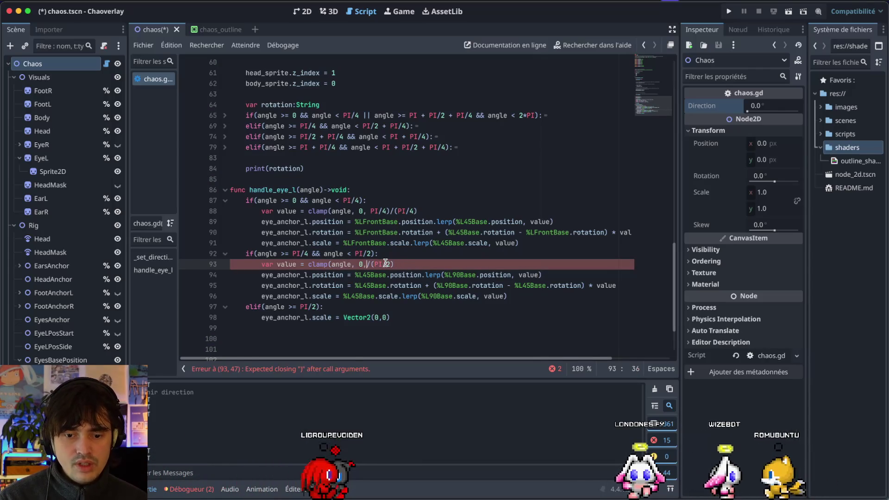
pyautogui.write('PI/2')
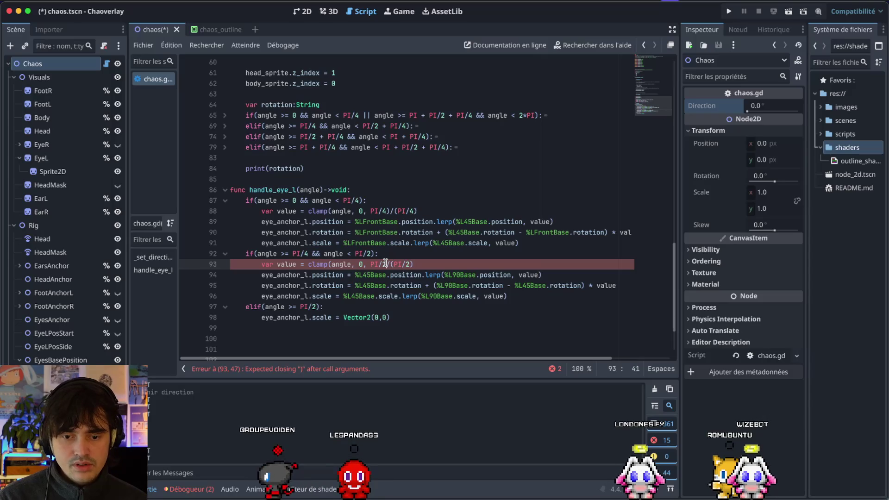
pyautogui.write(')')
pyautogui.hotkey('ctrl', 's')
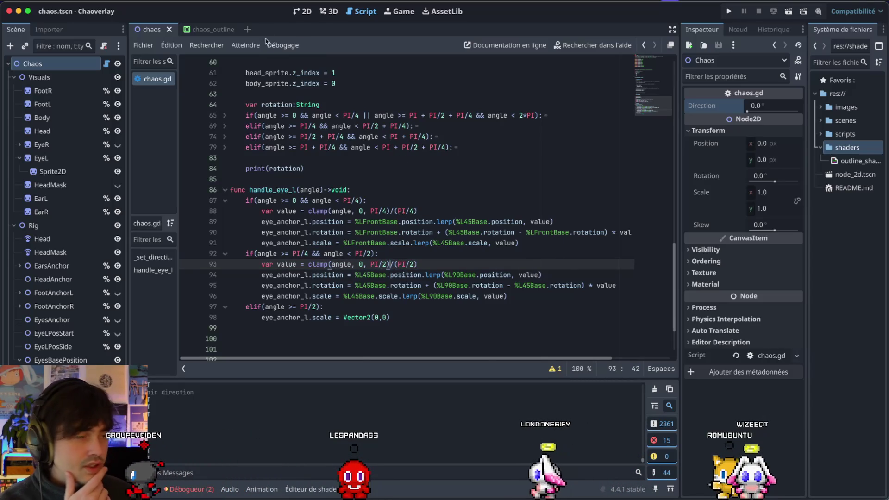
pyautogui.click(303, 11)
# Sweep Chaos Direction through 45° and a rear view, then set it back to 0
pyautogui.moveTo(747, 111)
pyautogui.mouseDown()
pyautogui.moveTo(762, 111)
pyautogui.moveTo(754, 110)
pyautogui.mouseUp()
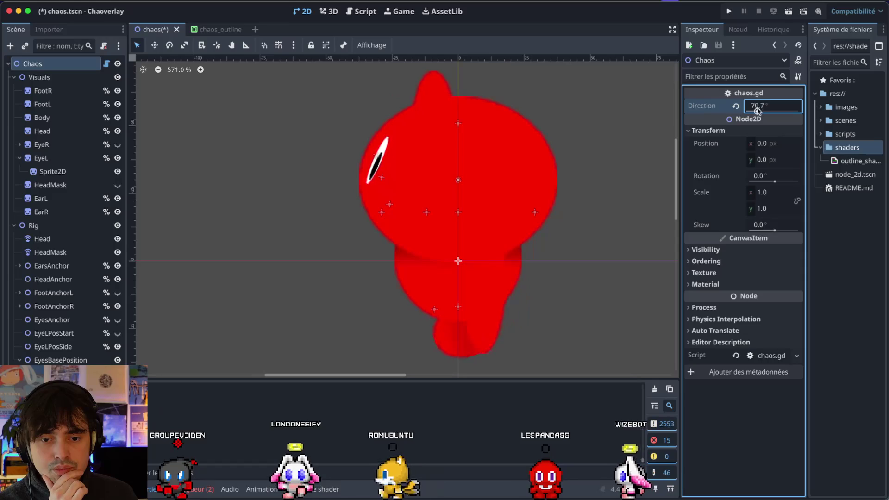
pyautogui.click(735, 107)
pyautogui.moveTo(747, 111); pyautogui.dragTo(757, 112)
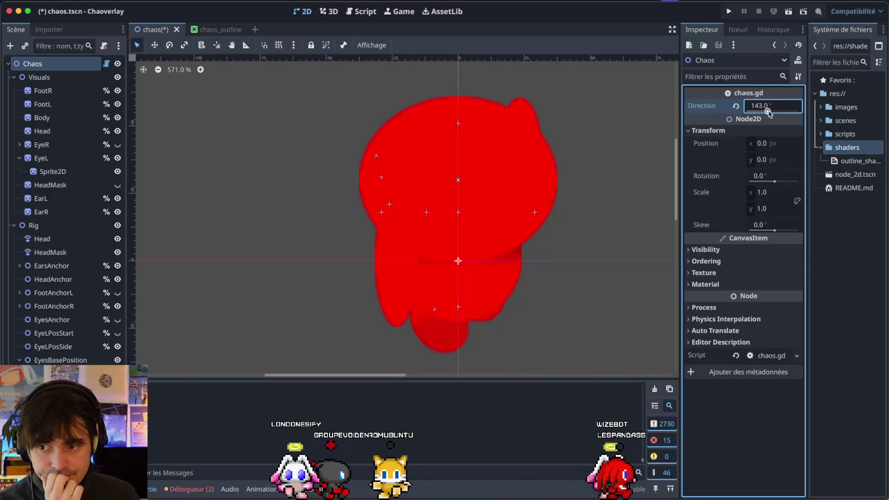
pyautogui.moveTo(771, 111)
pyautogui.mouseDown()
pyautogui.moveTo(797, 113)
pyautogui.moveTo(746, 120)
pyautogui.moveTo(759, 127)
pyautogui.mouseUp()
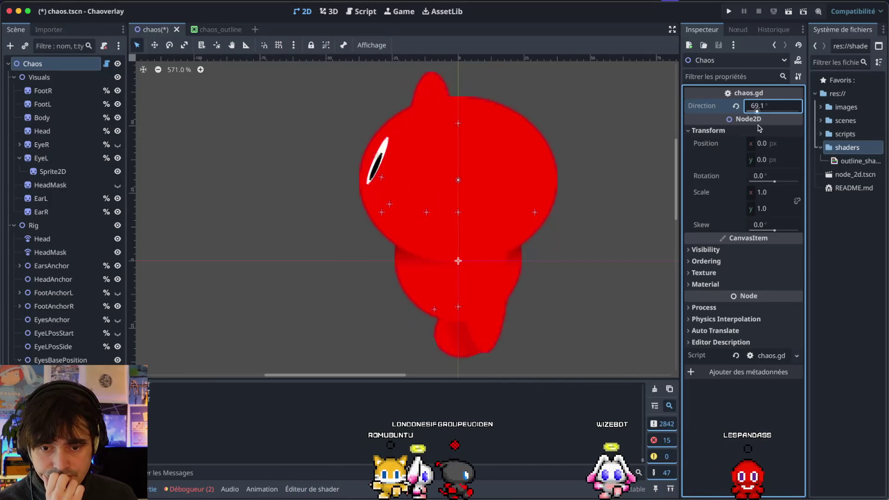
pyautogui.write('0')
pyautogui.press('Return')
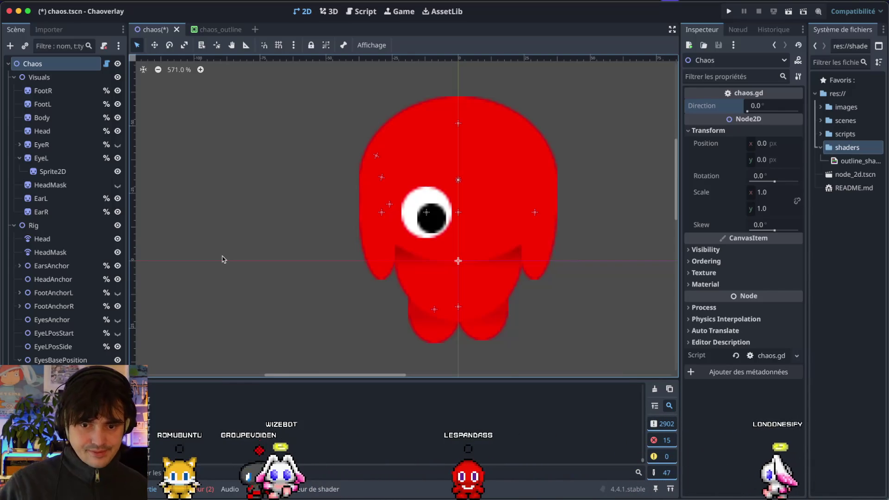
pyautogui.click(376, 155)
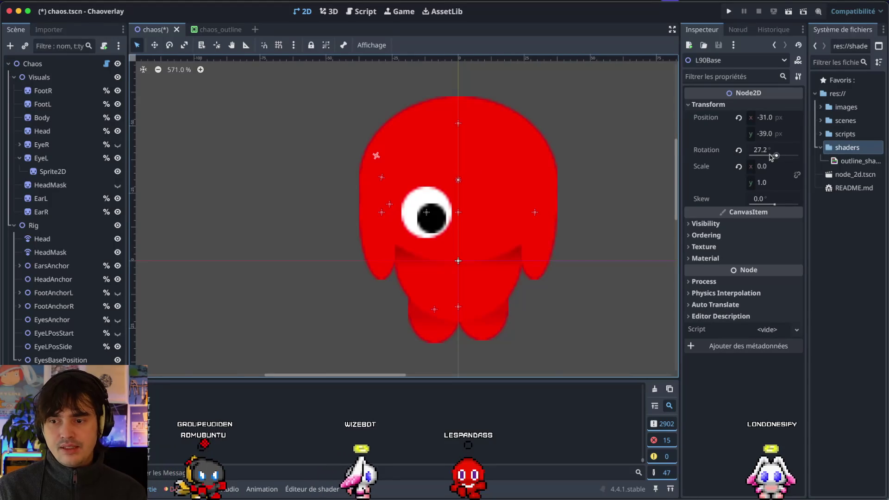
# Turn the Chao's Direction to 67.5 to view the eye near 45°
pyautogui.click(65, 64)
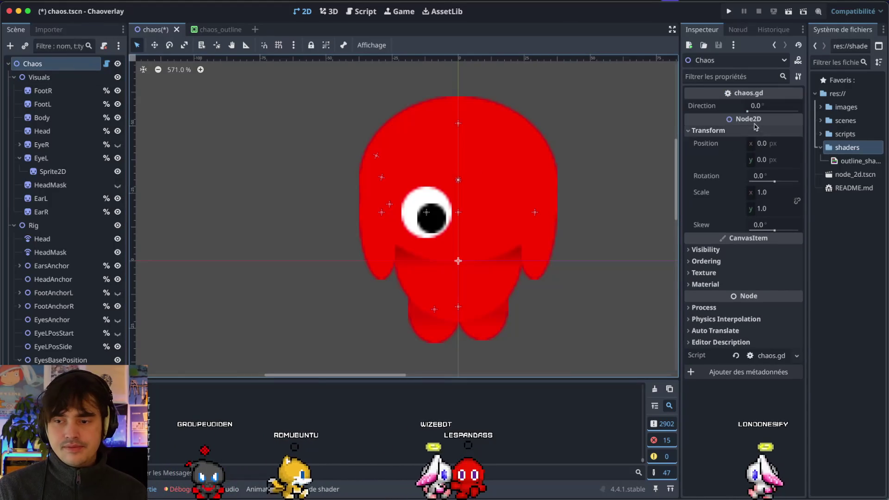
pyautogui.click(760, 106)
pyautogui.moveTo(748, 110); pyautogui.dragTo(756, 107)
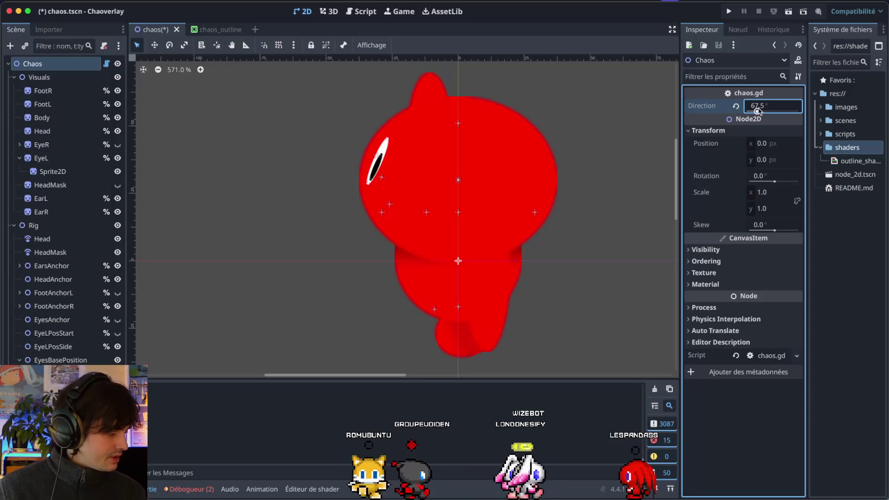
pyautogui.click(397, 138)
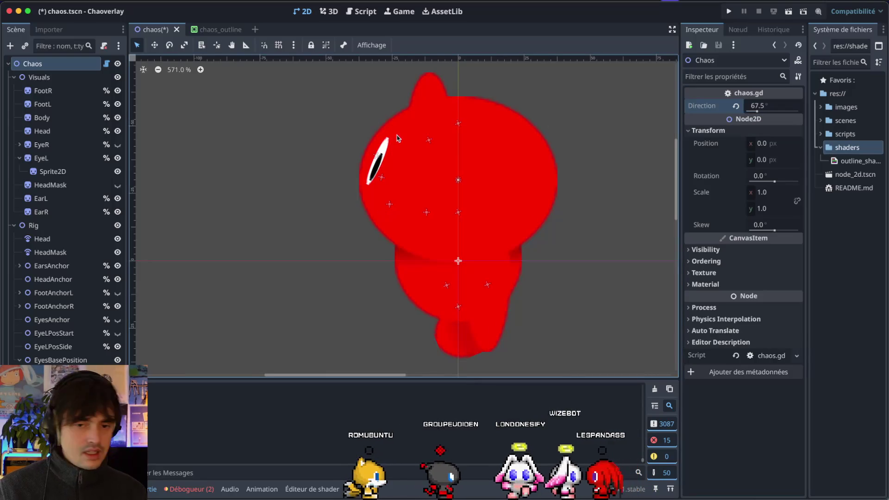
# Move the L45Base eye anchor to (-28, -28) and preview turns between front and side
pyautogui.click(380, 178)
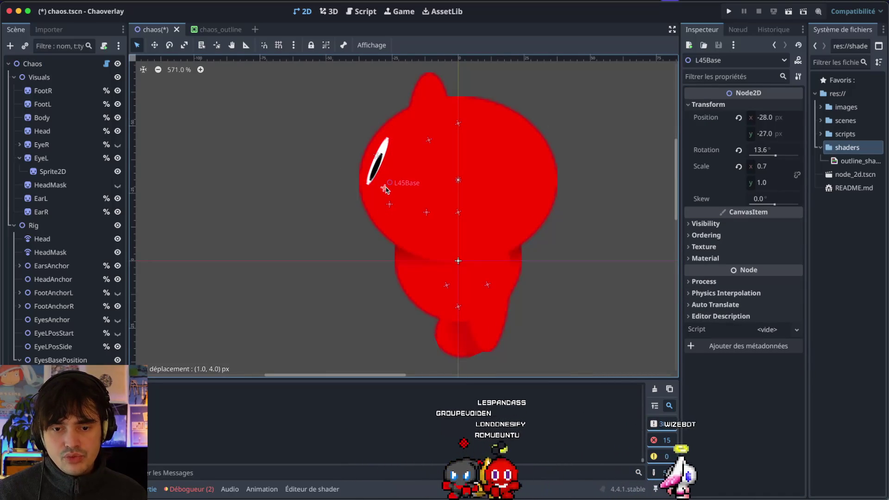
pyautogui.moveTo(386, 186); pyautogui.dragTo(385, 186)
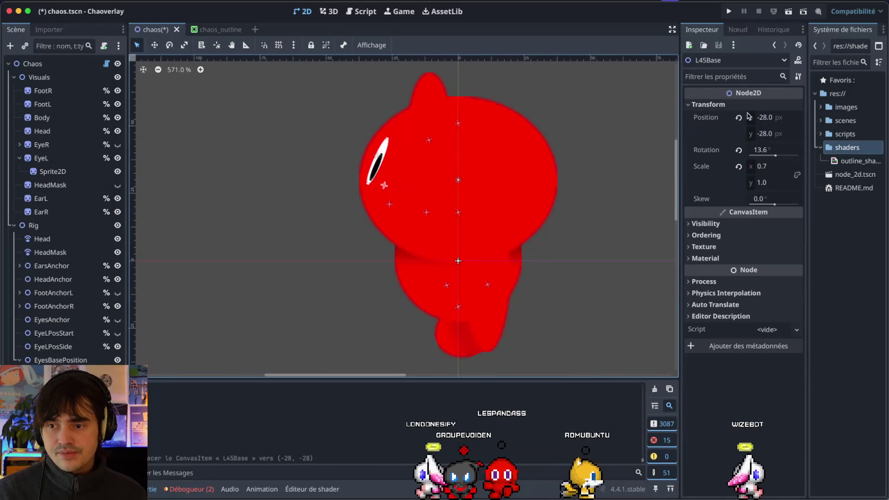
pyautogui.click(32, 64)
pyautogui.moveTo(753, 111)
pyautogui.mouseDown()
pyautogui.moveTo(772, 118)
pyautogui.moveTo(741, 119)
pyautogui.mouseUp()
pyautogui.click(364, 14)
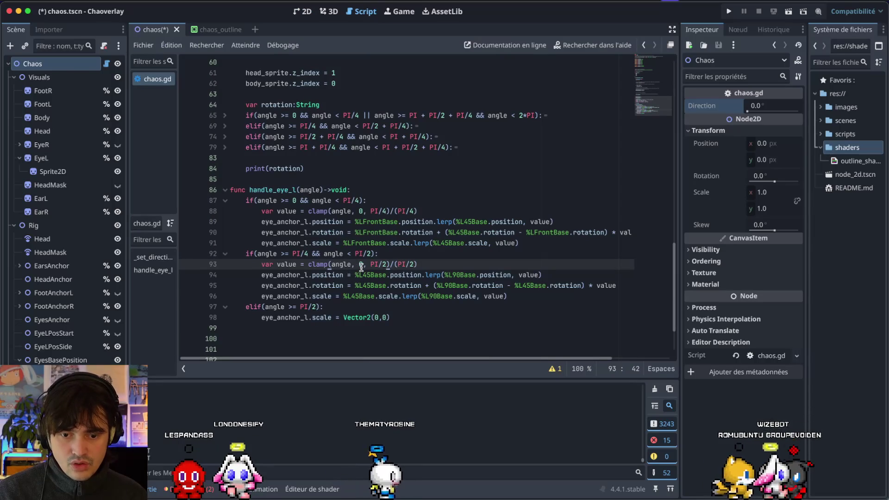
# Fix line 93's clamp minimum to PI/4 and save the script
pyautogui.press('BackSpace')
pyautogui.write('/4')
pyautogui.hotkey('ctrl', 's')
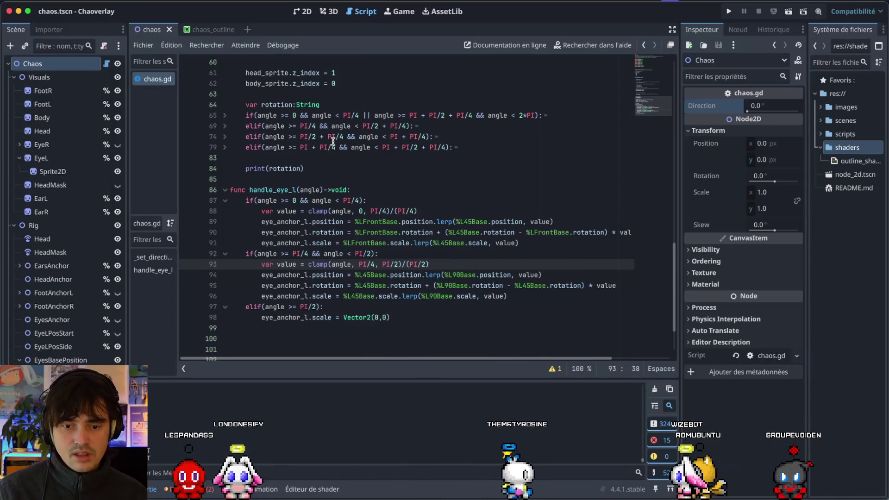
# Test Direction at around 75° and 41° in the 2D view, then reset it to 0
pyautogui.click(304, 11)
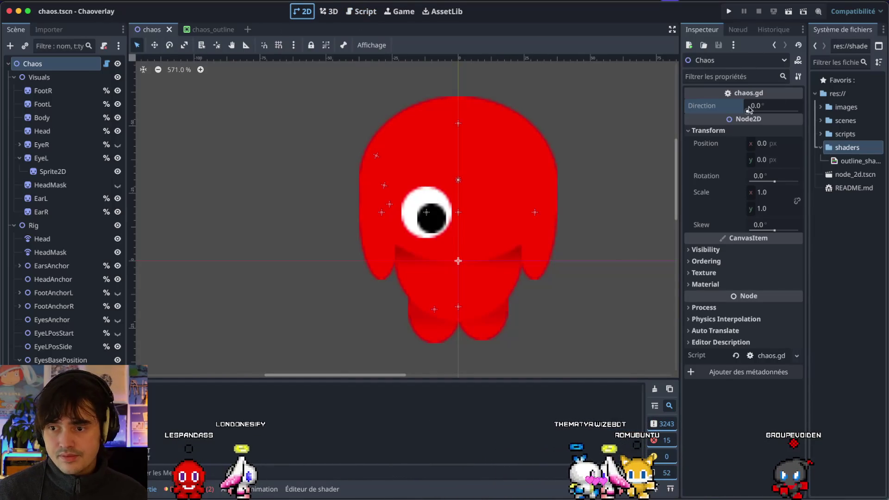
pyautogui.moveTo(748, 110)
pyautogui.mouseDown()
pyautogui.moveTo(756, 109)
pyautogui.moveTo(743, 110)
pyautogui.mouseUp()
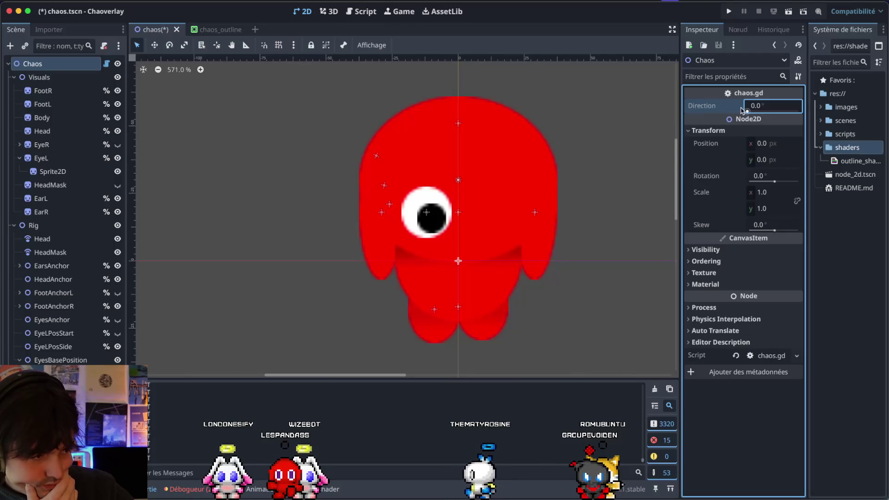
pyautogui.press('Return')
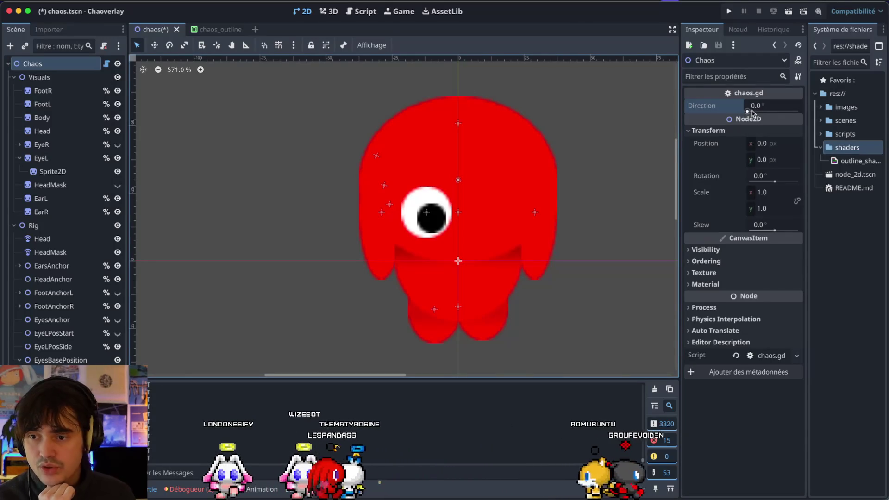
pyautogui.moveTo(752, 112)
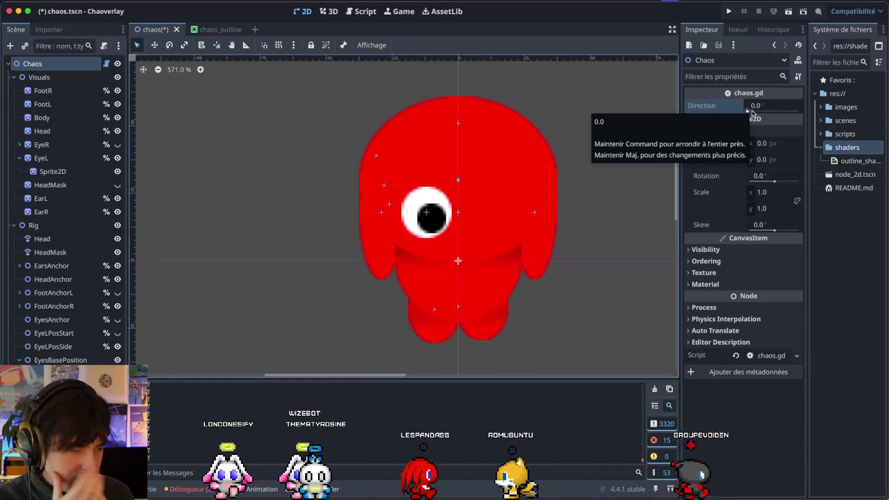
pyautogui.click(752, 113)
pyautogui.moveTo(752, 112); pyautogui.dragTo(783, 112)
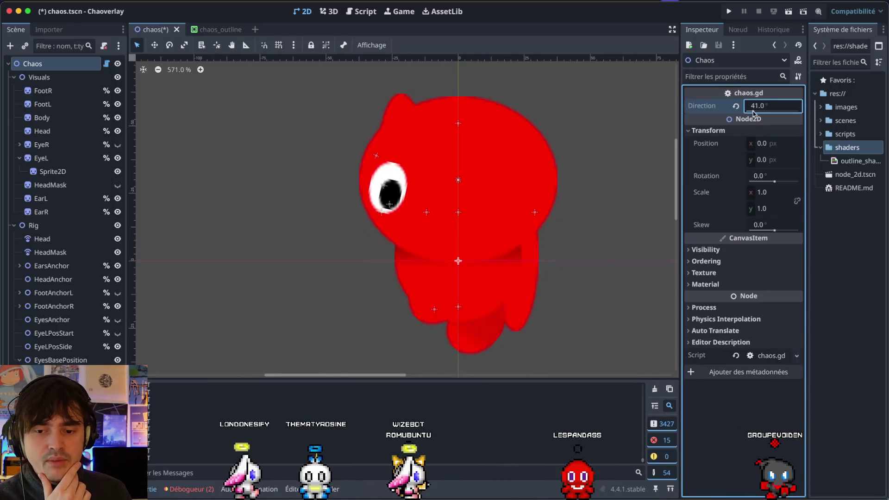
pyautogui.click(736, 106)
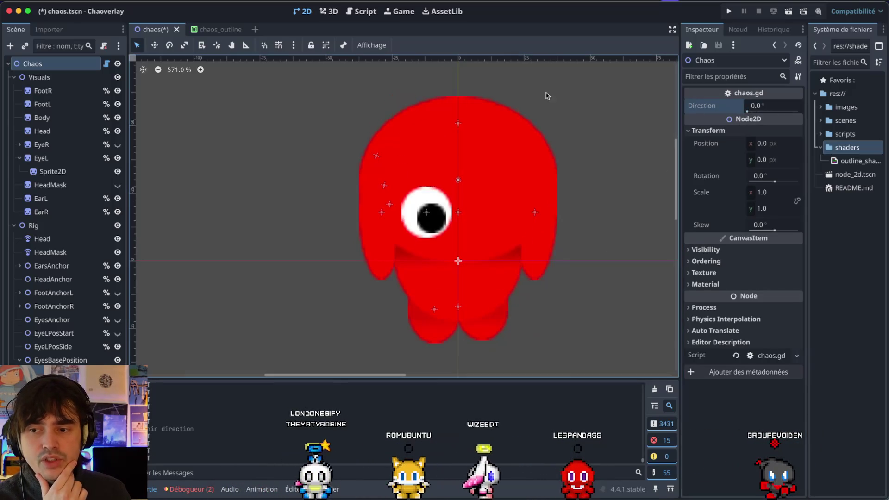
# In chaos.gd, change the first left-ear z_index value to 1 and save
pyautogui.click(361, 10)
pyautogui.scroll(3, 227, 223)
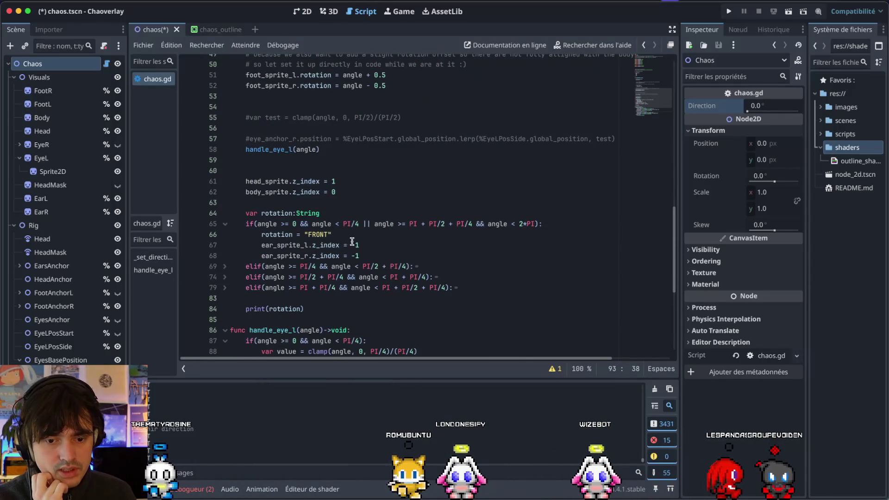
pyautogui.click(370, 245)
pyautogui.press('BackSpace')
pyautogui.press('BackSpace')
pyautogui.write('1')
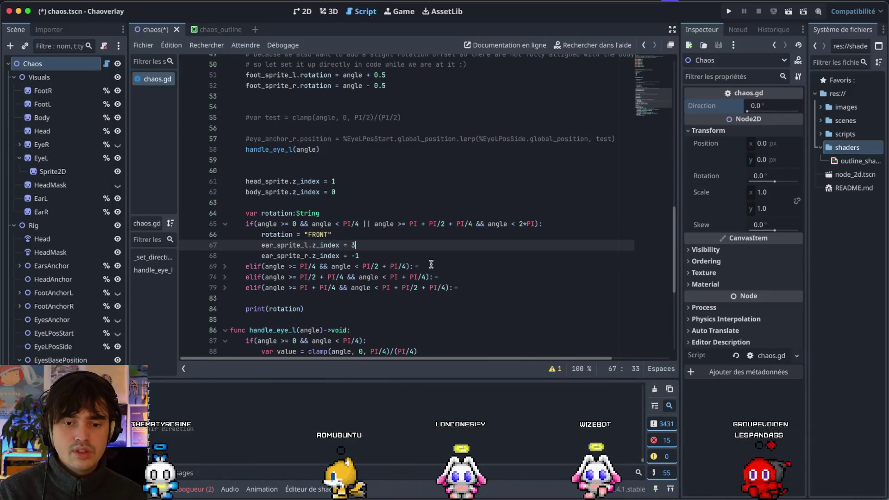
pyautogui.press('Down')
pyautogui.hotkey('ctrl', 's')
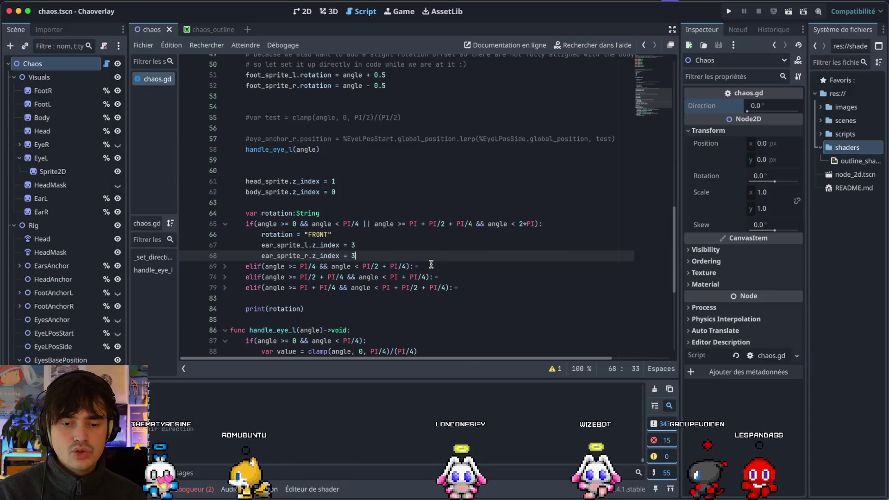
# Unfold the LEFT, BACK and RIGHT direction branches to reach their ear z_index lines
pyautogui.click(225, 267)
pyautogui.scroll(-1, 319, 291)
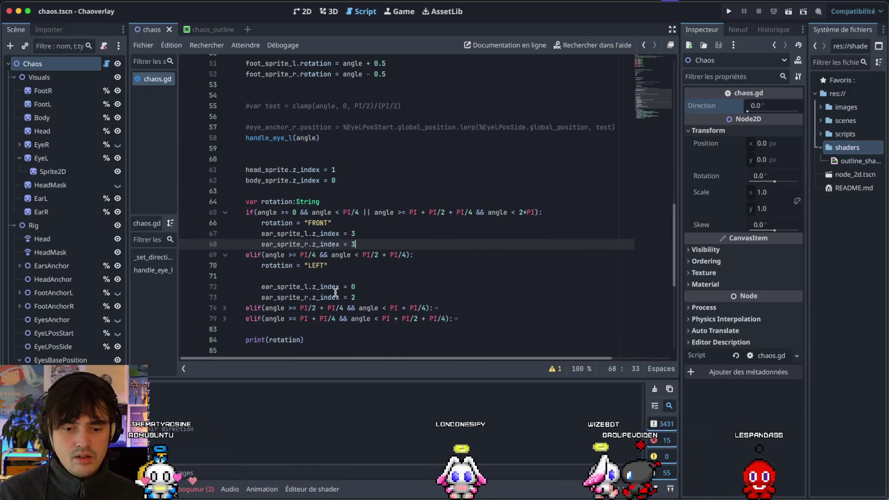
pyautogui.click(362, 298)
pyautogui.write('3')
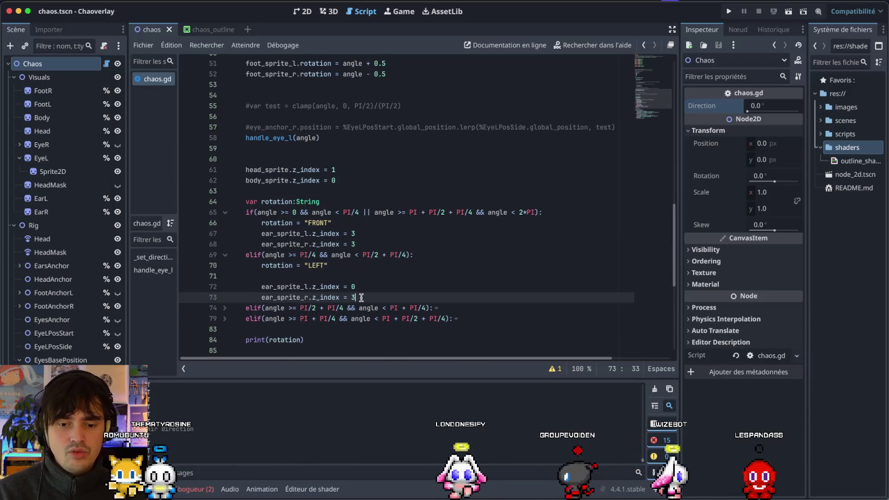
pyautogui.tripleClick(239, 310)
pyautogui.click(225, 309)
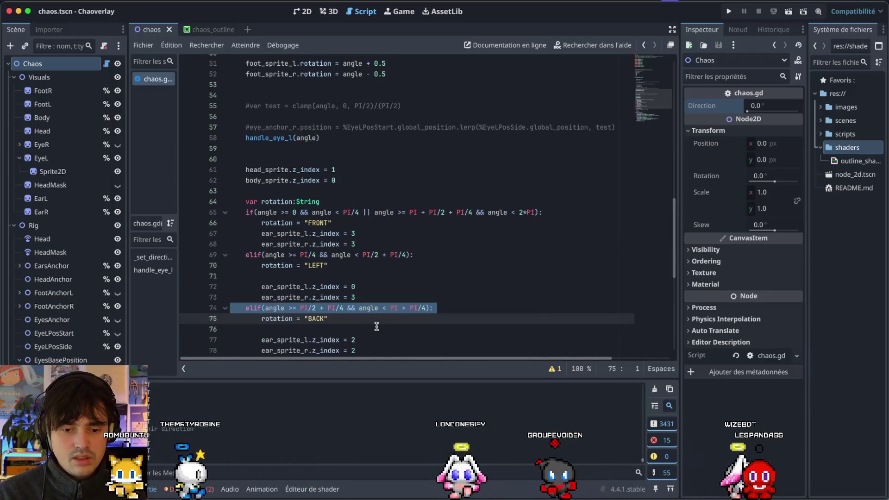
pyautogui.scroll(-2, 376, 326)
pyautogui.scroll(-3, 366, 329)
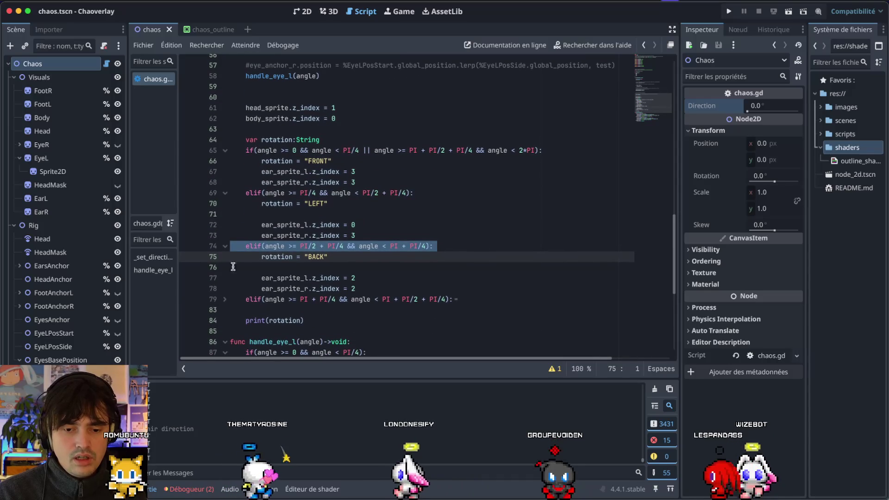
pyautogui.keyDown('shift'); pyautogui.click(227, 295); pyautogui.keyUp('shift')
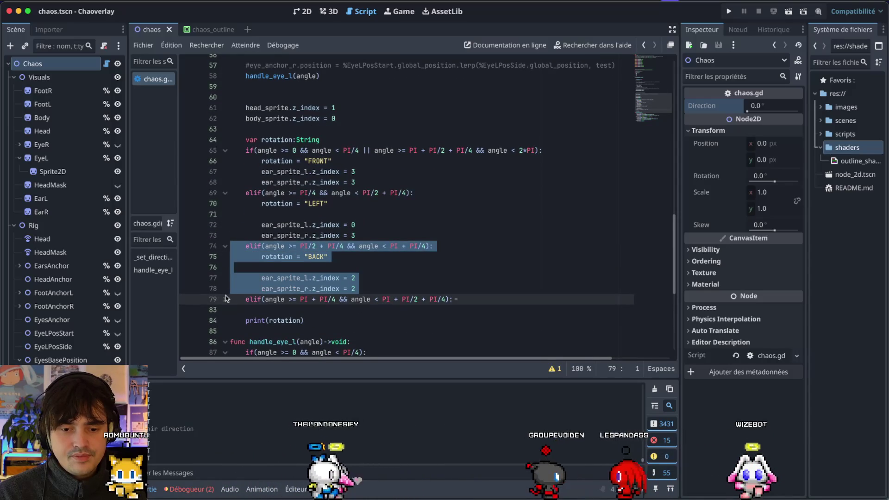
pyautogui.hotkey('shift', 'Down')
pyautogui.click(357, 321)
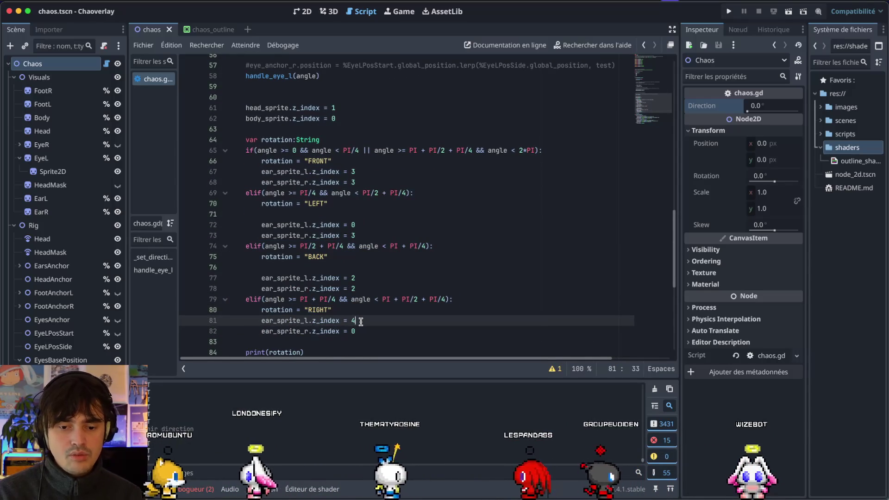
# Set the left ear's z_index to 3 in the RIGHT and BACK cases and save
pyautogui.press('BackSpace')
pyautogui.write('3')
pyautogui.press('Up')
pyautogui.press('Up')
pyautogui.press('Up')
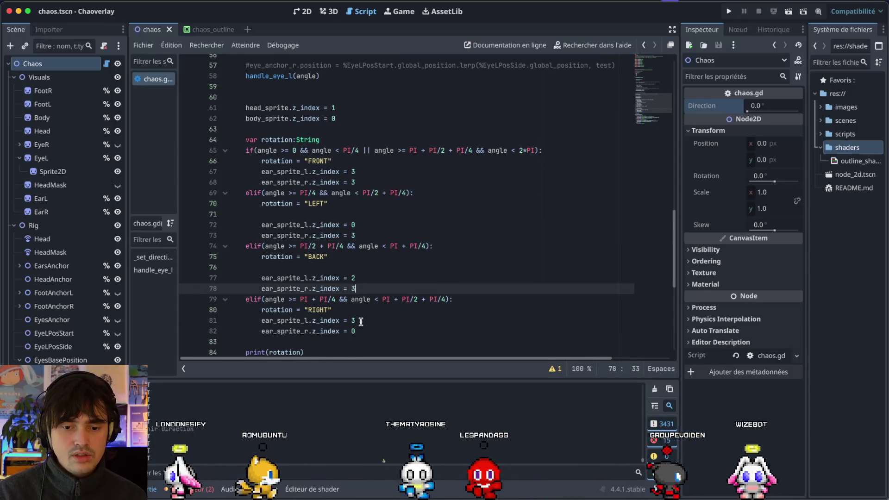
pyautogui.press('Up')
pyautogui.press('End')
pyautogui.press('BackSpace')
pyautogui.write('3')
pyautogui.hotkey('ctrl', 's')
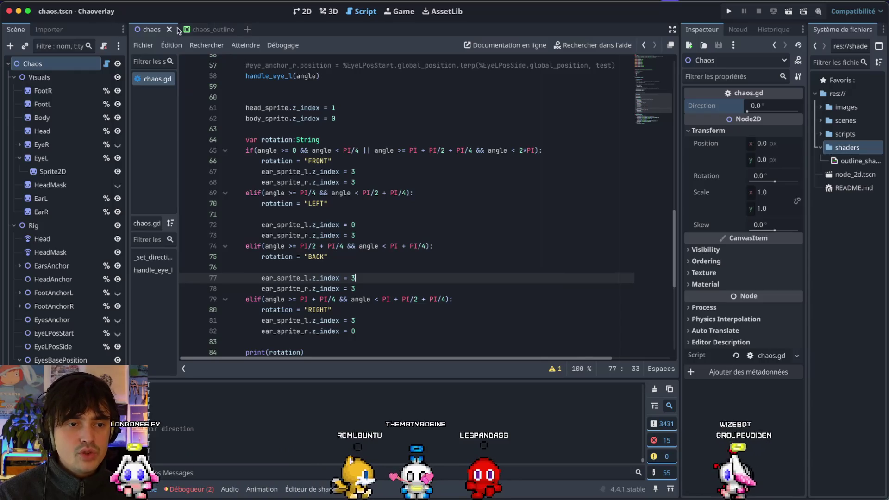
pyautogui.press('ctrl+super+1')
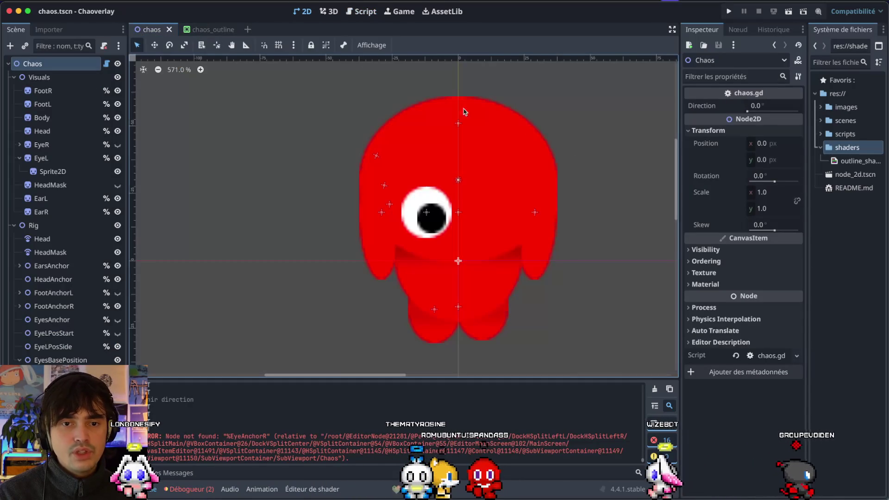
# Test-turn the Chao to a 37° Direction, then reset Direction to 0.0
pyautogui.moveTo(747, 111)
pyautogui.mouseDown()
pyautogui.moveTo(797, 111)
pyautogui.moveTo(714, 120)
pyautogui.moveTo(771, 114)
pyautogui.moveTo(747, 115)
pyautogui.mouseUp()
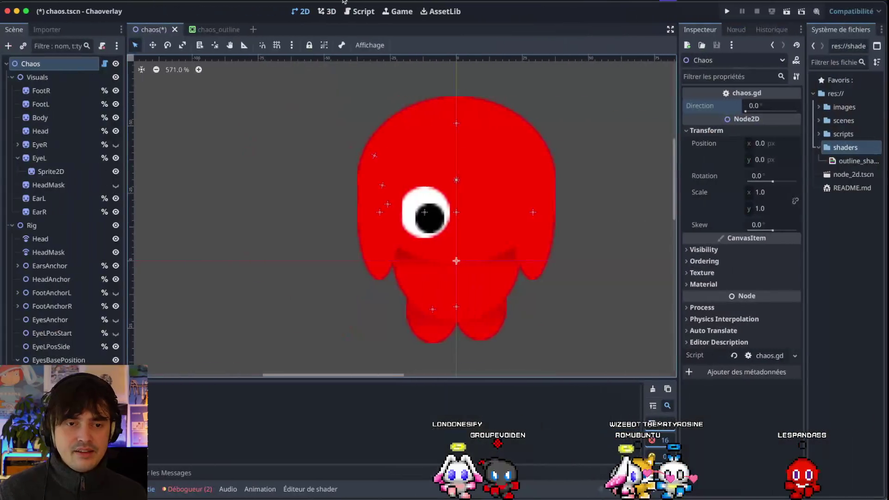
pyautogui.click(354, 10)
# Insert a blank line above the head z_index line in chaos.gd
pyautogui.scroll(1, 290, 218)
pyautogui.scroll(-3, 291, 211)
pyautogui.scroll(6, 287, 201)
pyautogui.scroll(9, 287, 199)
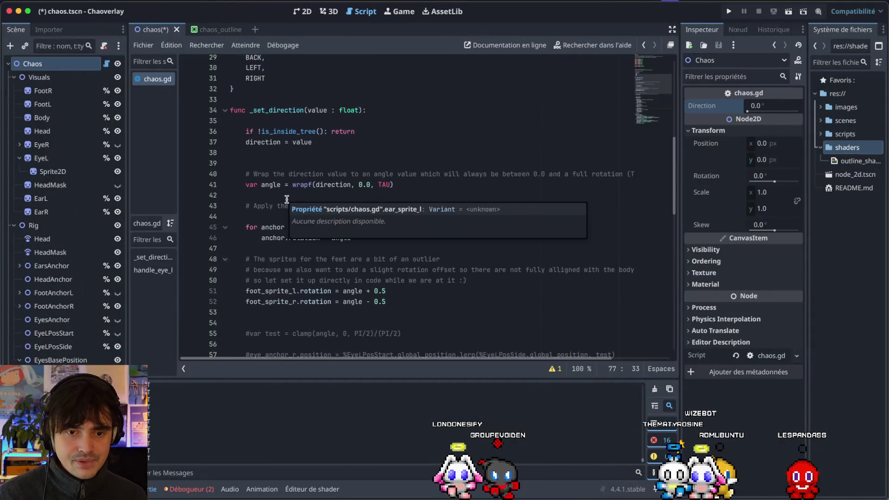
pyautogui.scroll(-4, 287, 199)
pyautogui.scroll(-4, 287, 200)
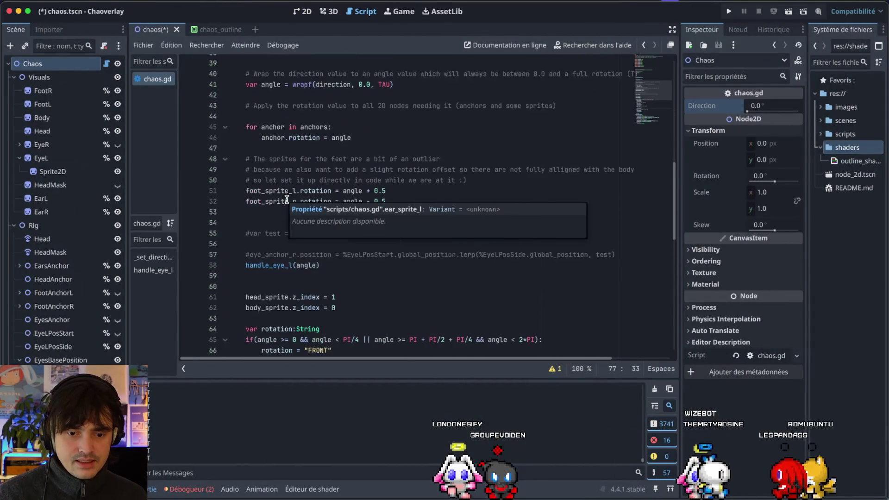
pyautogui.click(335, 275)
pyautogui.click(329, 254)
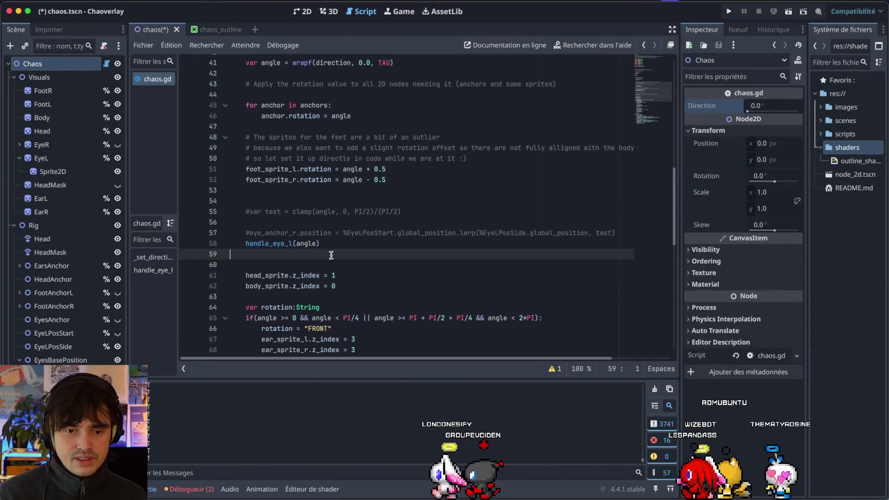
pyautogui.click(353, 264)
pyautogui.press('Return')
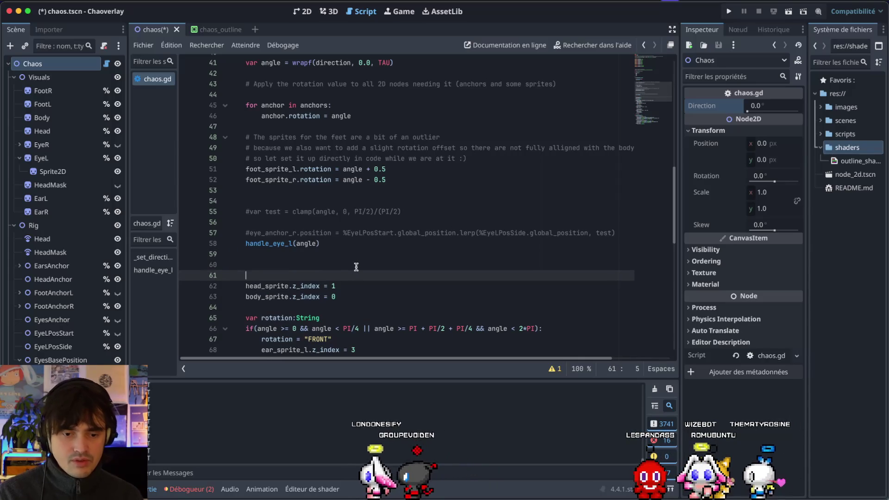
# Add eye_sprite_l.z_index = 5 on a new line below the body z_index line
pyautogui.click(351, 295)
pyautogui.press('Return')
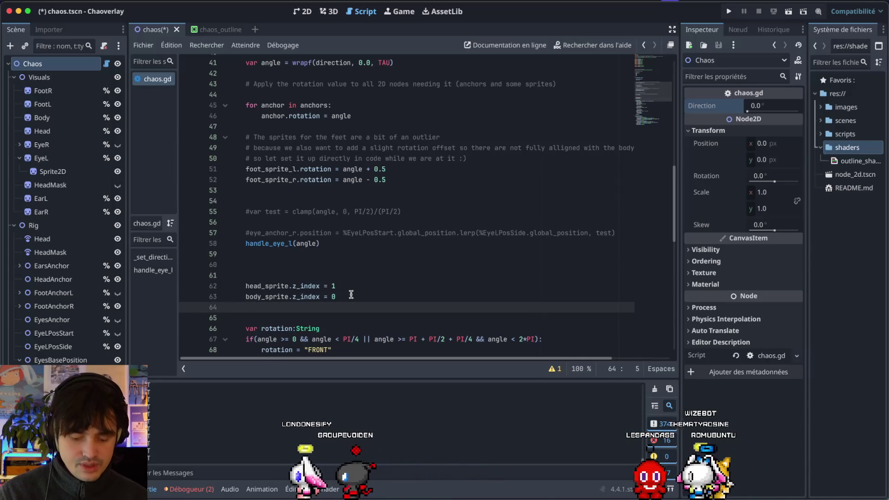
pyautogui.write('eye')
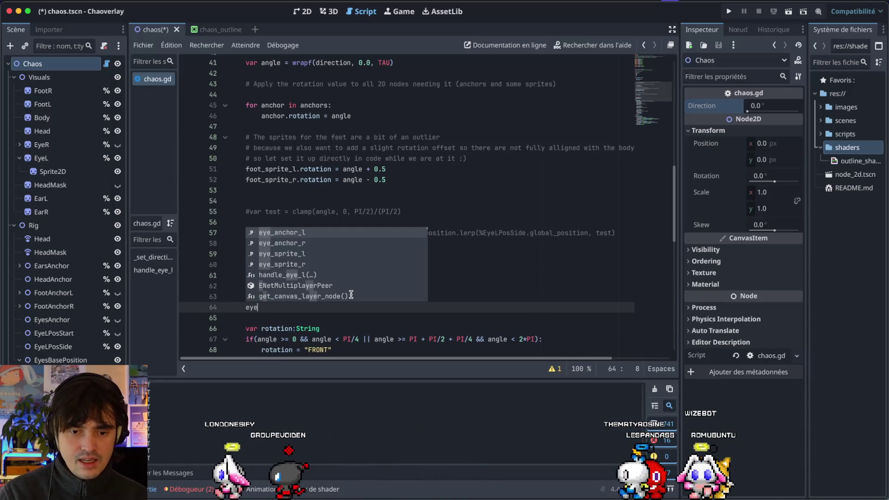
pyautogui.press('Down')
pyautogui.press('Down')
pyautogui.press('Return')
pyautogui.write('.z')
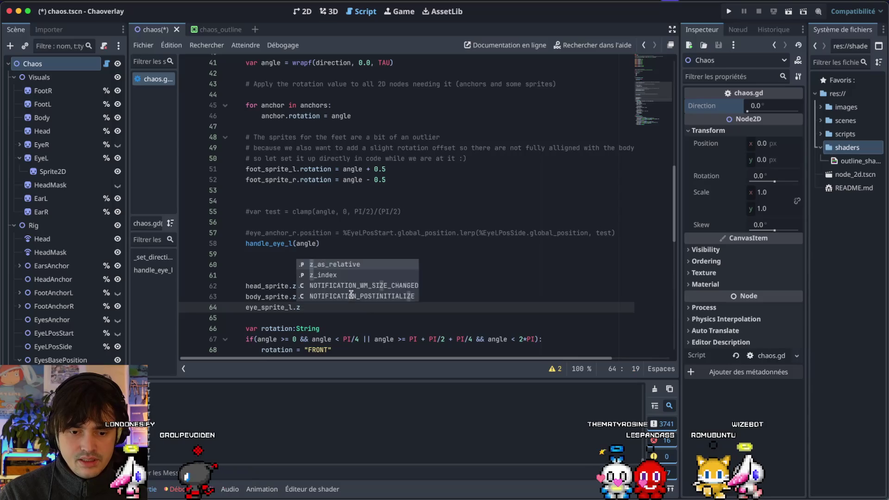
pyautogui.press('Escape')
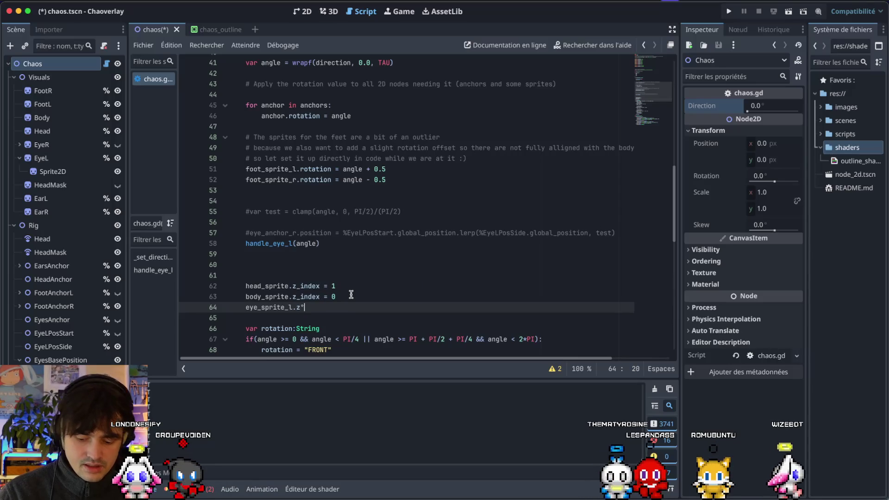
pyautogui.write('_index = 5')
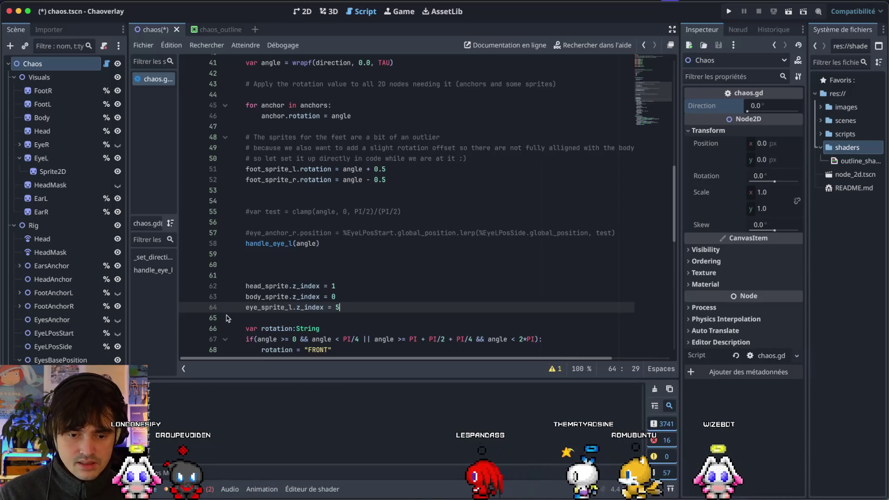
pyautogui.press('super+space')
# Launch Visual Studio Code from the 'vsc' search and move to its desktop
pyautogui.write('vsc')
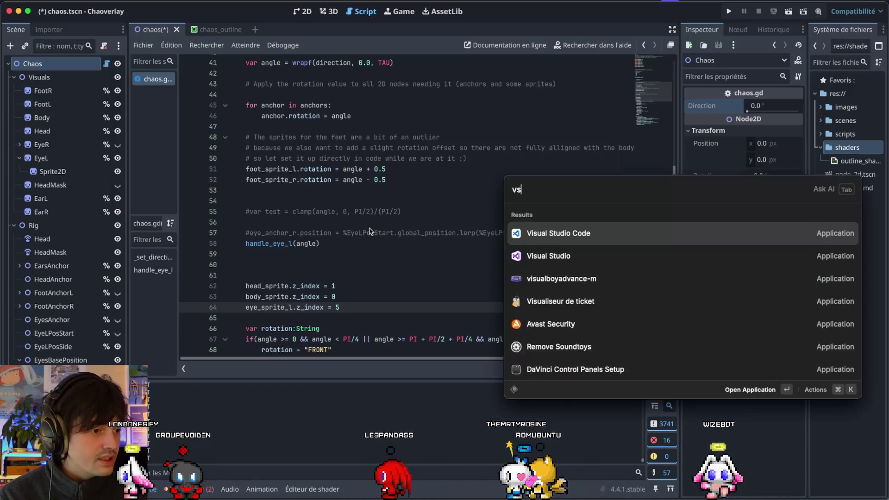
pyautogui.press('Return')
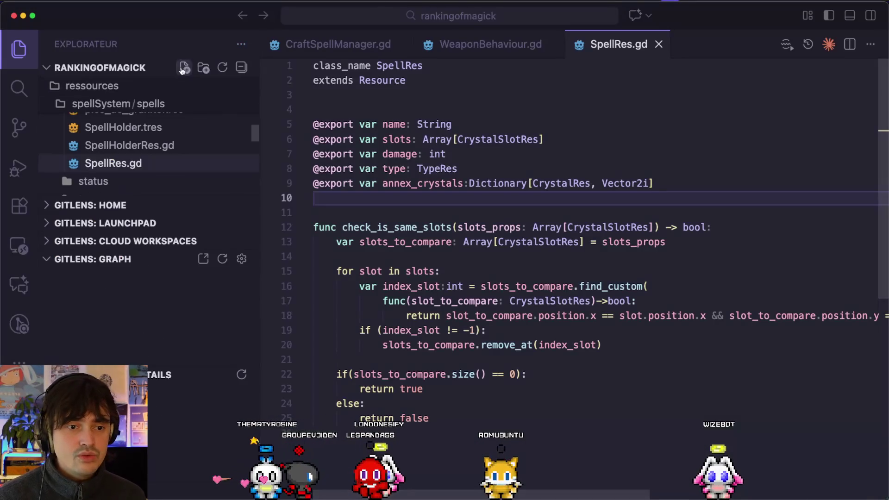
pyautogui.hotkey('ctrl', 'Up')
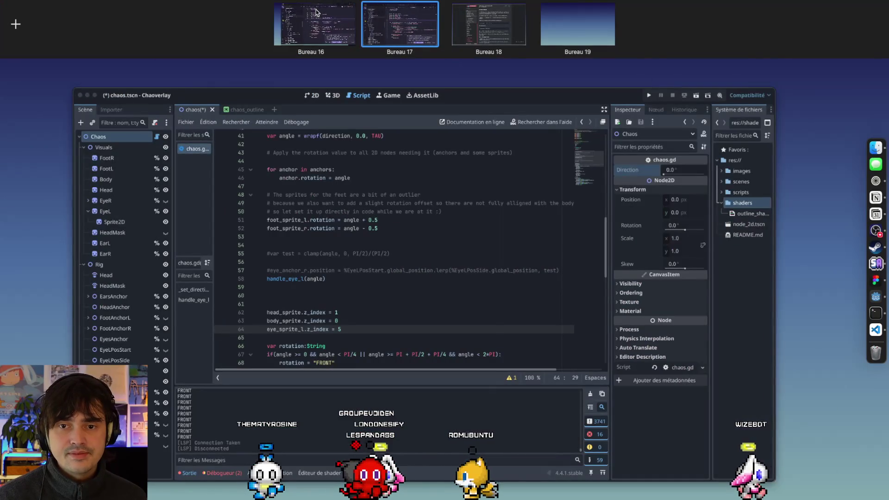
pyautogui.click(316, 13)
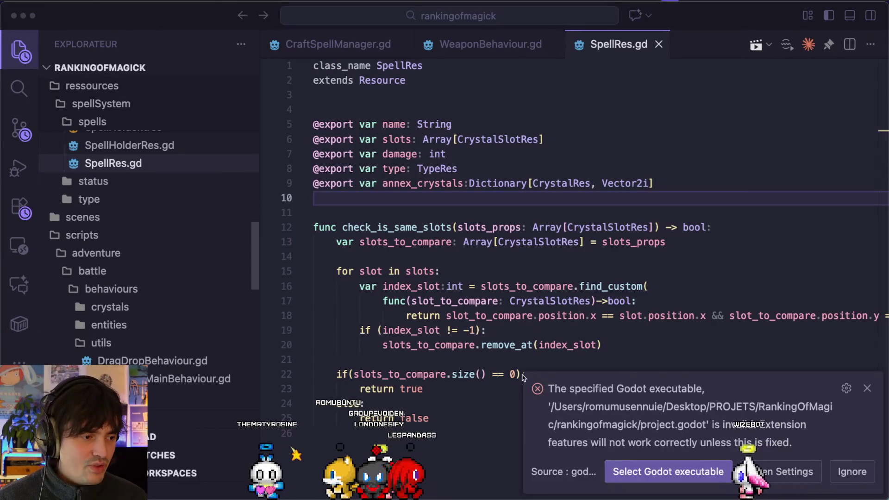
# Dismiss the Godot executable error and save the chaos scene in Godot
pyautogui.click(867, 388)
pyautogui.hotkey('ctrl', 'Right')
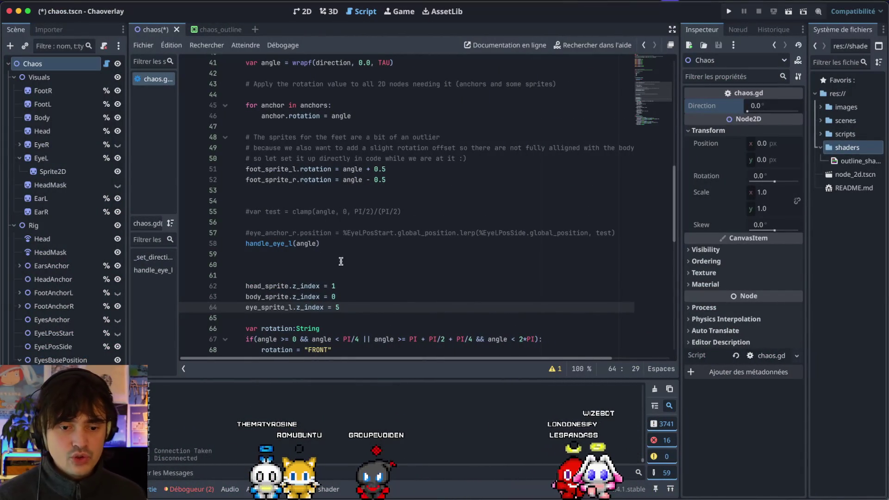
pyautogui.hotkey('ctrl', 's')
pyautogui.hotkey('ctrl', 'Left')
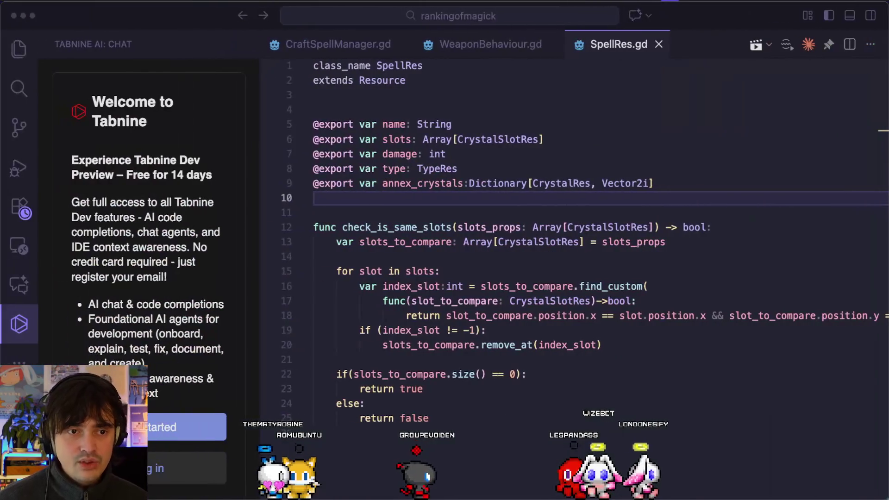
pyautogui.hotkey('ctrl', 'Left')
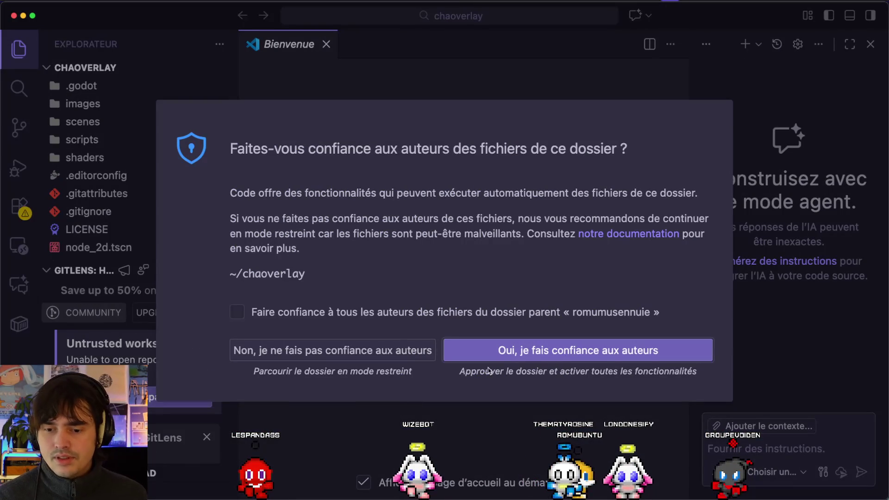
# Trust the chaoverlay folder and open scripts/chaos.gd in VS Code
pyautogui.click(528, 350)
pyautogui.click(871, 45)
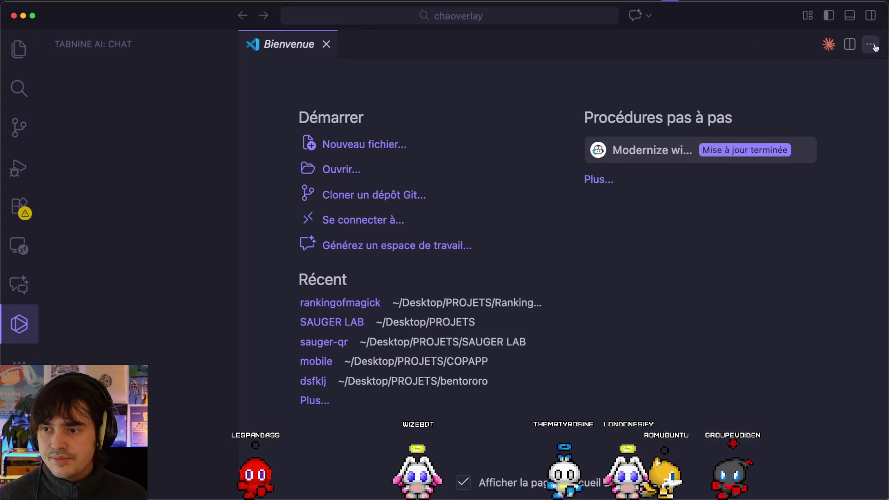
pyautogui.click(7, 44)
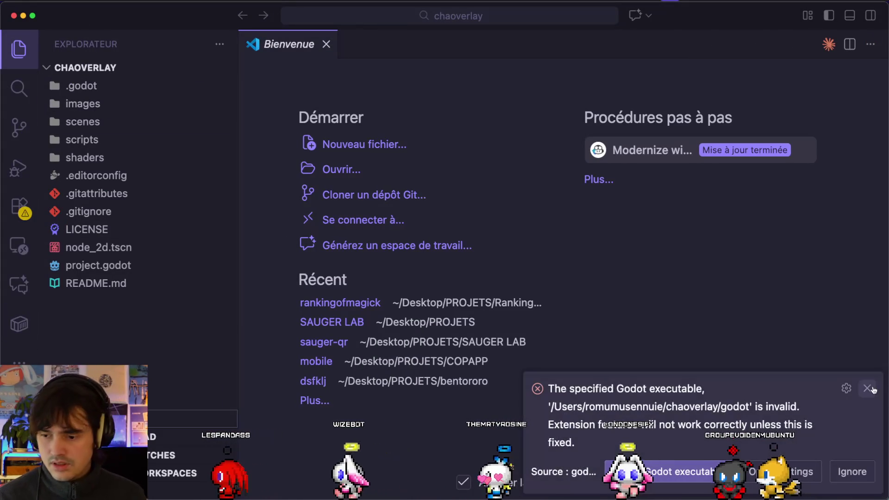
pyautogui.click(868, 389)
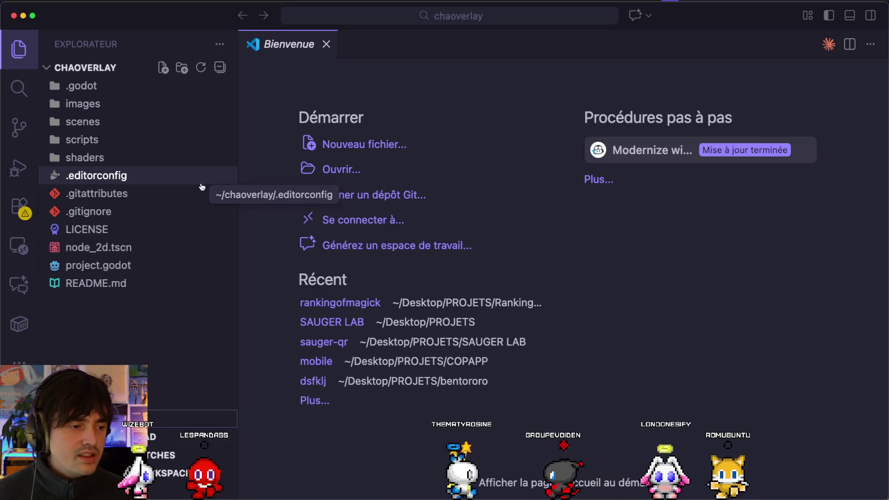
pyautogui.click(102, 122)
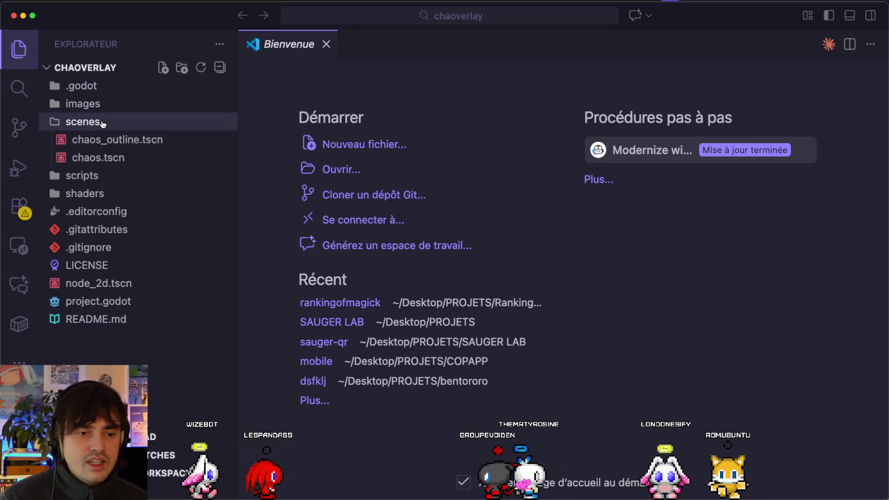
pyautogui.click(101, 122)
pyautogui.click(88, 139)
pyautogui.click(95, 157)
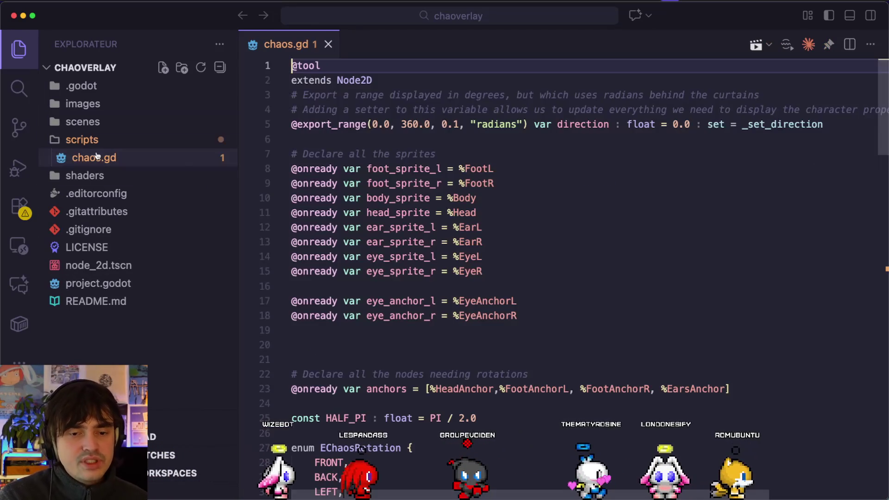
# Duplicate line 64 as eye_sprite_r.z_index = 5 on line 65 and save
pyautogui.scroll(-12, 454, 347)
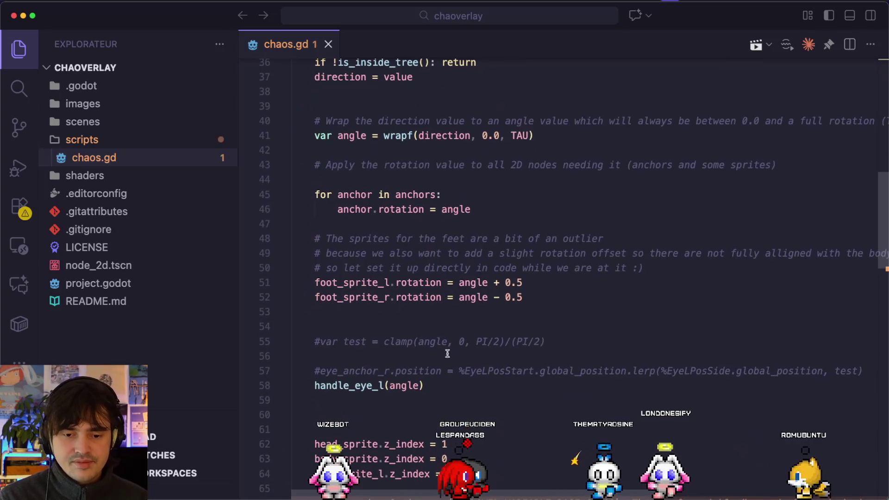
pyautogui.scroll(-3, 454, 347)
pyautogui.click(487, 341)
pyautogui.hotkey('shift', 'alt', 'Down')
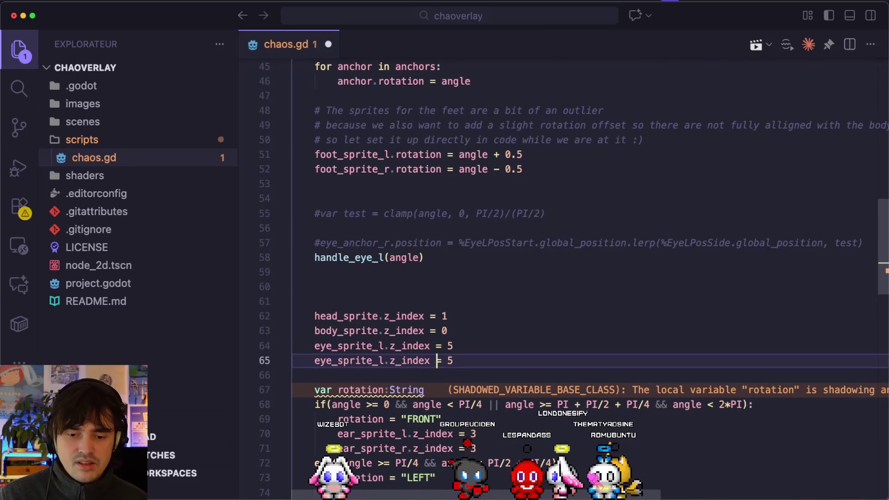
pyautogui.press('Left')
pyautogui.press('Left')
pyautogui.press('Left')
pyautogui.press('BackSpace')
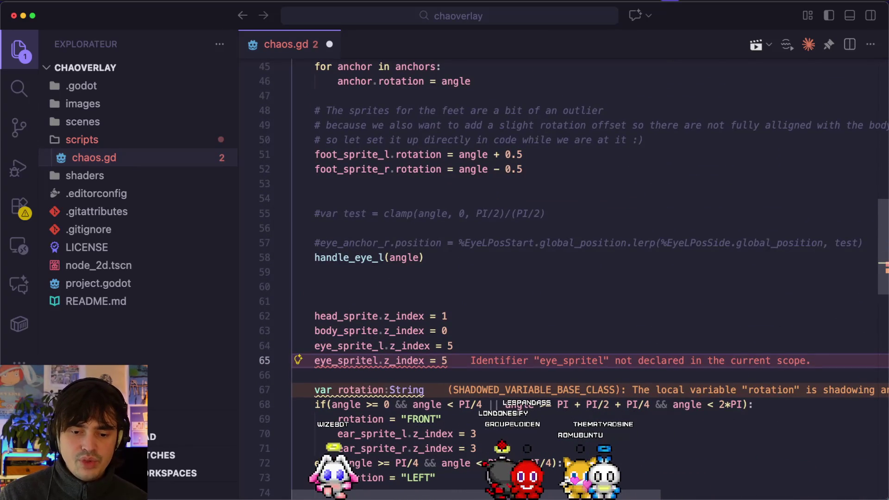
pyautogui.press('Delete')
pyautogui.write('r')
pyautogui.press('super+s')
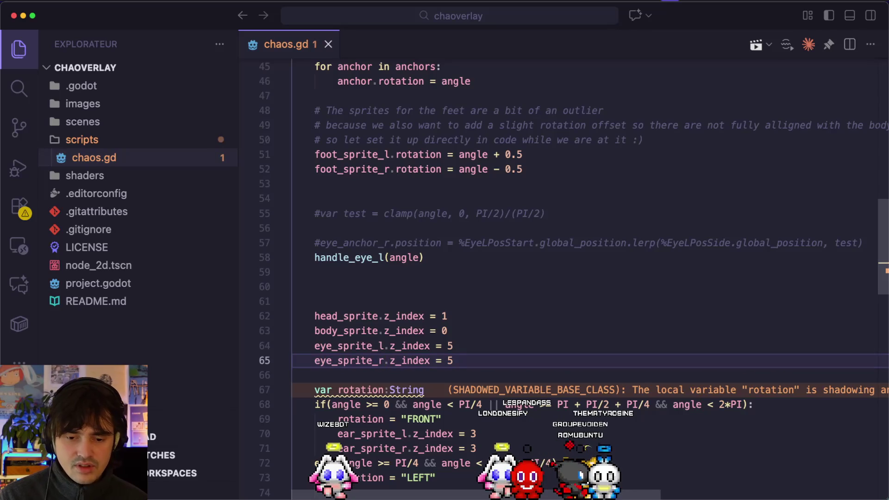
pyautogui.press('super+Tab')
pyautogui.hotkey('alt', '1')
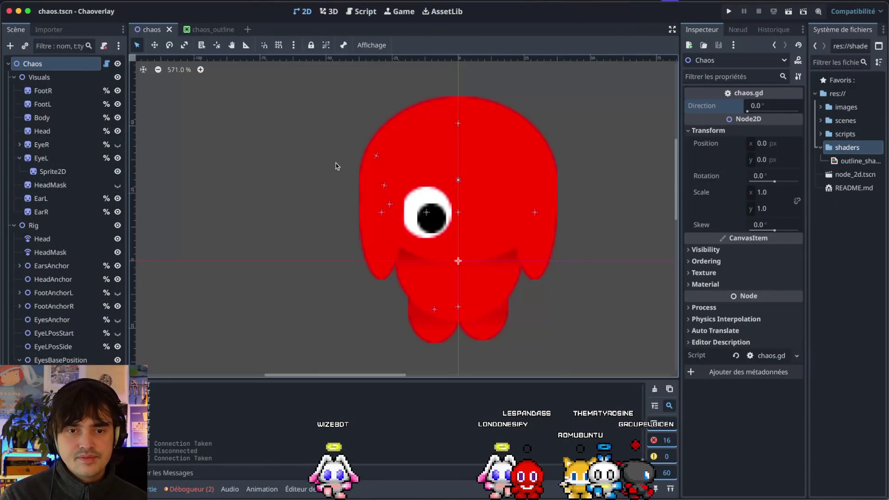
pyautogui.moveTo(759, 113)
pyautogui.mouseDown()
pyautogui.moveTo(746, 112)
pyautogui.moveTo(805, 111)
pyautogui.moveTo(746, 103)
pyautogui.mouseUp()
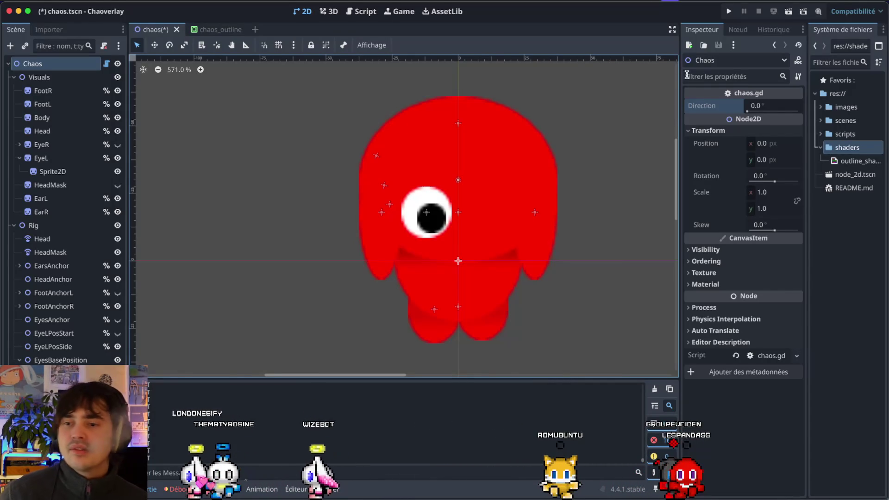
pyautogui.moveTo(747, 111)
pyautogui.mouseDown()
pyautogui.moveTo(772, 105)
pyautogui.moveTo(744, 105)
pyautogui.mouseUp()
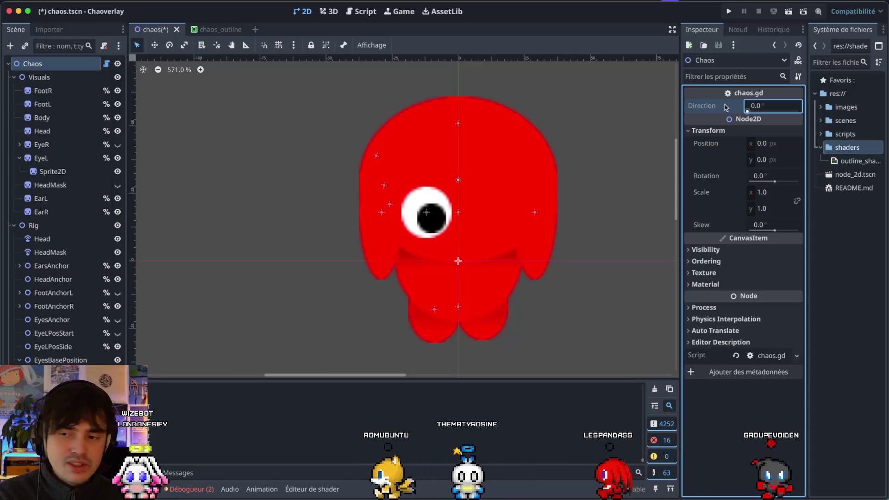
pyautogui.moveTo(746, 109); pyautogui.dragTo(750, 110)
pyautogui.moveTo(755, 110); pyautogui.dragTo(747, 111)
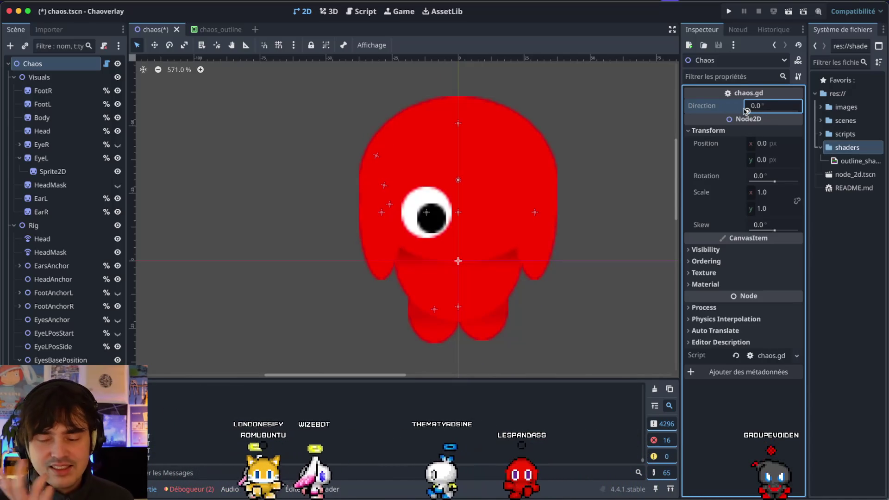
pyautogui.moveTo(747, 112); pyautogui.dragTo(754, 111)
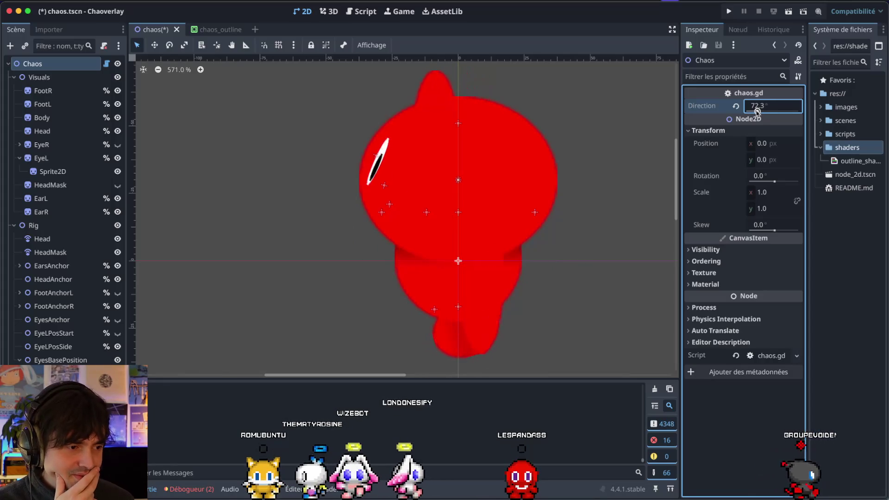
pyautogui.moveTo(754, 111); pyautogui.dragTo(748, 112)
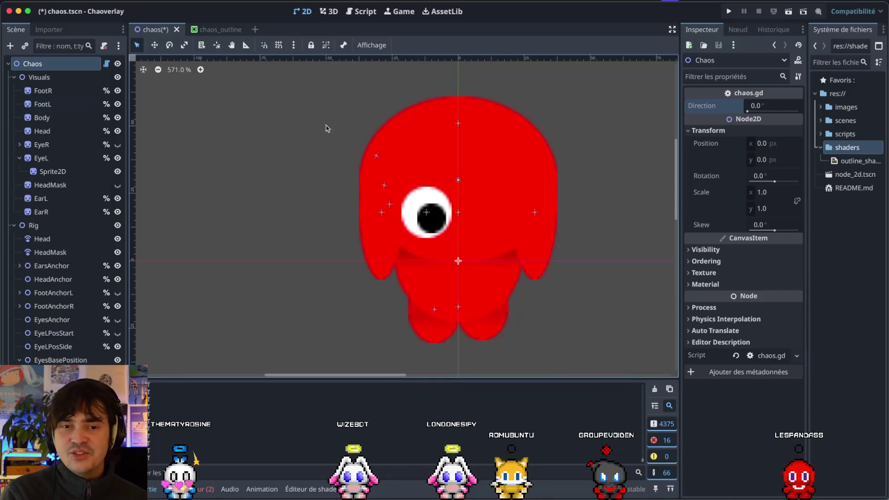
pyautogui.press('super+Tab')
# Type the header func handle_eye_r(angle)->void: below handle_eye_l
pyautogui.scroll(-10, 392, 370)
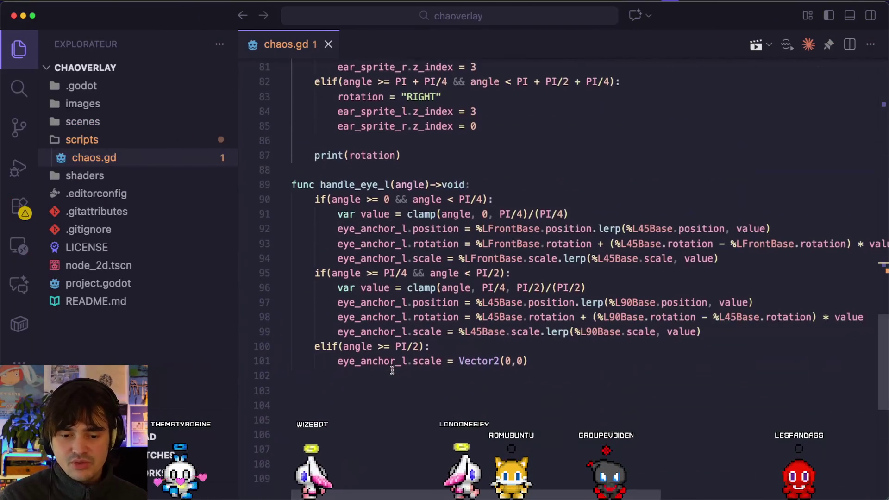
pyautogui.tripleClick(560, 355)
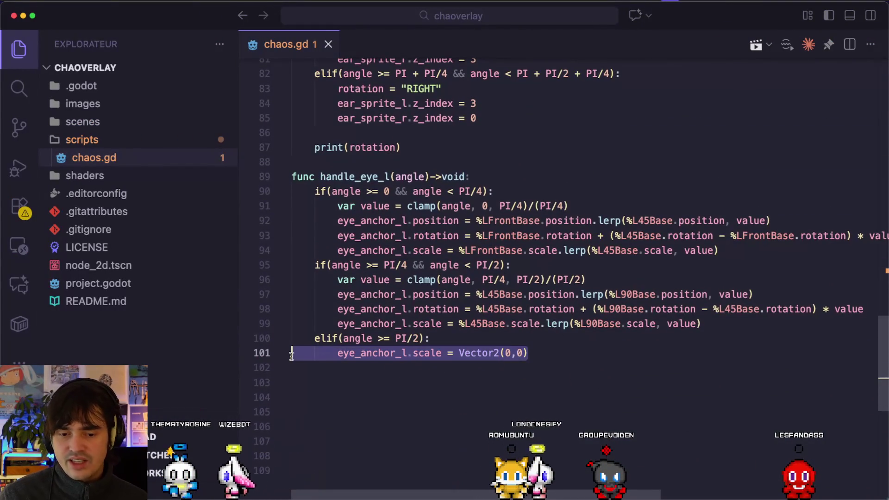
pyautogui.press('super+Tab')
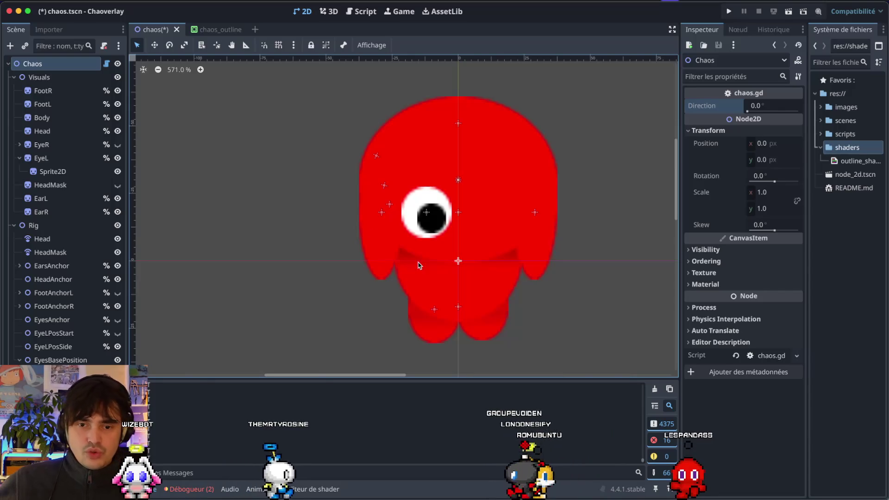
pyautogui.hotkey('ctrl', 'Left')
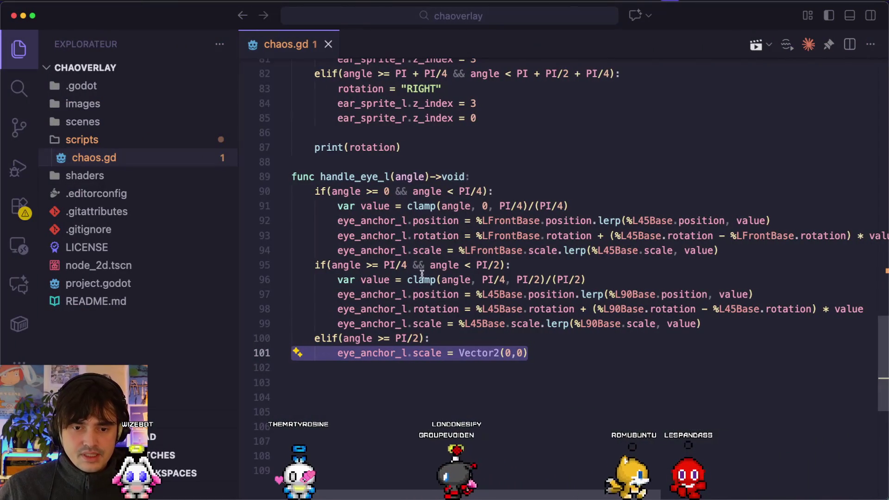
pyautogui.click(542, 380)
pyautogui.click(318, 411)
pyautogui.write('func ha')
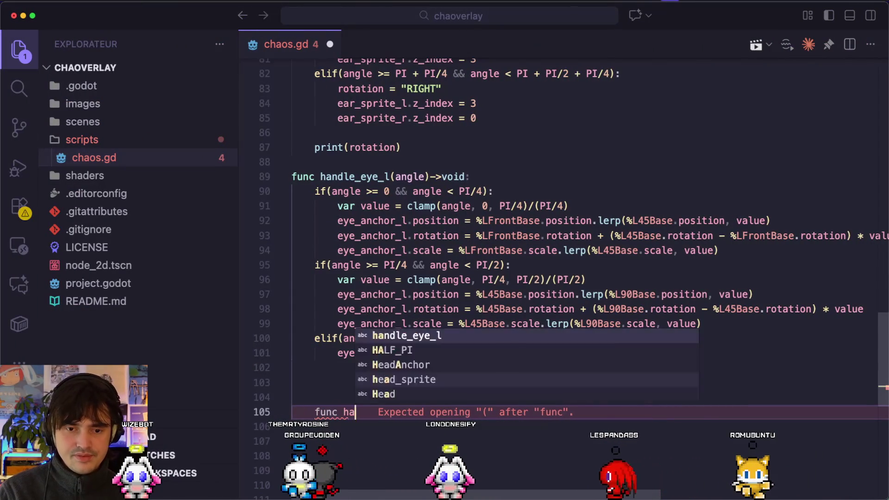
pyautogui.write('ndle_eye')
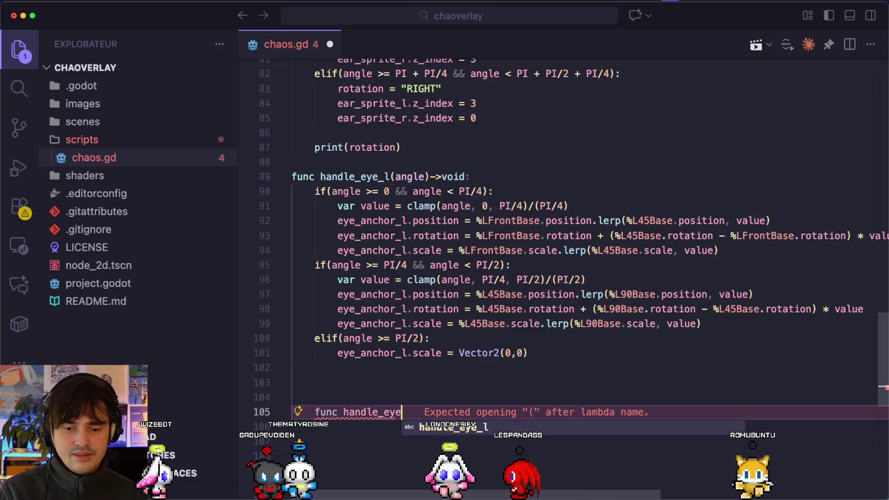
pyautogui.write('_r(angle)')
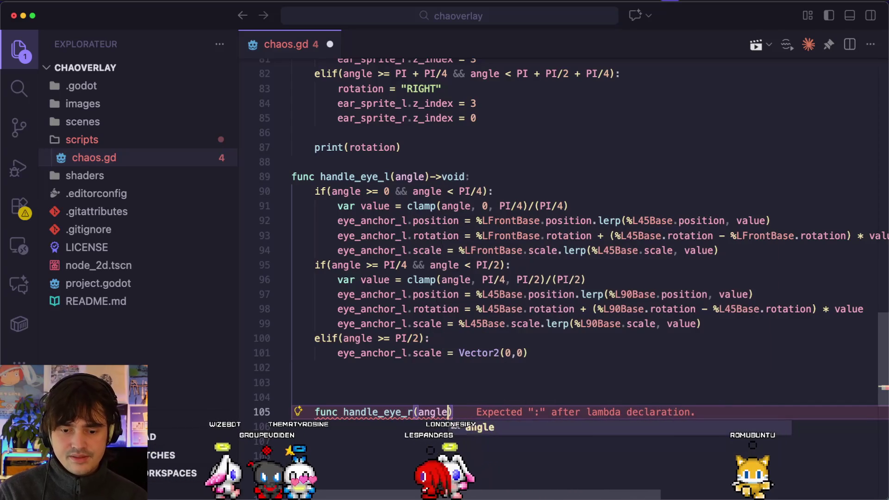
pyautogui.write('->void:')
# Copy handle_eye_l's lines 90–101 and paste them under the handle_eye_r header
pyautogui.moveTo(526, 352)
pyautogui.mouseDown()
pyautogui.moveTo(278, 280)
pyautogui.moveTo(278, 206)
pyautogui.moveTo(292, 191)
pyautogui.mouseUp()
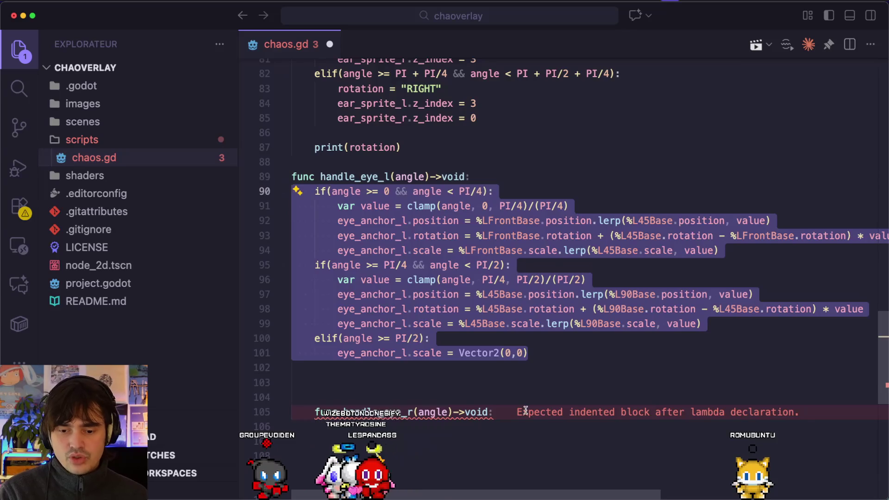
pyautogui.hotkey('ctrl', 'c')
pyautogui.click(526, 411)
pyautogui.press('Return')
pyautogui.hotkey('ctrl', 'v')
# Outdent the pasted code and the handle_eye_r declaration, then save chaos.gd
pyautogui.press('Up')
pyautogui.press('Up')
pyautogui.press('Up')
pyautogui.hotkey('shift', 'Tab')
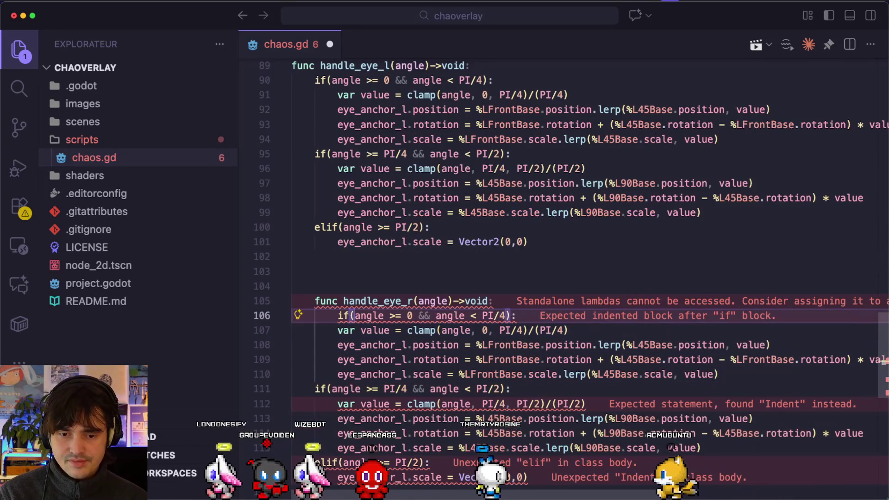
pyautogui.scroll(-1, 526, 369)
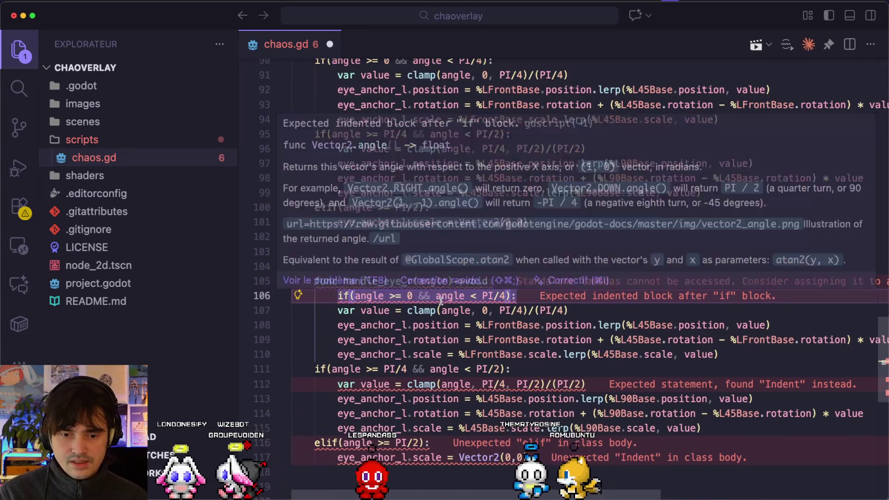
pyautogui.hotkey('shift', 'Tab')
pyautogui.click(505, 297)
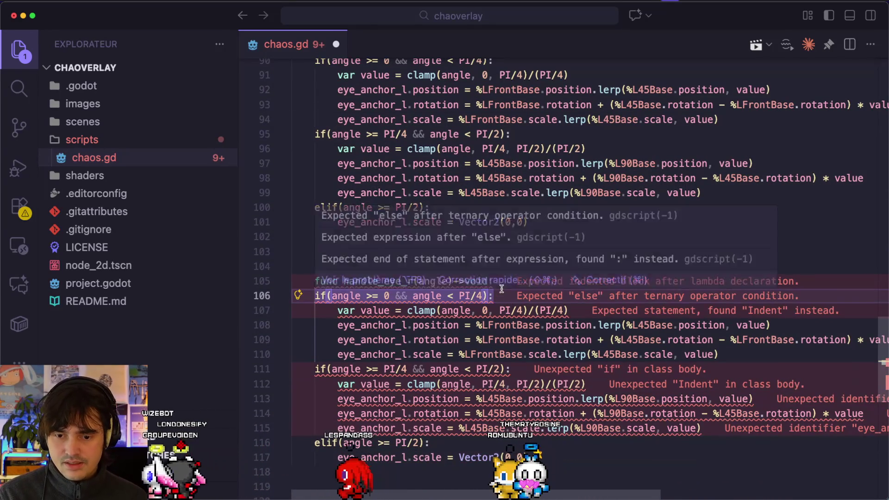
pyautogui.scroll(4, 505, 296)
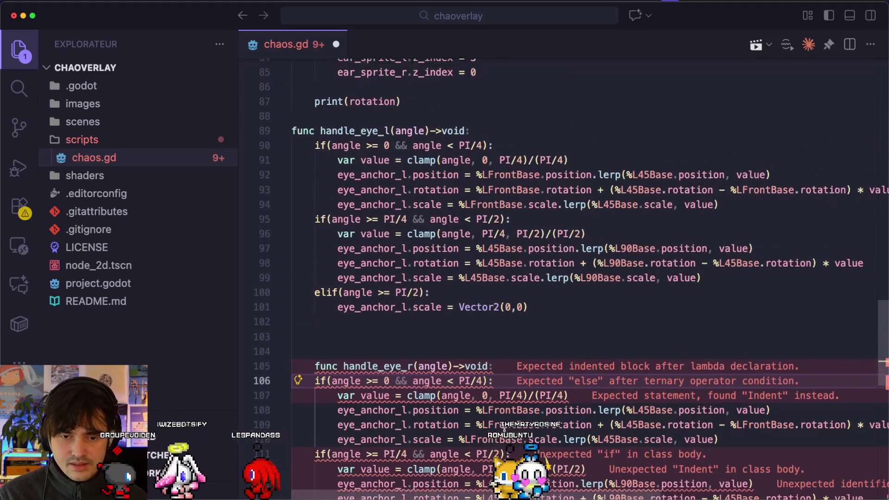
pyautogui.click(345, 343)
pyautogui.hotkey('shift', 'Tab')
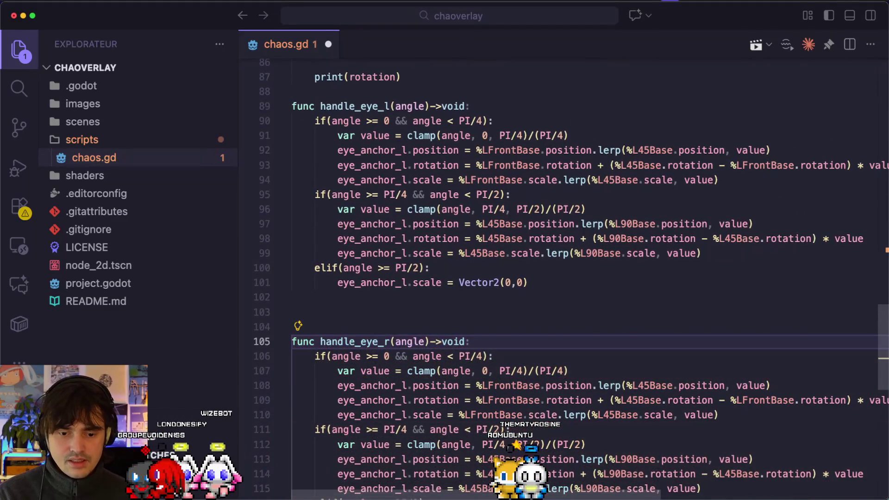
pyautogui.write('w')
pyautogui.press('super+s')
pyautogui.scroll(-3, 346, 347)
pyautogui.press('super+Tab')
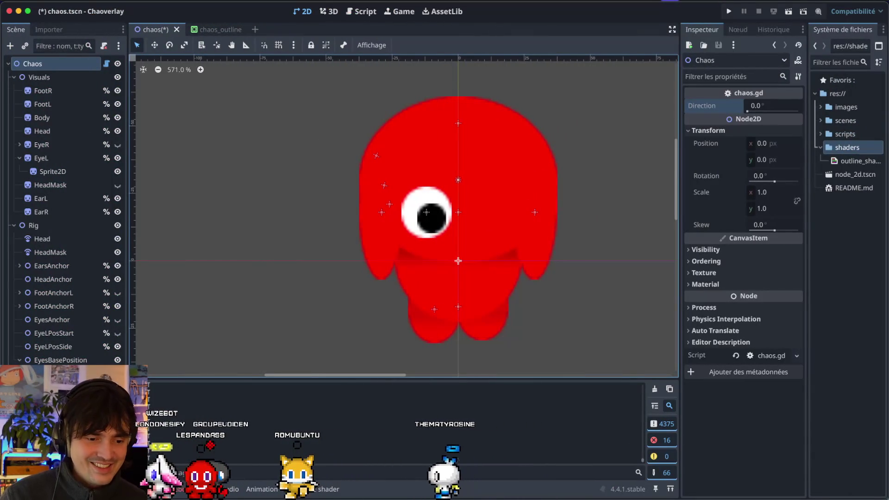
# Add a Node2D named EyeRBase under EyesBasePosition, with a child Node2D
pyautogui.click(56, 360)
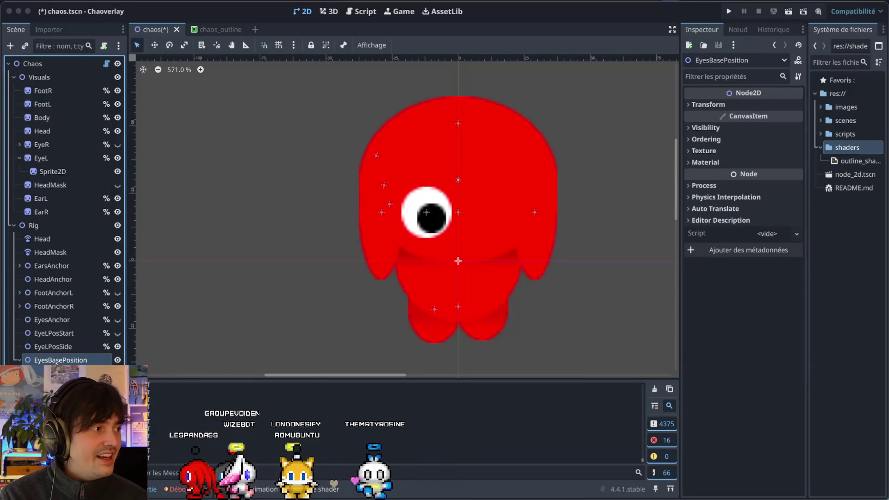
pyautogui.hotkey('ctrl', 'a')
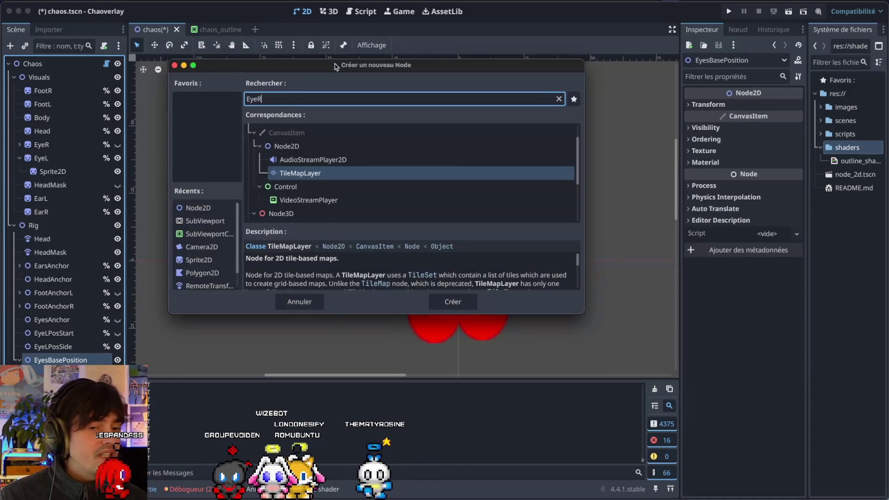
pyautogui.write('>No')
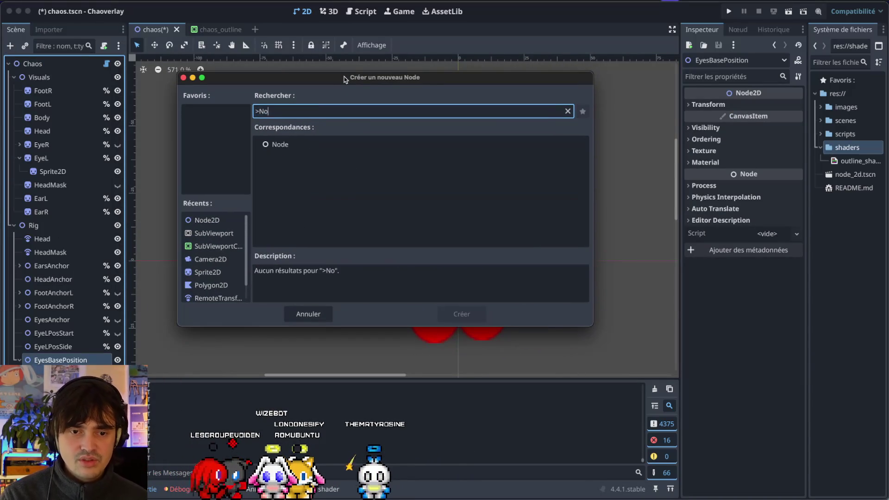
pyautogui.press('BackSpace')
pyautogui.write('Node2D')
pyautogui.press('Return')
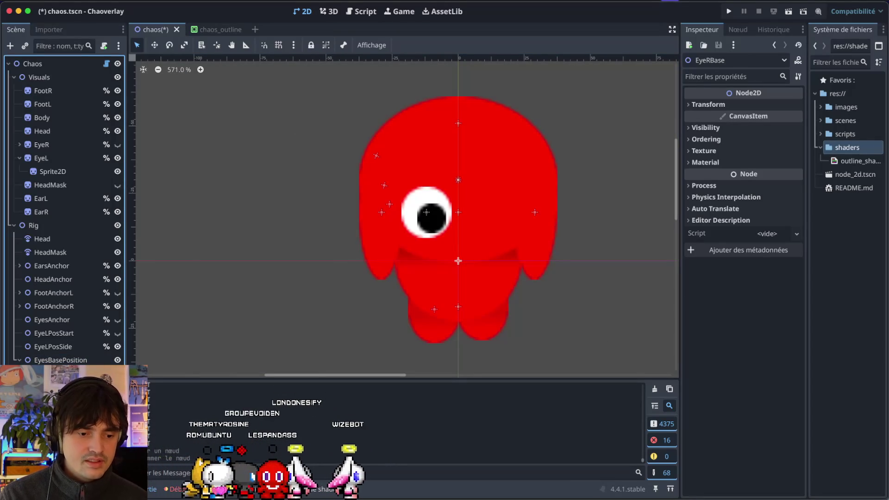
pyautogui.hotkey('ctrl', 'a')
pyautogui.write('Node2D')
pyautogui.press('Return')
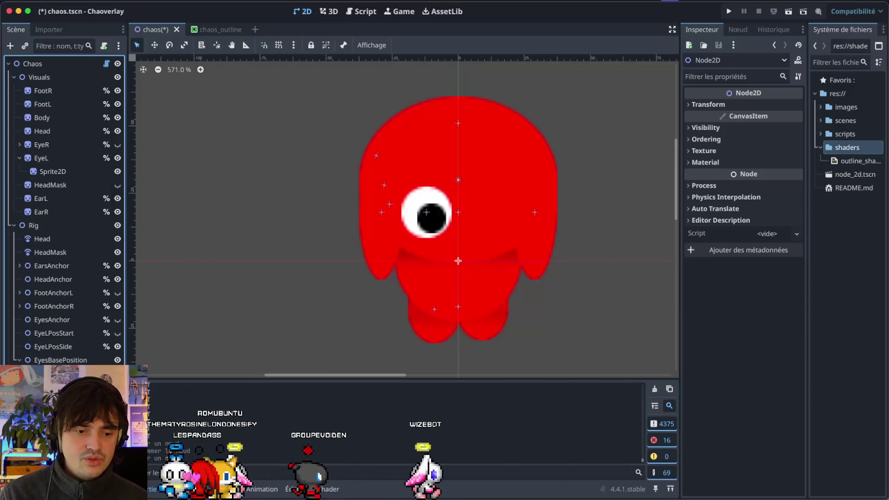
pyautogui.write('EyeRBase')
pyautogui.press('Return')
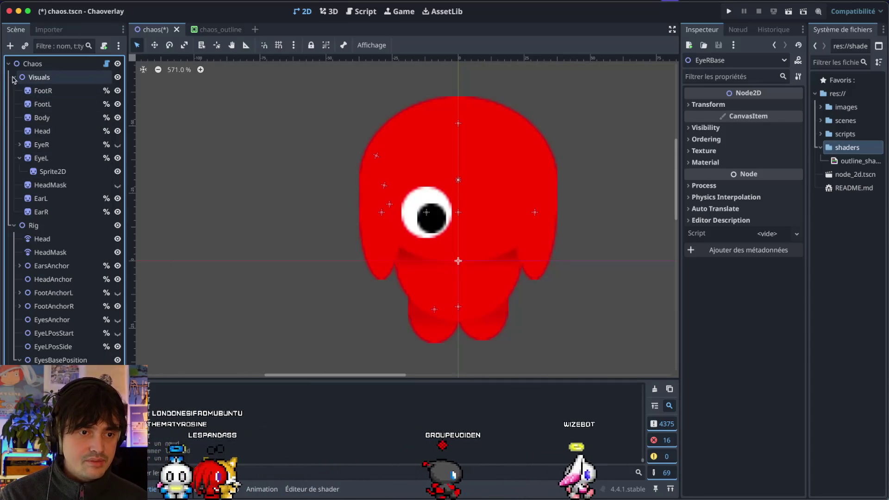
# Name the child RFrontBase and duplicate it into R45Base and R90Base
pyautogui.click(14, 78)
pyautogui.doubleClick(57, 306)
pyautogui.write('LFronty')
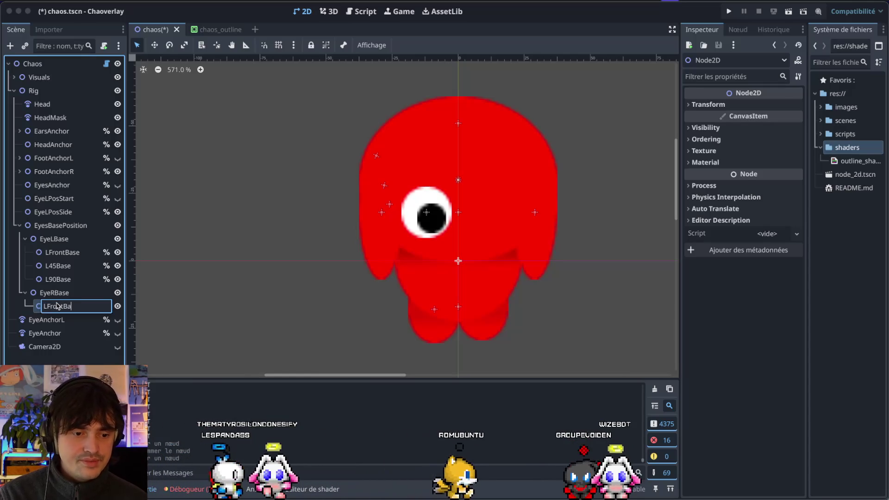
pyautogui.write('ase')
pyautogui.press('Return')
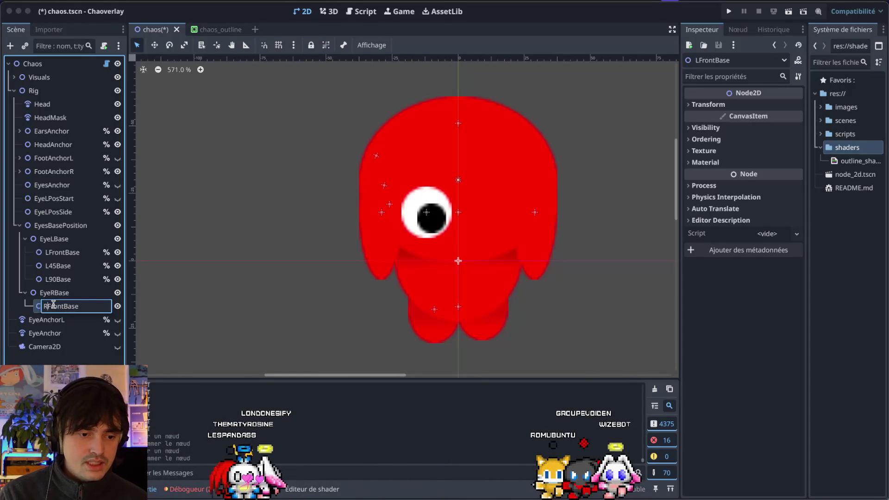
pyautogui.hotkey('ctrl', 'd')
pyautogui.write('R45Ba')
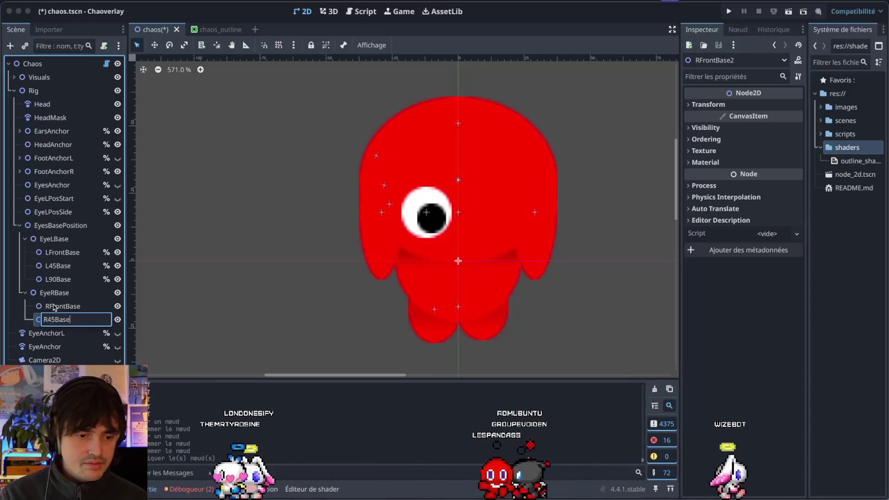
pyautogui.write('se')
pyautogui.press('Return')
pyautogui.hotkey('ctrl', 'd')
pyautogui.press('F2')
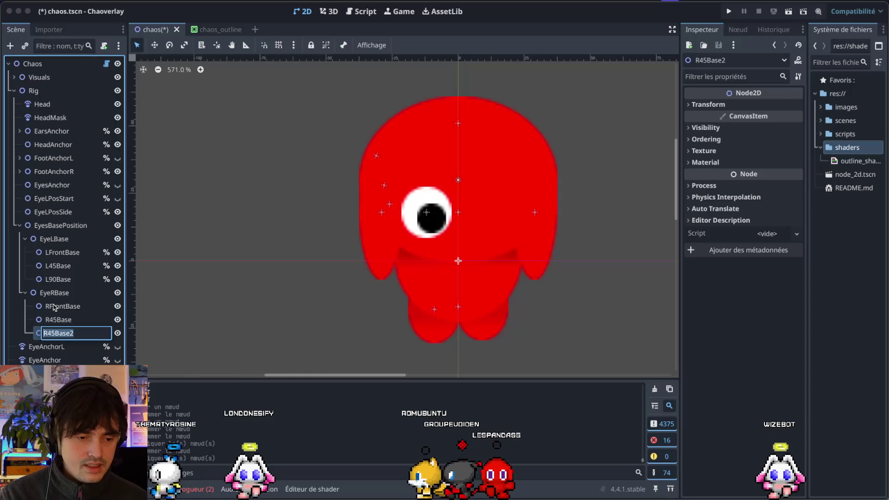
pyautogui.write('R90Base')
pyautogui.press('Return')
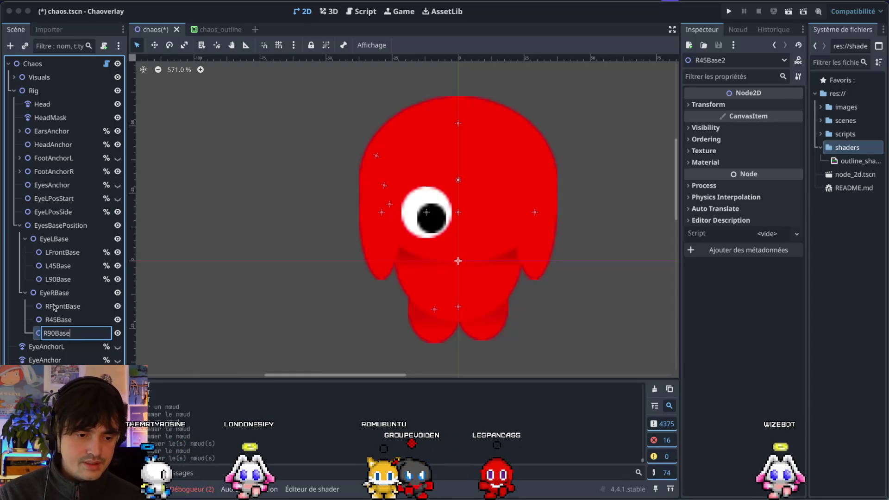
pyautogui.press('super+Tab')
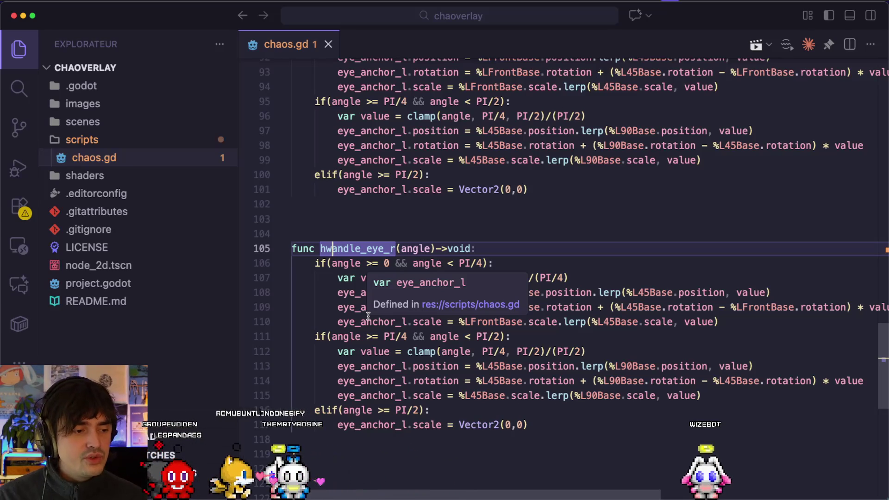
# Replace LFrontBase with RFrontBase on line 108 of chaos.gd
pyautogui.click(423, 366)
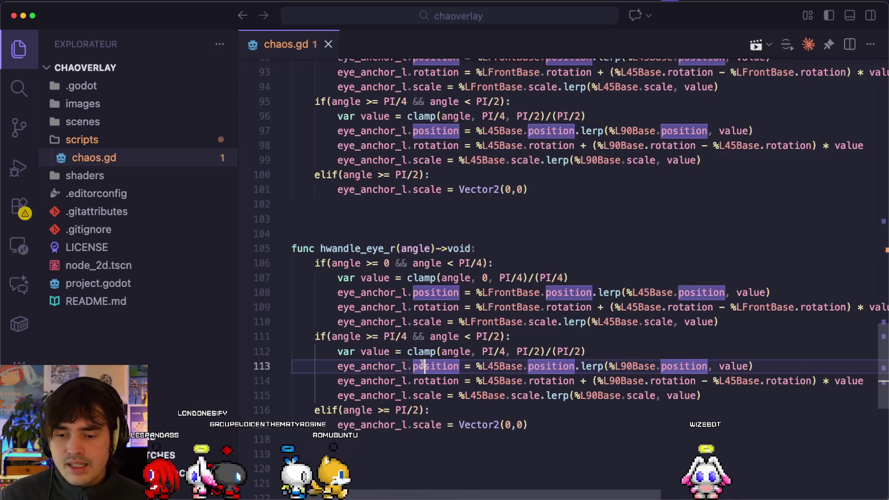
pyautogui.scroll(2, 487, 291)
pyautogui.doubleClick(507, 324)
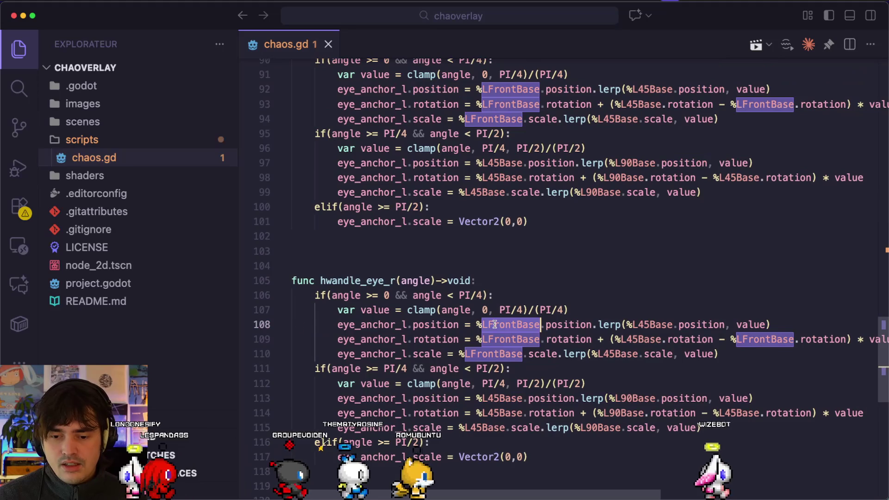
pyautogui.write('RFrontBa')
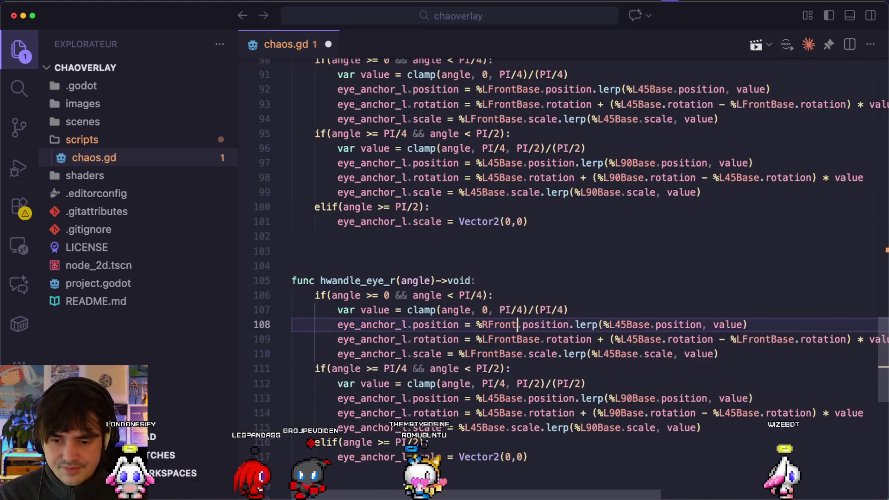
pyautogui.write('se')
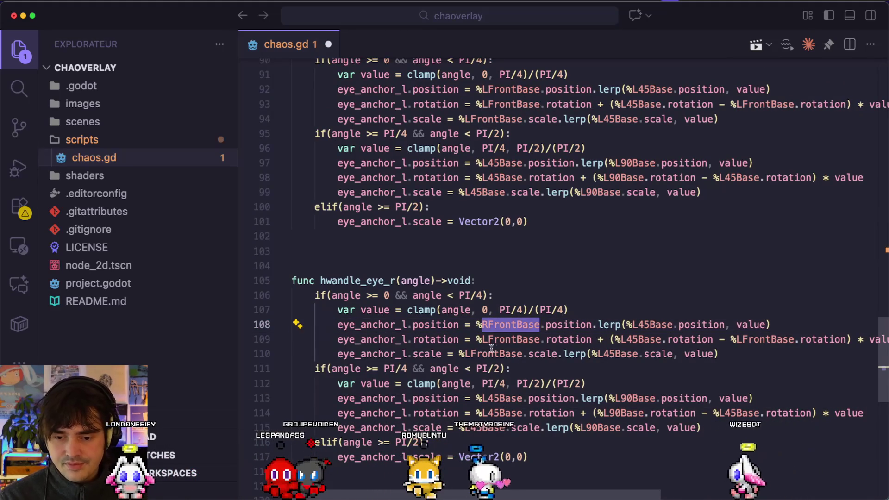
pyautogui.doubleClick(498, 340)
pyautogui.write('RFrontBase')
# In Godot, make RFrontBase, R45Base and R90Base accessible by unique name and save the chaos scene
pyautogui.press('super+Tab')
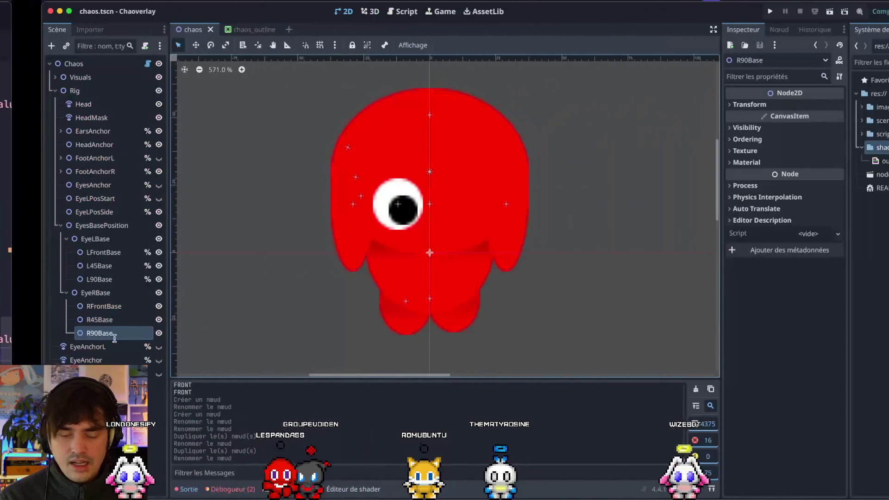
pyautogui.keyDown('shift'); pyautogui.click(77, 312); pyautogui.keyUp('shift')
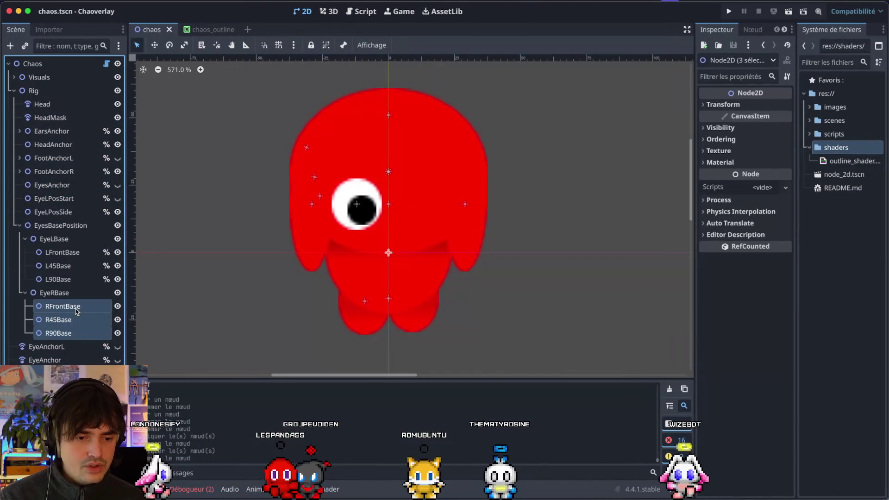
pyautogui.rightClick(76, 306)
pyautogui.click(153, 439)
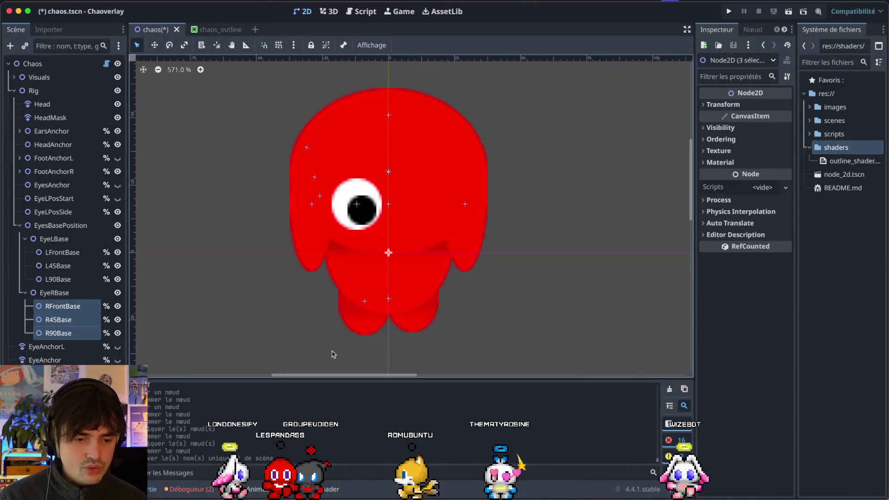
pyautogui.press('super+s')
pyautogui.press('super+Tab')
# Change line 109 to use RFrontBase and R45Base instead of the left-eye bases
pyautogui.doubleClick(486, 325)
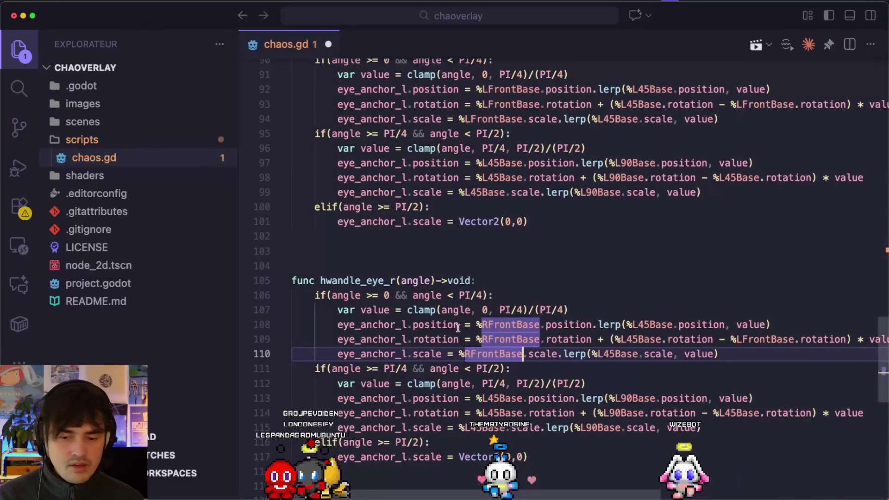
pyautogui.hscroll(2, 459, 328)
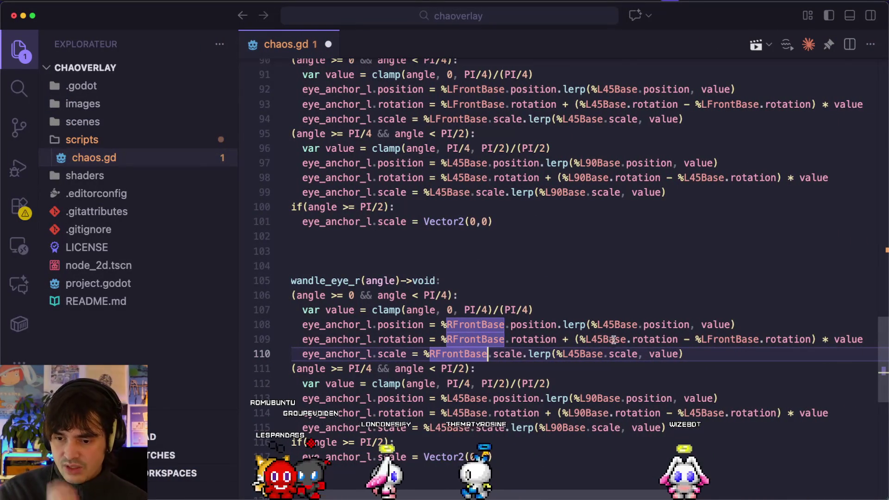
pyautogui.click(473, 337)
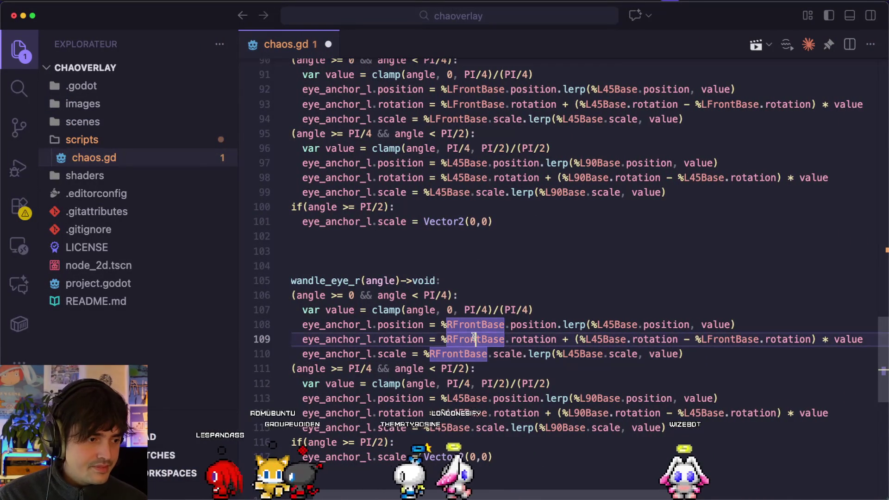
pyautogui.doubleClick(522, 341)
pyautogui.doubleClick(492, 339)
pyautogui.hotkey('ctrl', 'c')
pyautogui.doubleClick(734, 340)
pyautogui.hotkey('ctrl', 'v')
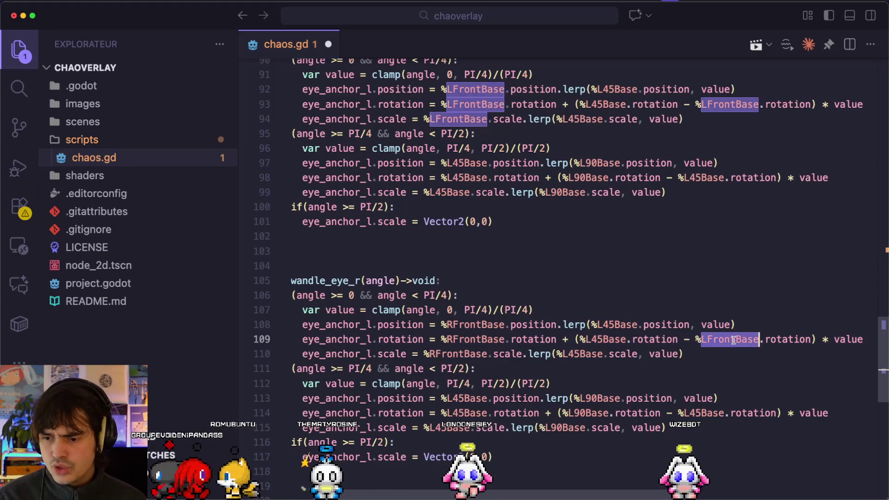
pyautogui.doubleClick(612, 341)
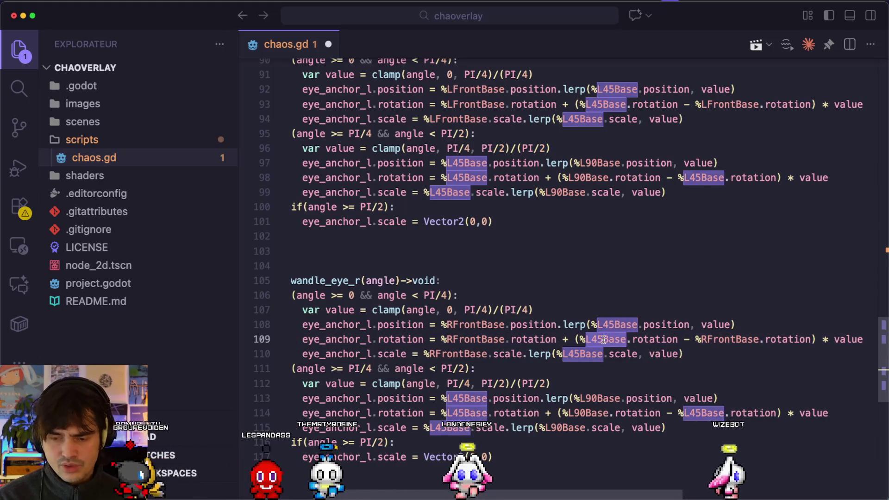
pyautogui.write('R45B')
pyautogui.press('Tab')
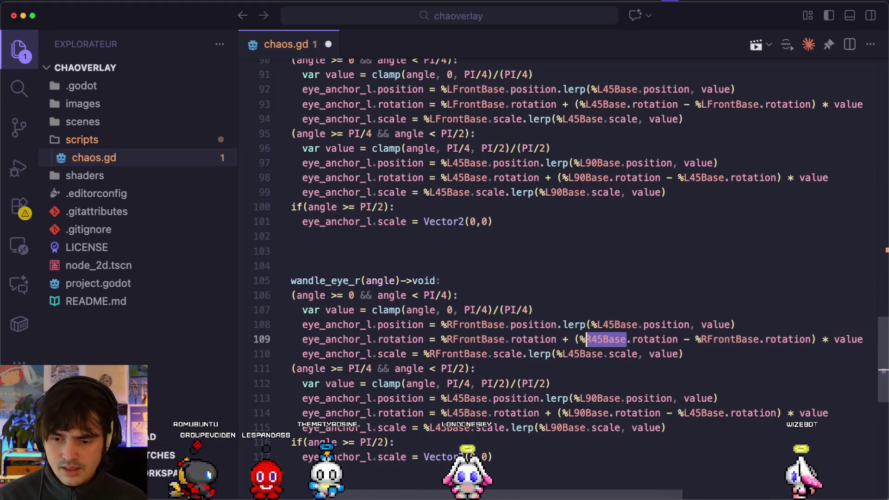
# Swap L45Base for R45Base on lines 108 and 110, then save chaos.gd
pyautogui.doubleClick(605, 325)
pyautogui.write('R')
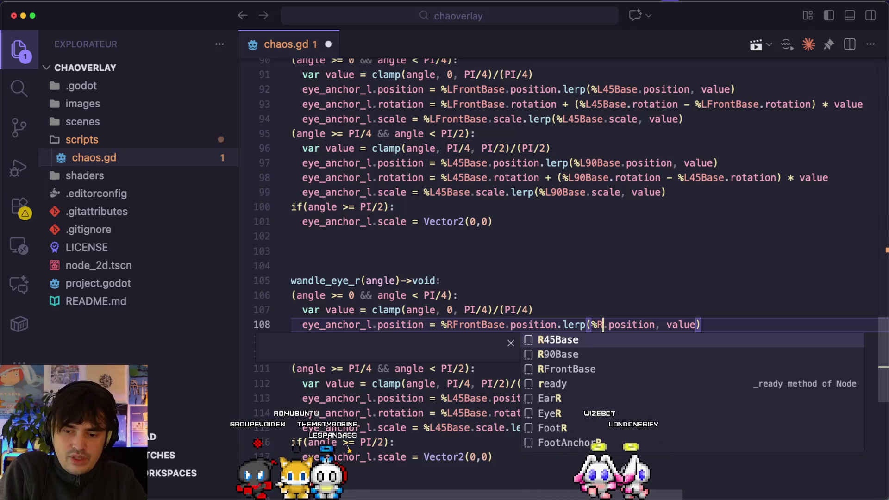
pyautogui.press('Return')
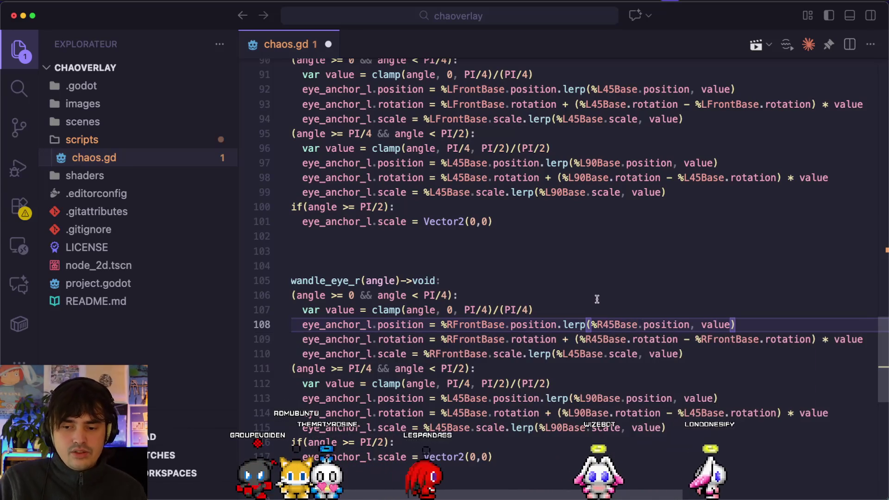
pyautogui.doubleClick(610, 323)
pyautogui.doubleClick(583, 355)
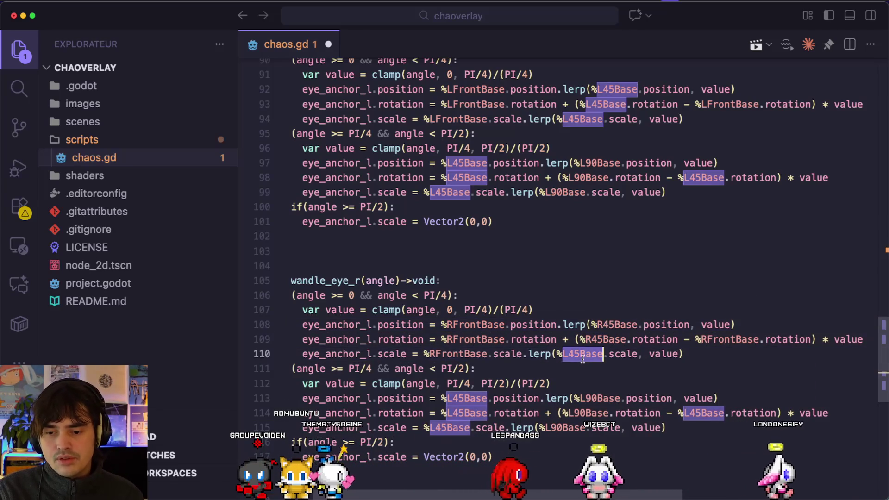
pyautogui.press('super+v')
pyautogui.press('super+s')
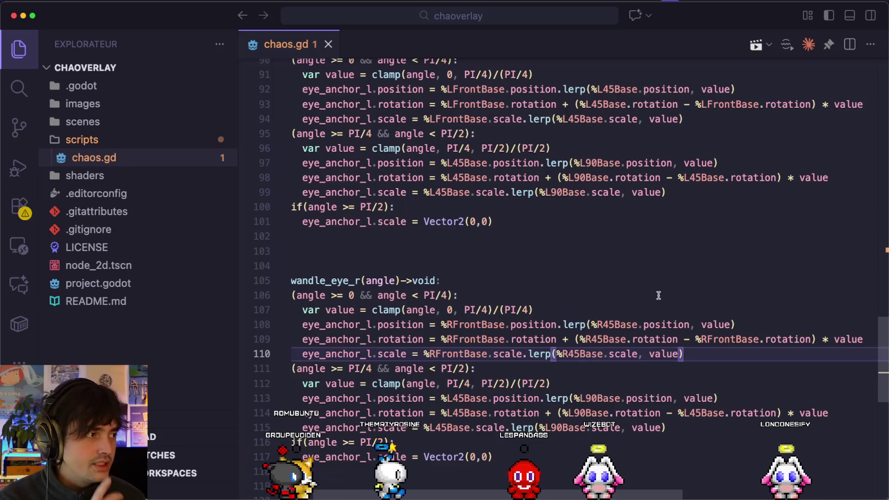
pyautogui.scroll(-2, 533, 412)
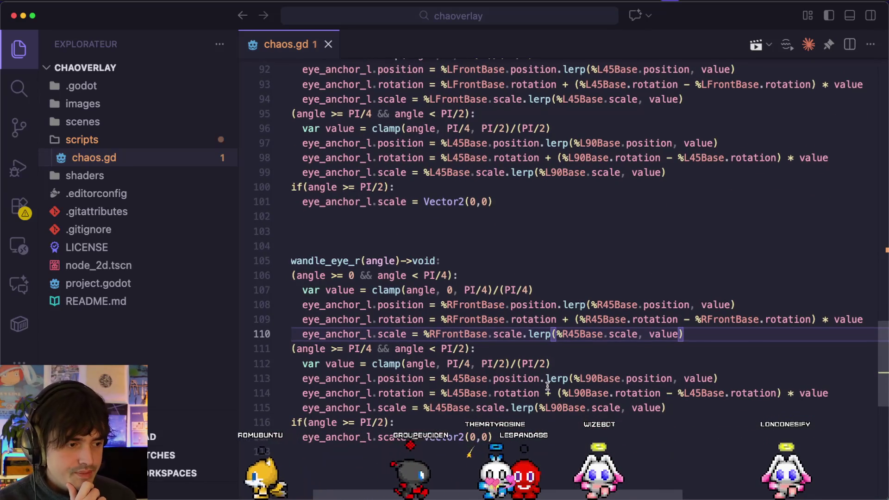
pyautogui.press('super+Tab')
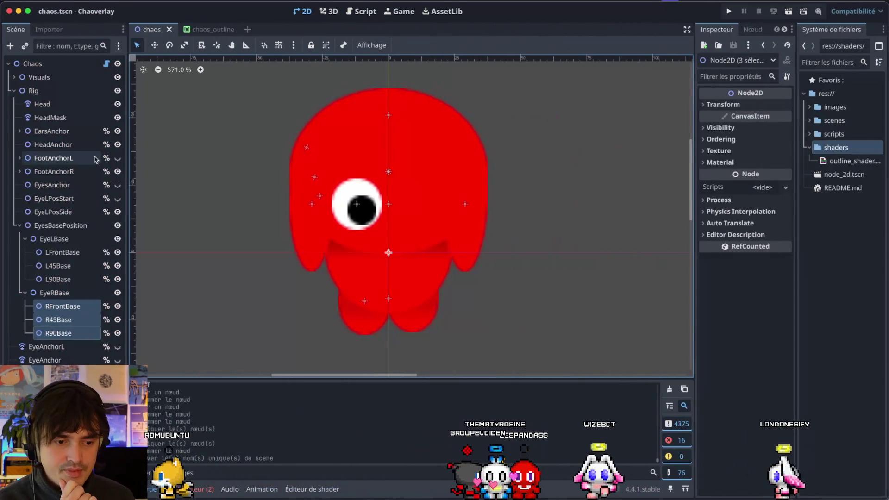
# Delete the old EyesAnchor, EyeLPosStart and EyeLPosSide nodes
pyautogui.click(60, 185)
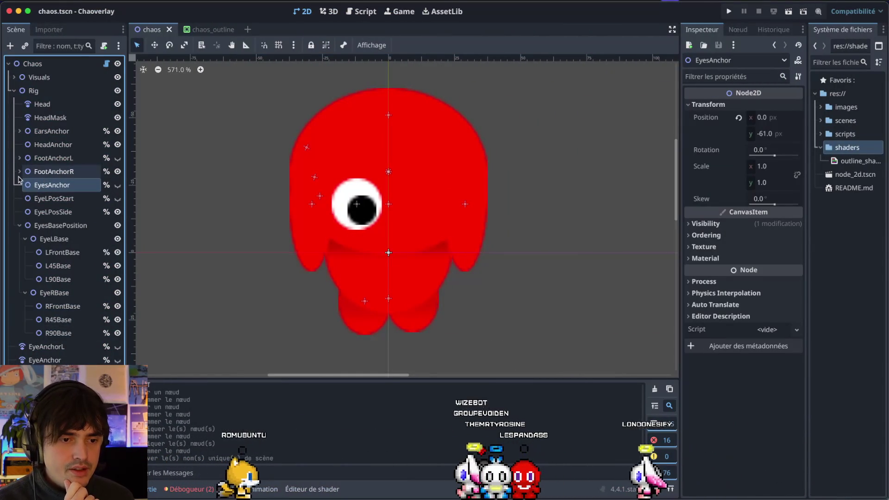
pyautogui.click(38, 199)
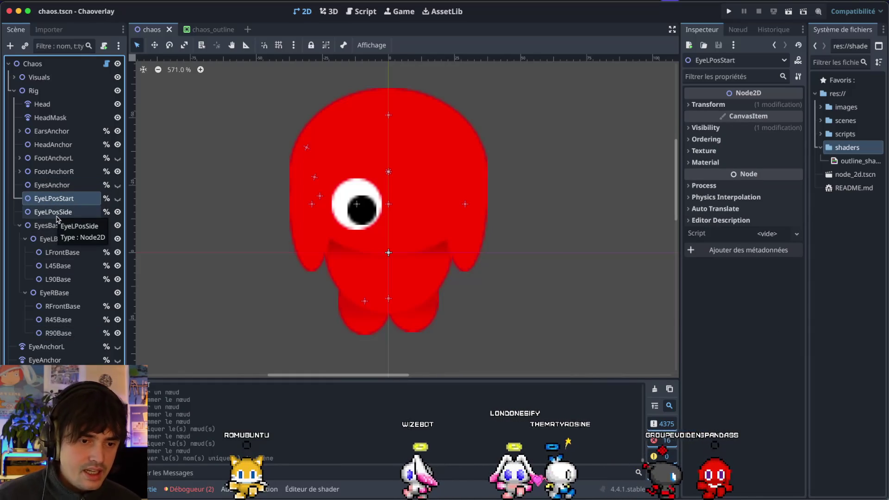
pyautogui.keyDown('shift'); pyautogui.click(60, 212); pyautogui.keyUp('shift')
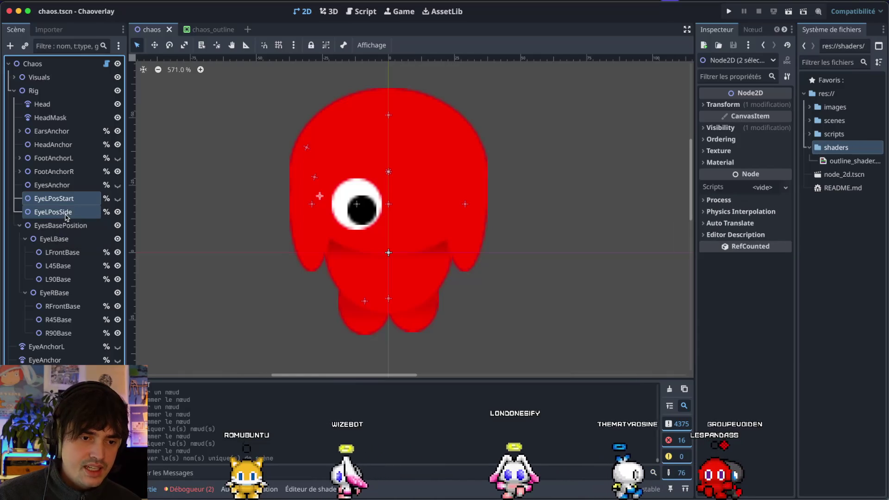
pyautogui.keyDown('shift'); pyautogui.click(70, 185); pyautogui.keyUp('shift')
pyautogui.rightClick(71, 186)
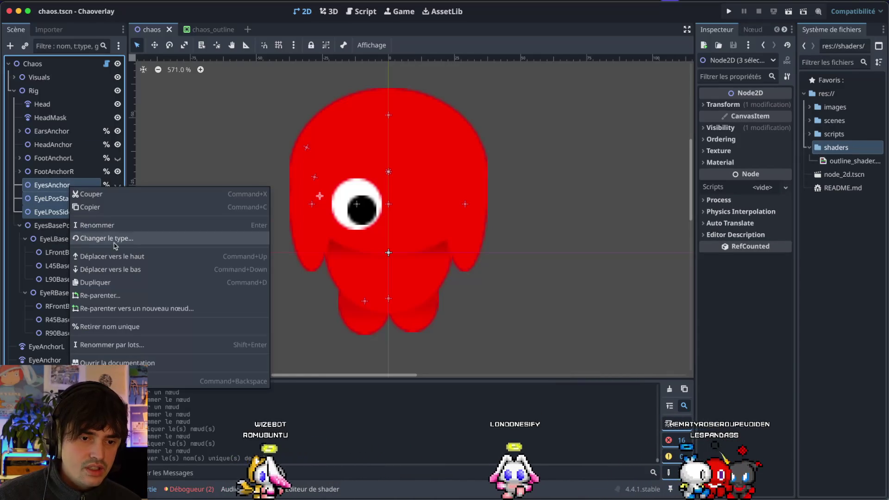
pyautogui.click(183, 354)
pyautogui.press('Return')
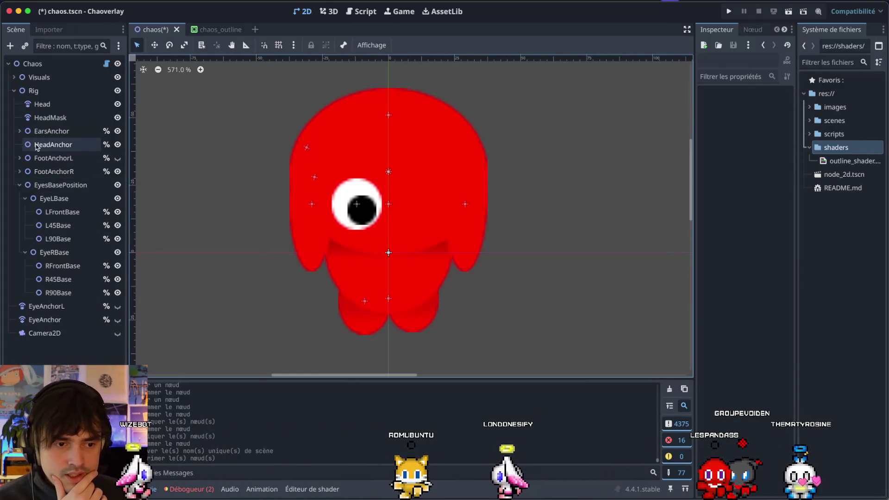
# Delete the HeadAnchor node
pyautogui.click(52, 144)
pyautogui.rightClick(38, 145)
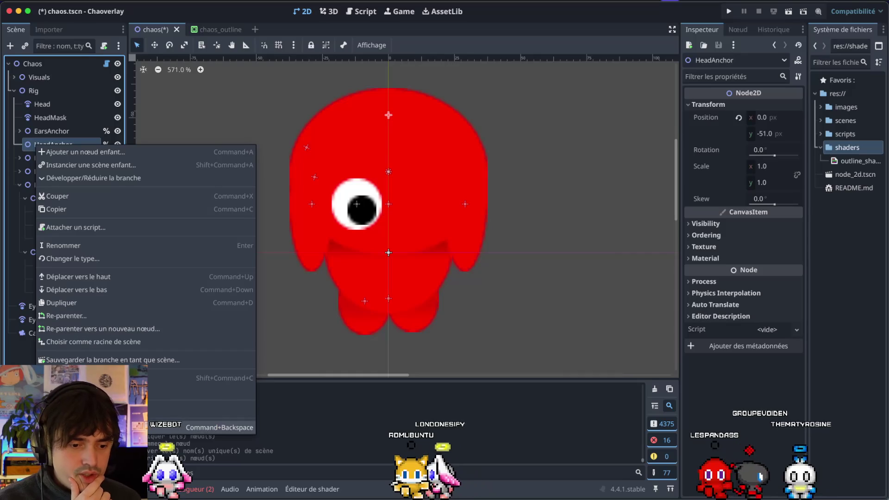
pyautogui.click(216, 427)
pyautogui.click(472, 253)
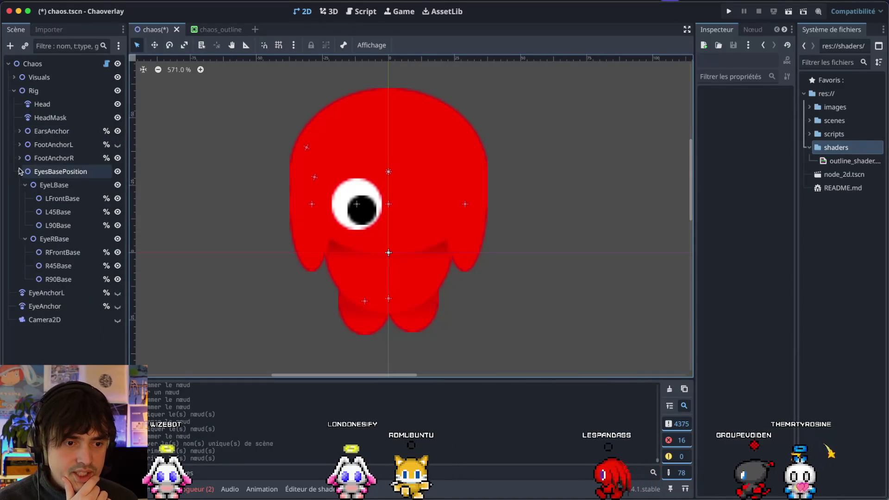
# Check the children of FootAnchorL and FootAnchorR by expanding and collapsing them
pyautogui.click(19, 144)
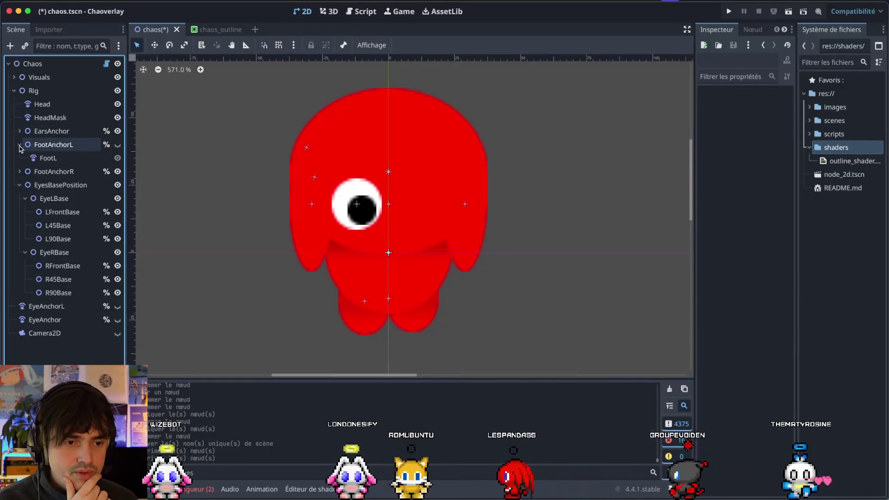
pyautogui.click(19, 145)
pyautogui.click(20, 158)
pyautogui.click(19, 158)
pyautogui.click(20, 144)
pyautogui.click(20, 144)
pyautogui.click(19, 158)
pyautogui.click(20, 158)
# Hide the FootAnchorL, FootAnchorR, Head and HeadMask rig nodes in the viewport
pyautogui.click(32, 148)
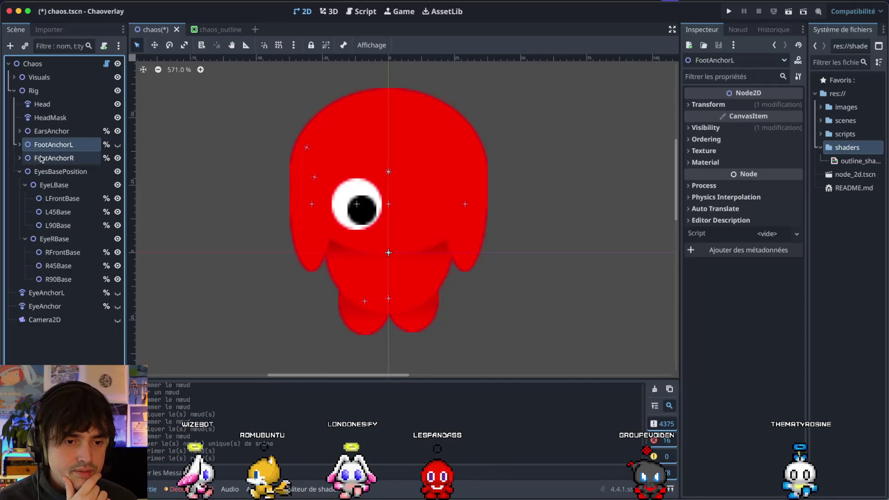
pyautogui.click(118, 158)
pyautogui.click(117, 144)
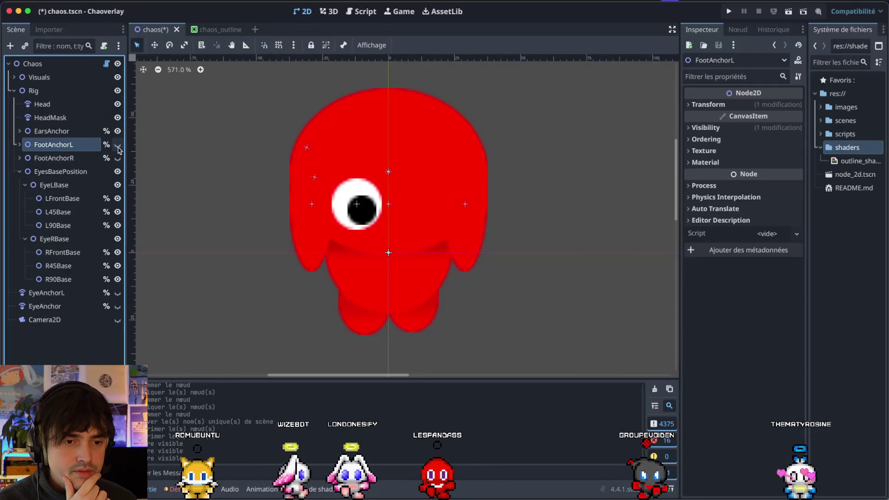
pyautogui.click(118, 104)
pyautogui.click(118, 118)
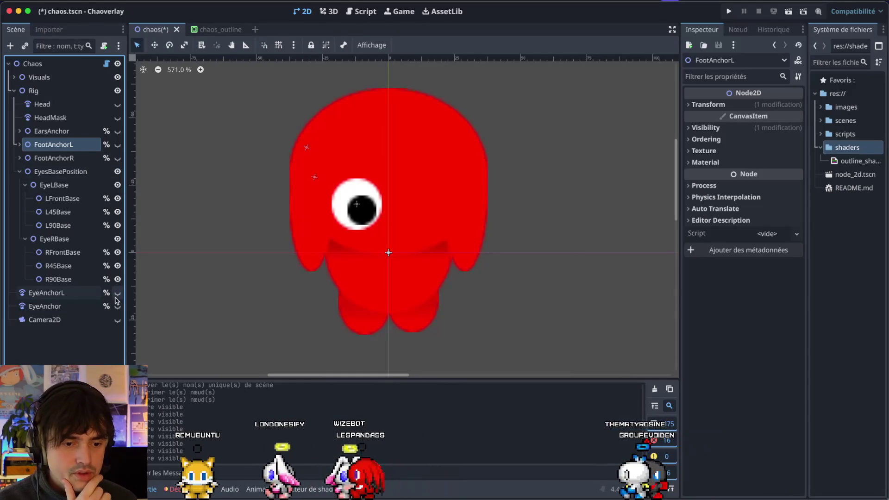
# Make the EyeR sprite visible under Visuals and delete the HeadMask sprite
pyautogui.click(14, 77)
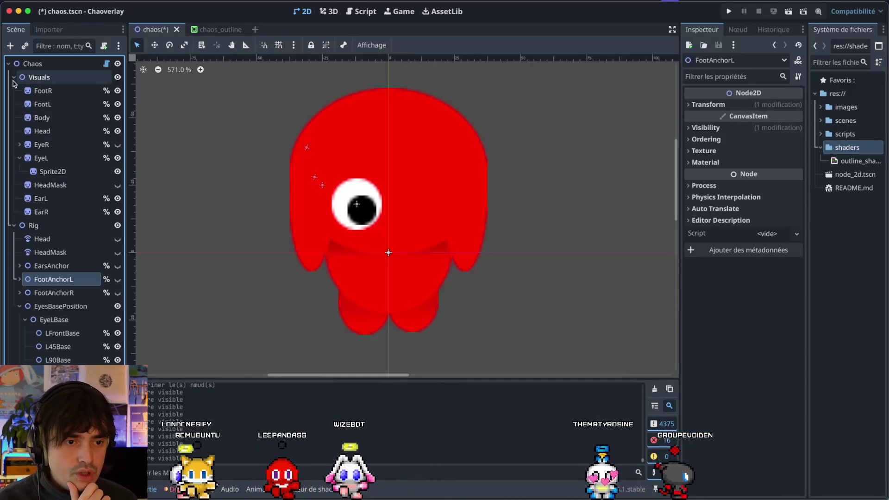
pyautogui.click(118, 144)
pyautogui.click(65, 185)
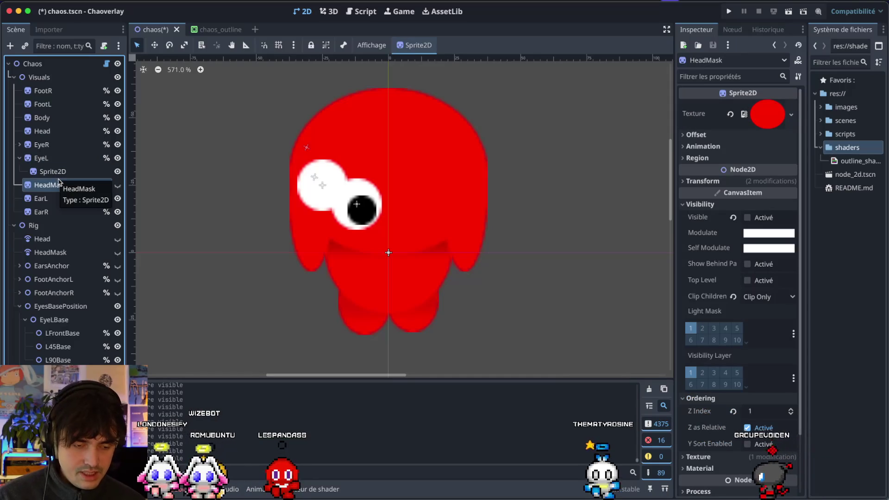
pyautogui.press('Delete')
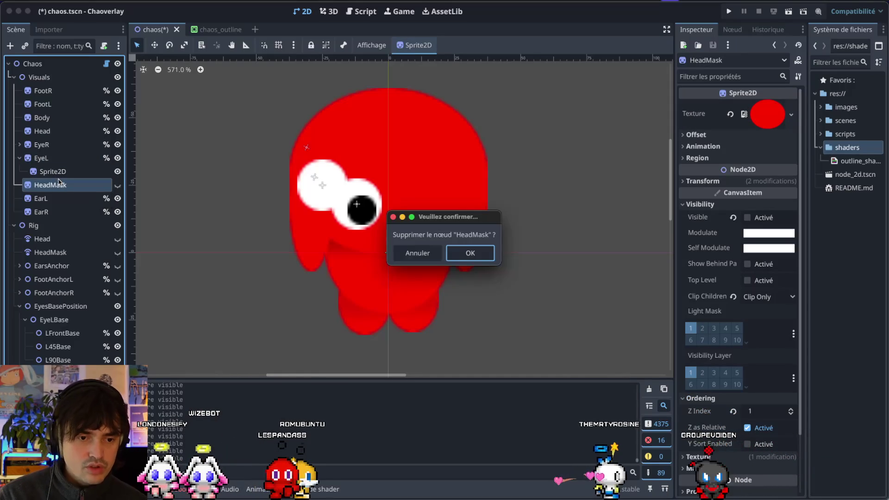
pyautogui.press('Return')
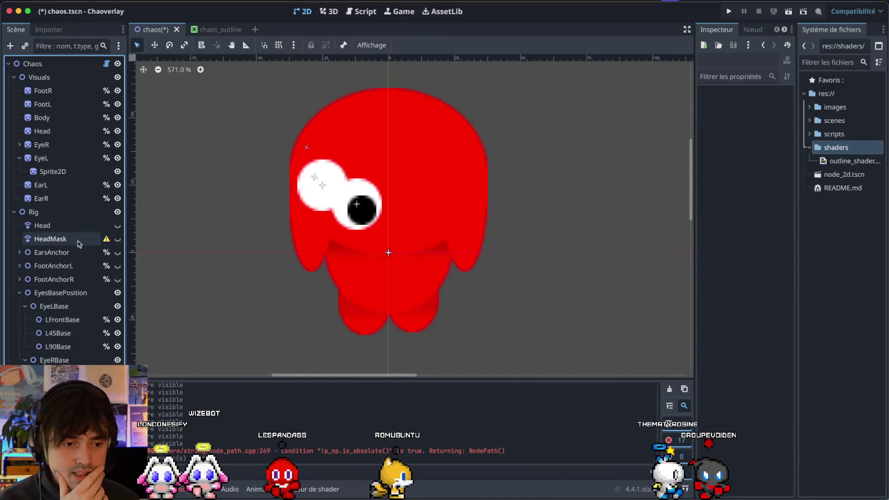
# Delete the HeadMask RemoteTransform2D under Rig
pyautogui.click(78, 243)
pyautogui.press('Delete')
pyautogui.press('Return')
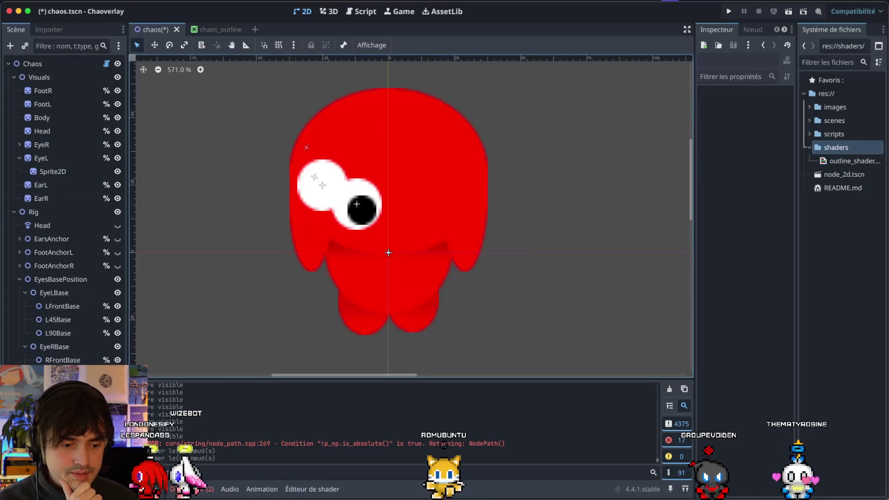
# Drag EyeAnchorR to (9, -17) beside the left eye and select its EyeballR pupil
pyautogui.click(356, 203)
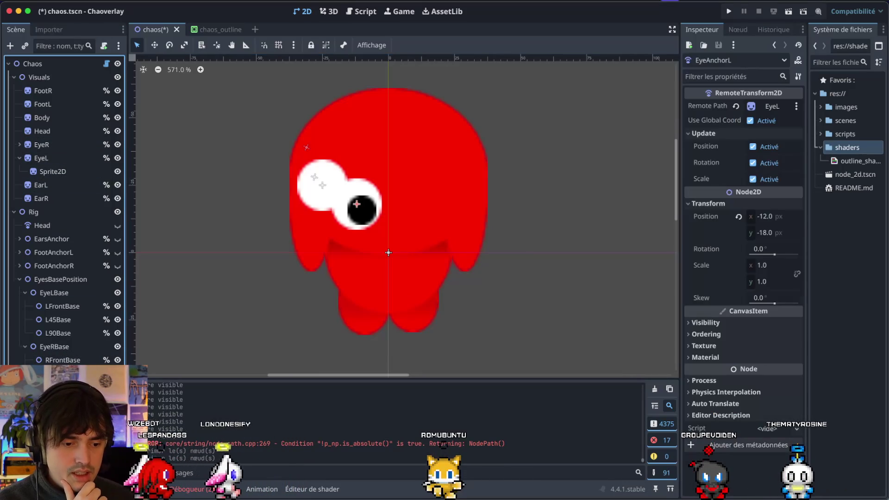
pyautogui.click(322, 185)
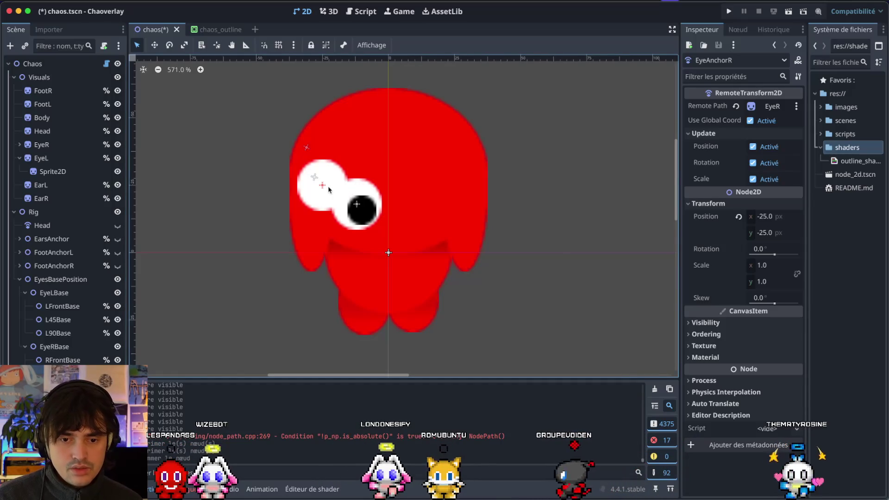
pyautogui.moveTo(322, 186)
pyautogui.mouseDown()
pyautogui.moveTo(404, 192)
pyautogui.moveTo(413, 208)
pyautogui.mouseUp()
pyautogui.click(41, 145)
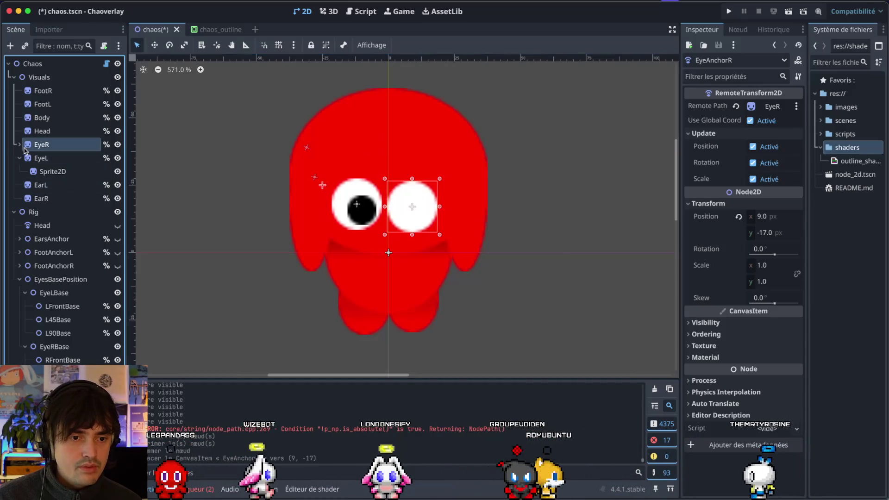
pyautogui.click(19, 145)
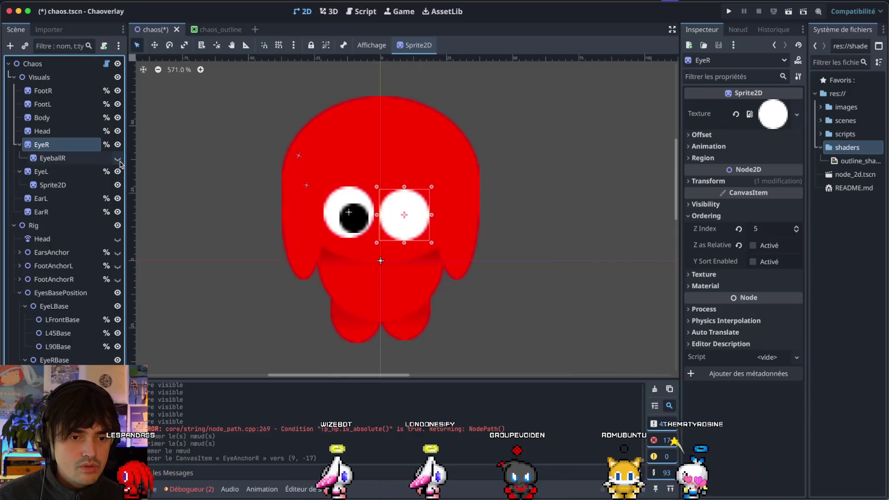
pyautogui.click(18, 146)
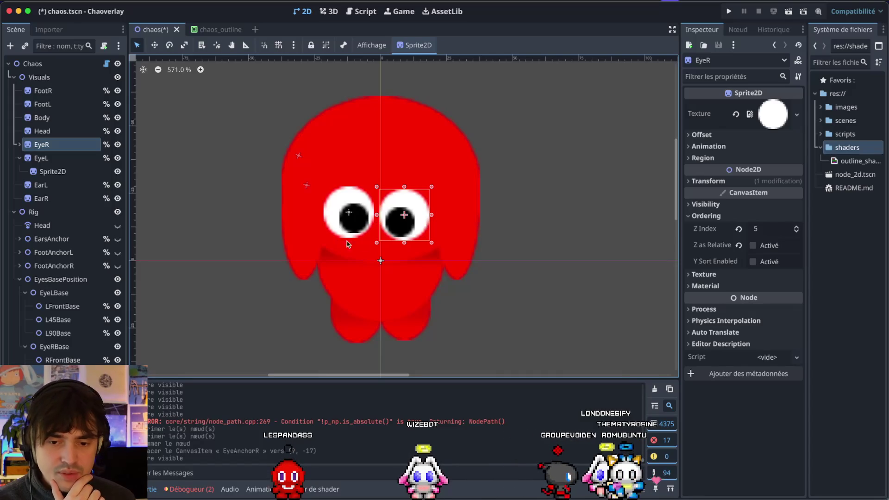
pyautogui.click(404, 214)
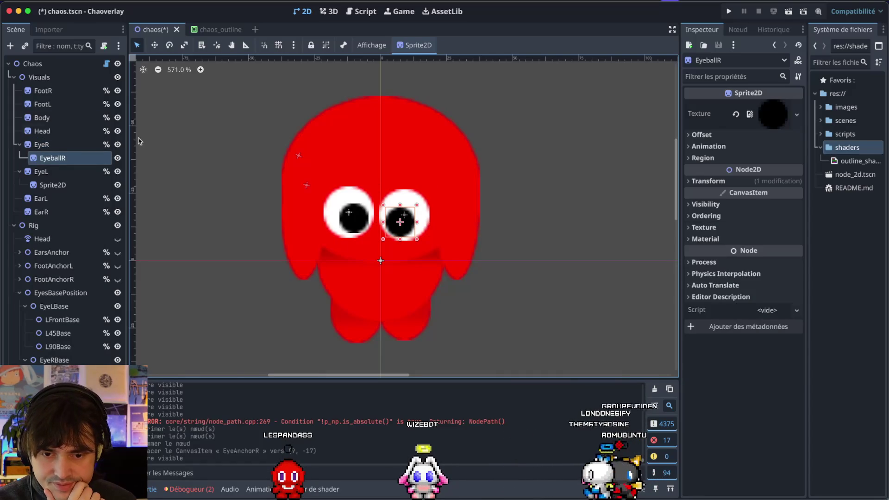
# Compare EyeAnchorR and EyeAnchorL positions, then bring up copy options for LFrontBase's Position
pyautogui.click(390, 233)
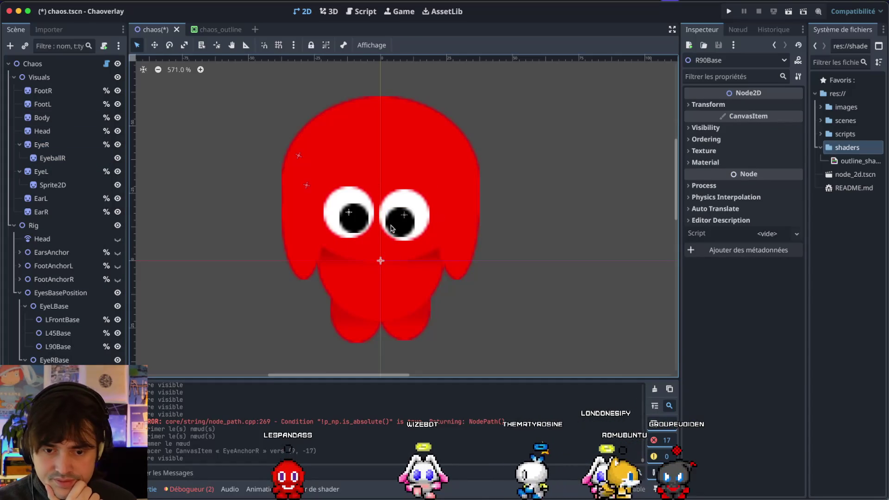
pyautogui.click(405, 216)
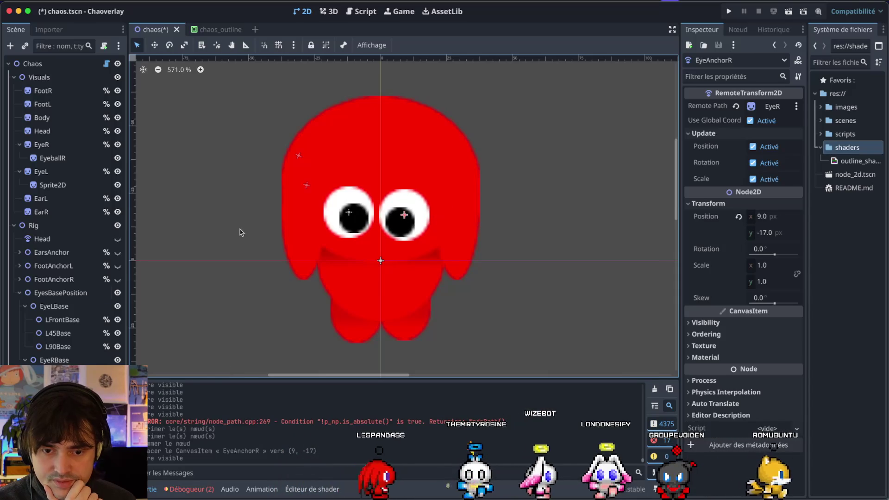
pyautogui.click(349, 212)
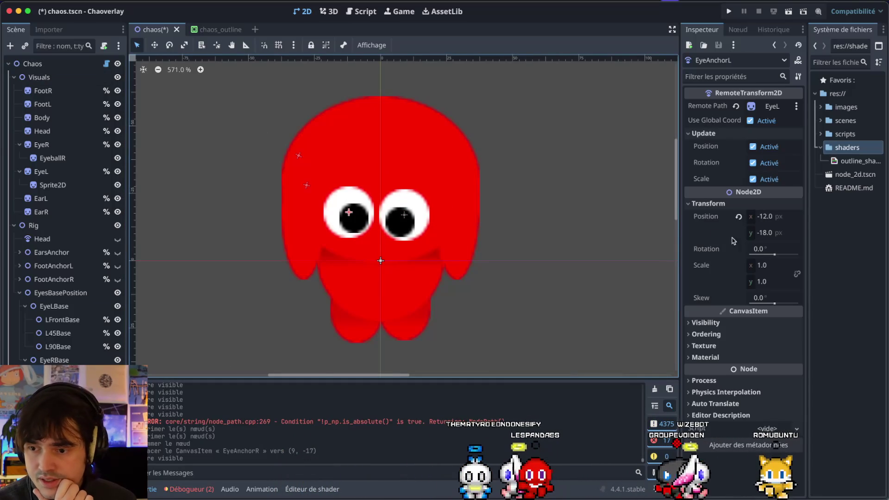
pyautogui.click(712, 224)
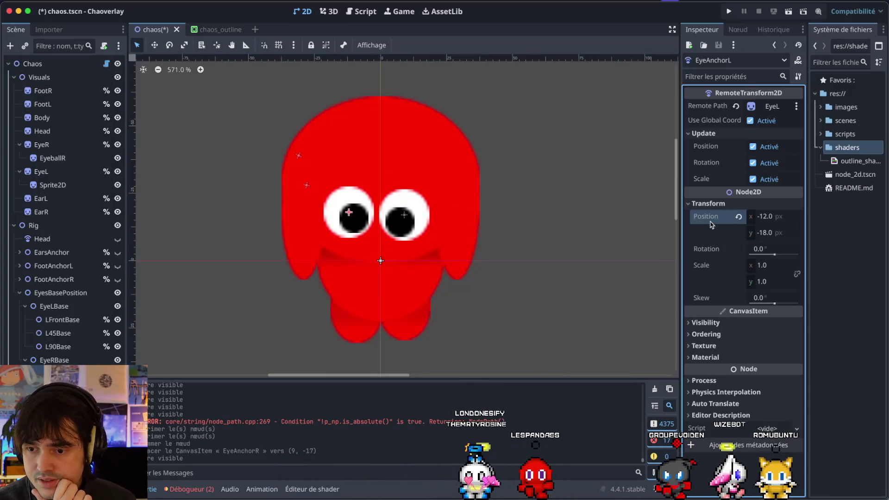
pyautogui.click(51, 319)
pyautogui.rightClick(696, 131)
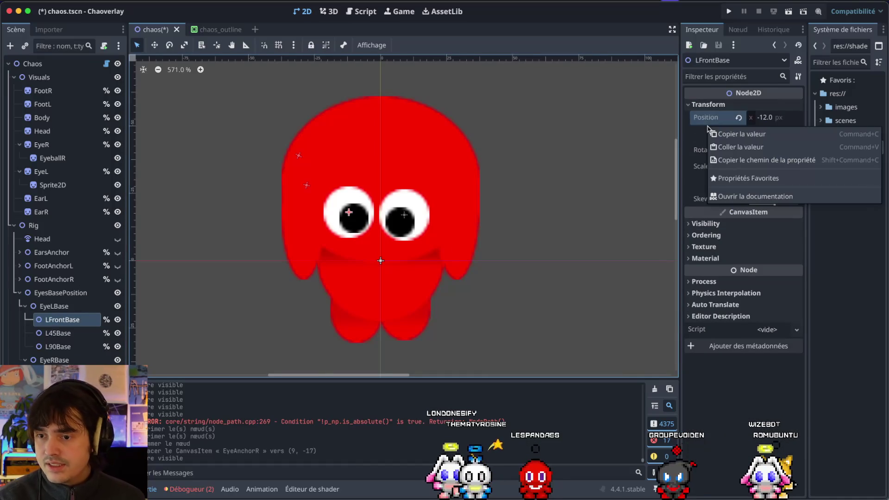
pyautogui.click(746, 137)
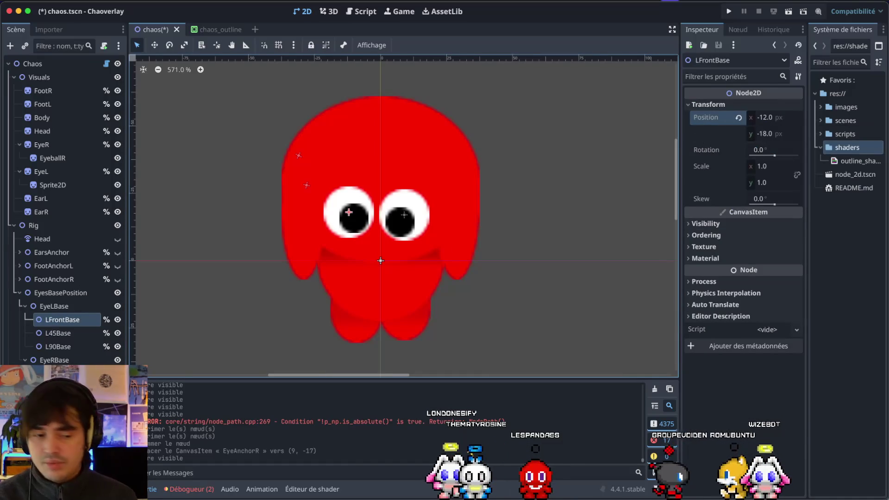
pyautogui.click(436, 261)
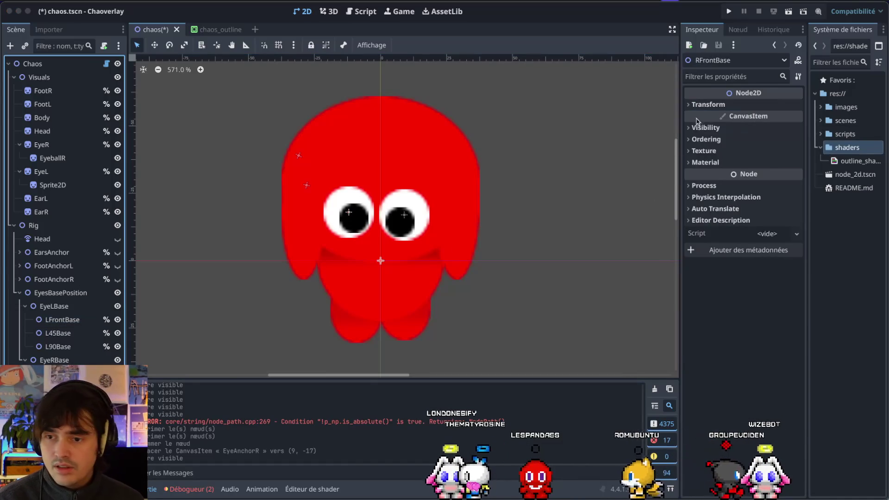
pyautogui.click(704, 105)
pyautogui.rightClick(710, 118)
pyautogui.click(741, 135)
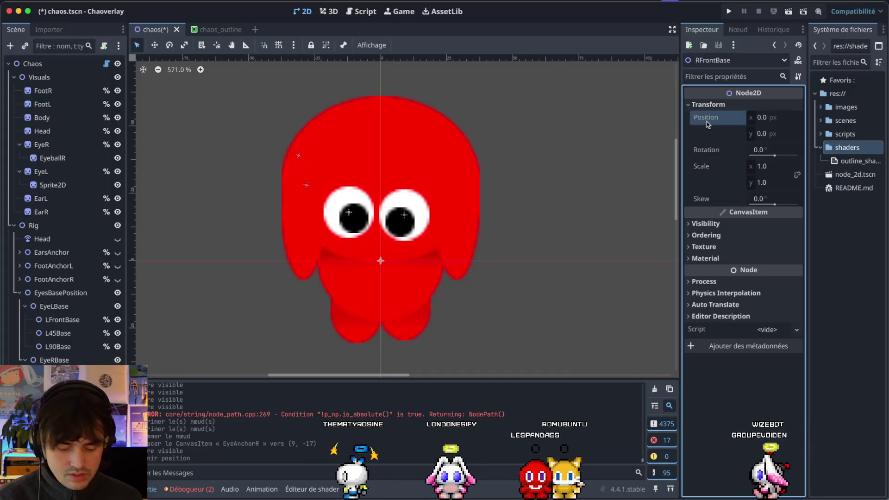
pyautogui.rightClick(708, 121)
pyautogui.click(720, 139)
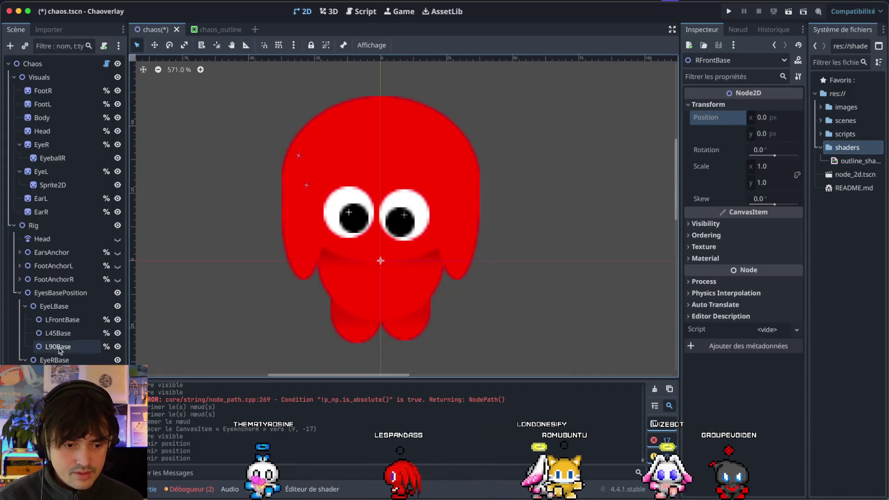
pyautogui.doubleClick(60, 319)
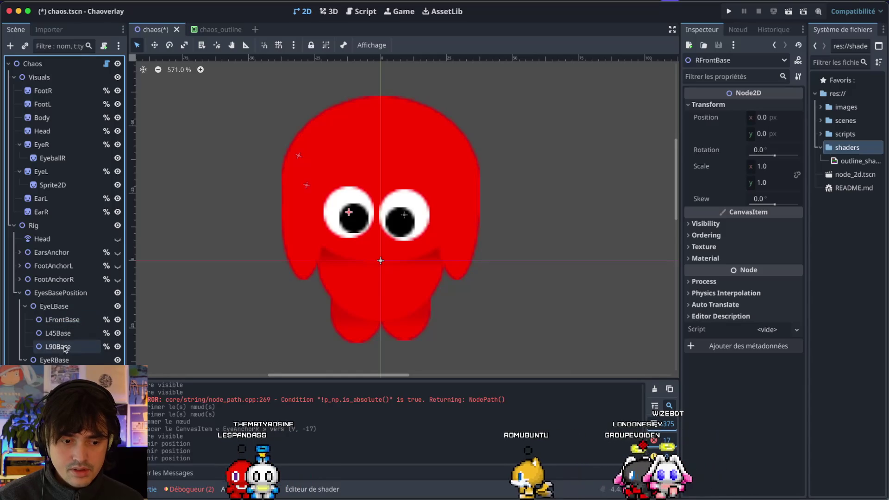
pyautogui.click(66, 323)
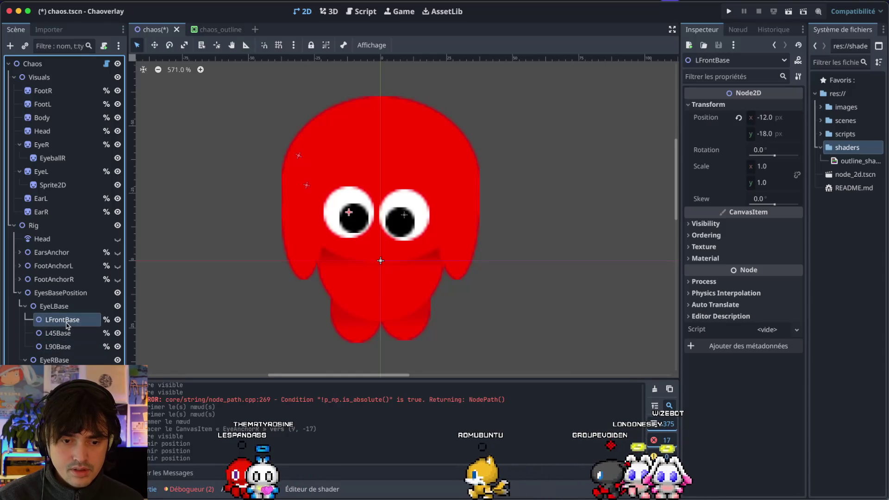
pyautogui.click(63, 360)
pyautogui.click(708, 106)
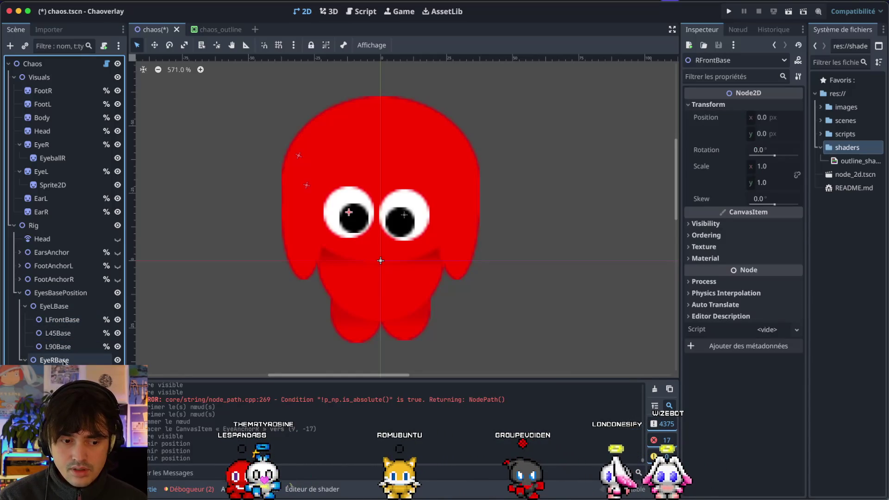
pyautogui.click(707, 105)
pyautogui.click(708, 106)
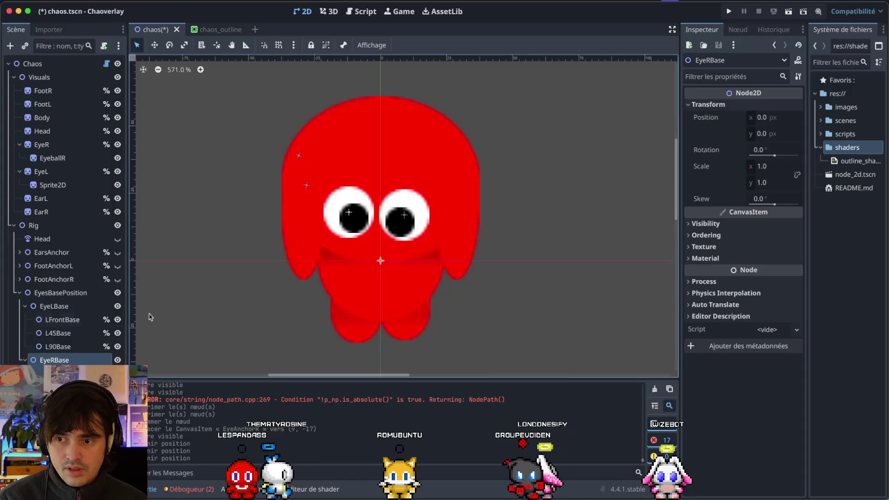
pyautogui.click(54, 307)
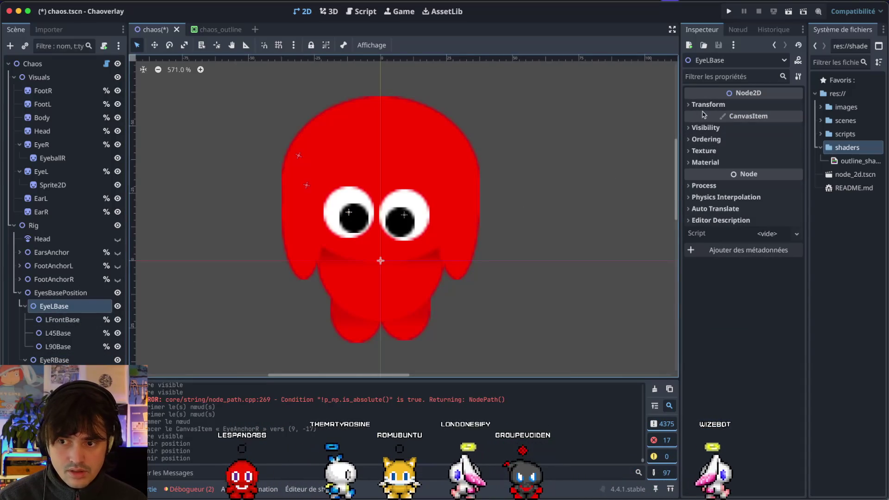
pyautogui.click(60, 293)
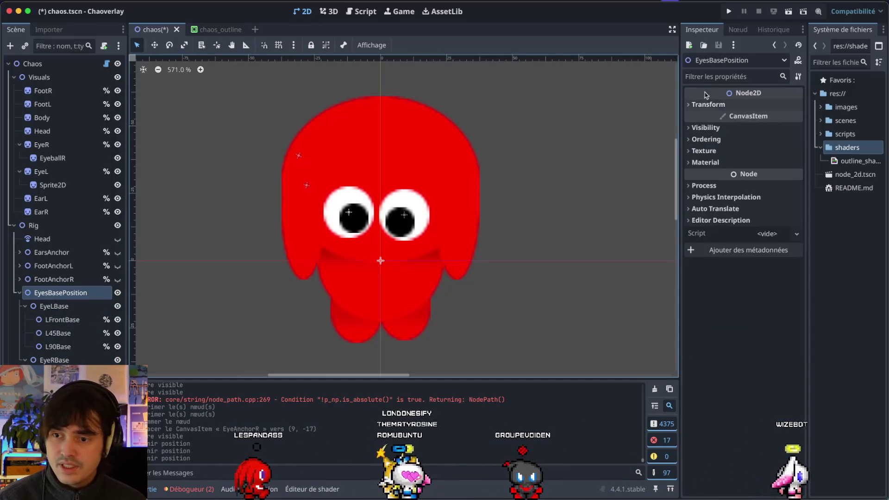
pyautogui.click(713, 105)
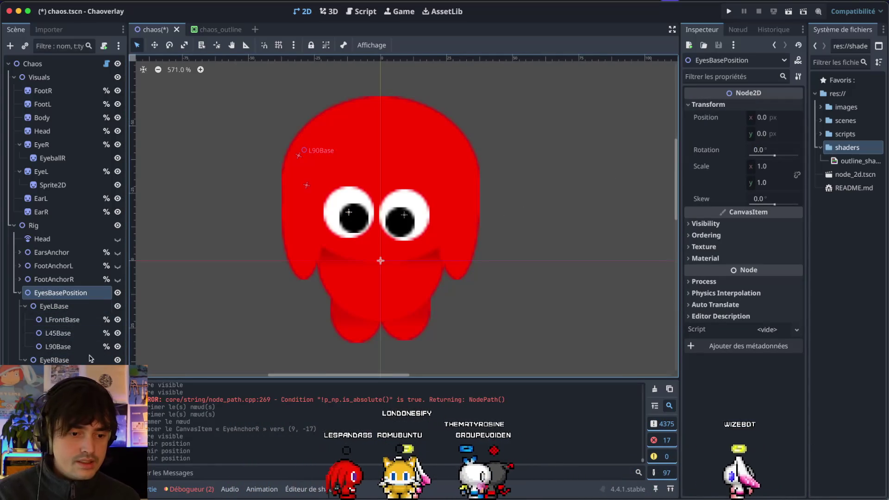
pyautogui.click(65, 306)
pyautogui.click(68, 320)
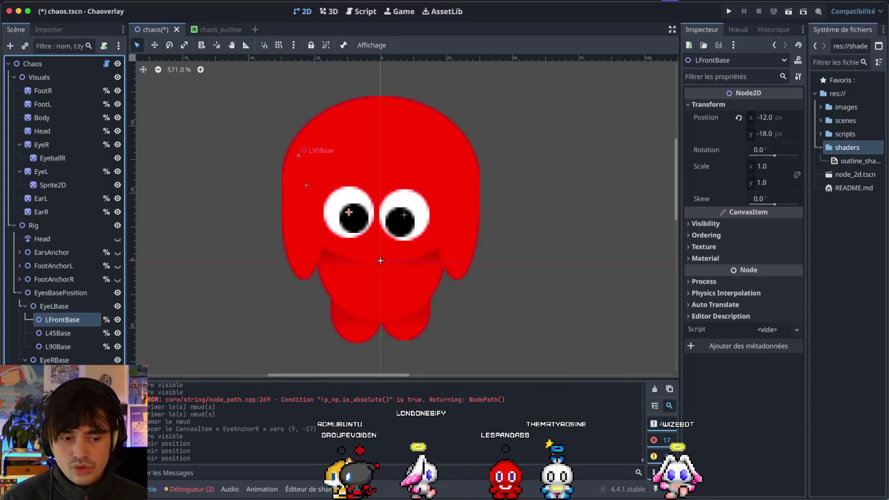
pyautogui.click(405, 214)
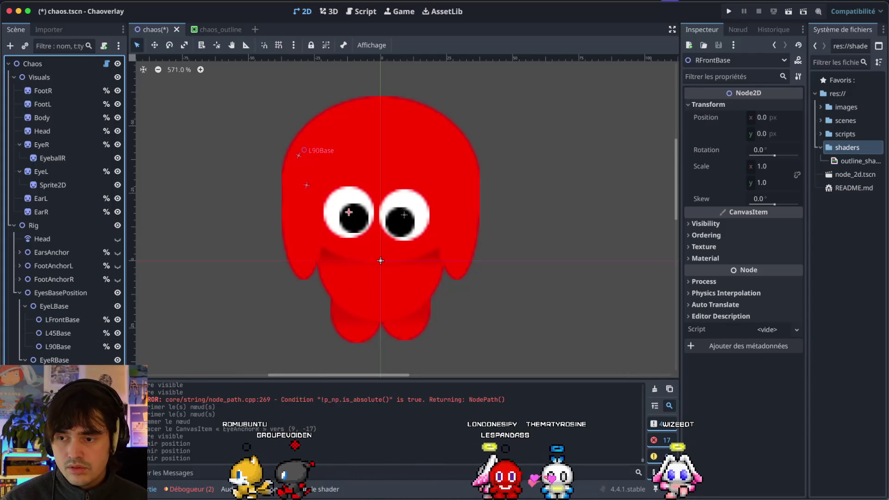
pyautogui.click(404, 215)
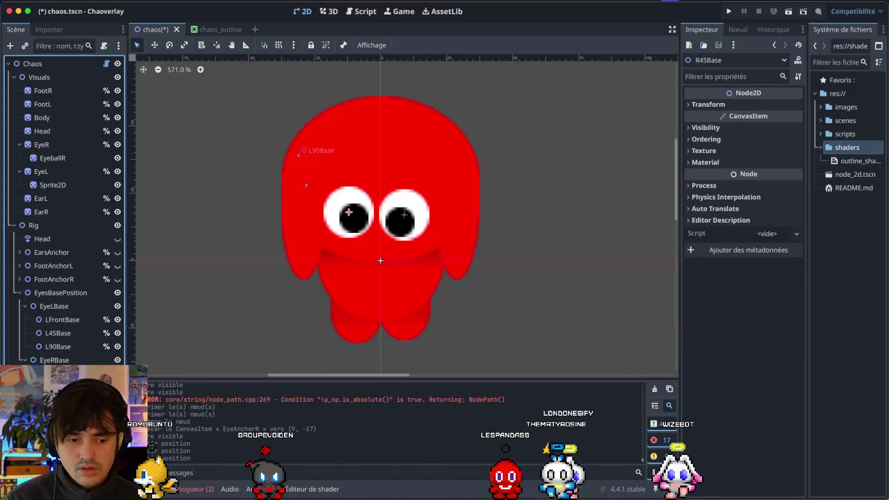
pyautogui.click(366, 244)
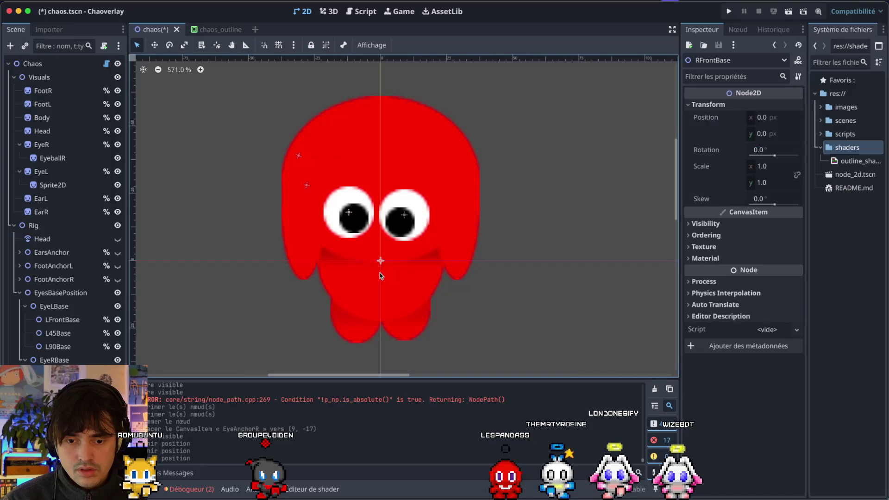
pyautogui.click(60, 320)
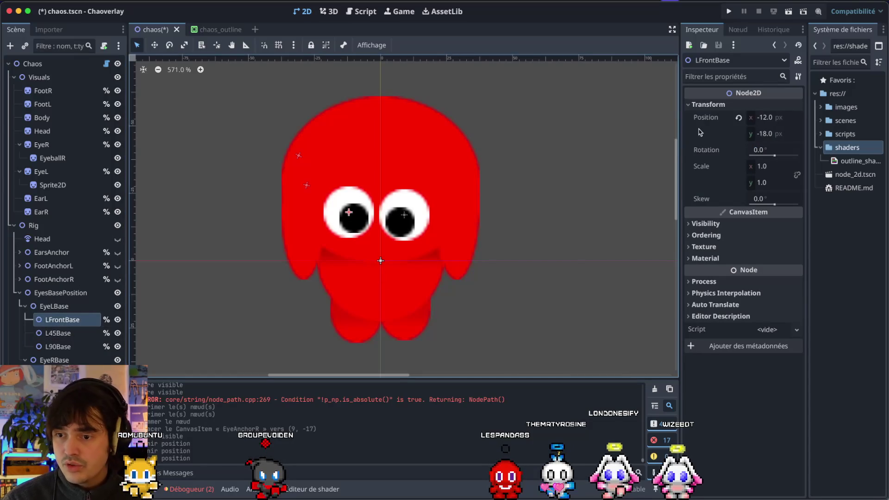
pyautogui.rightClick(711, 118)
pyautogui.click(707, 119)
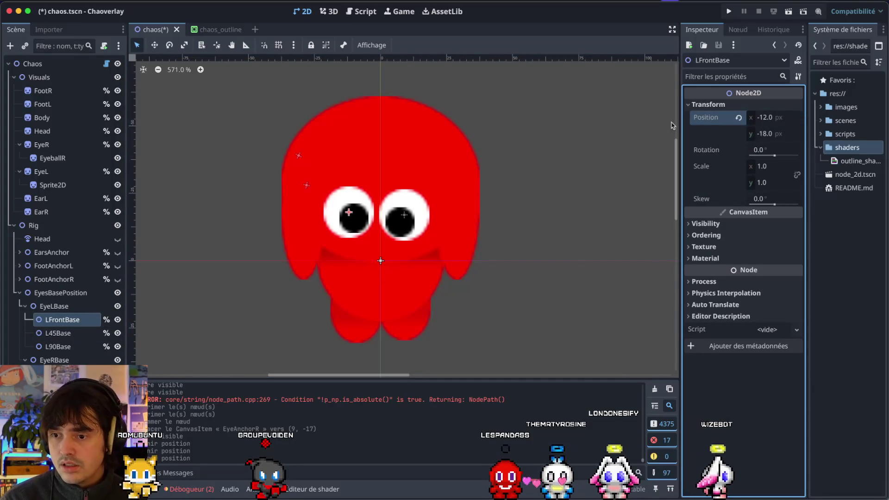
pyautogui.click(482, 201)
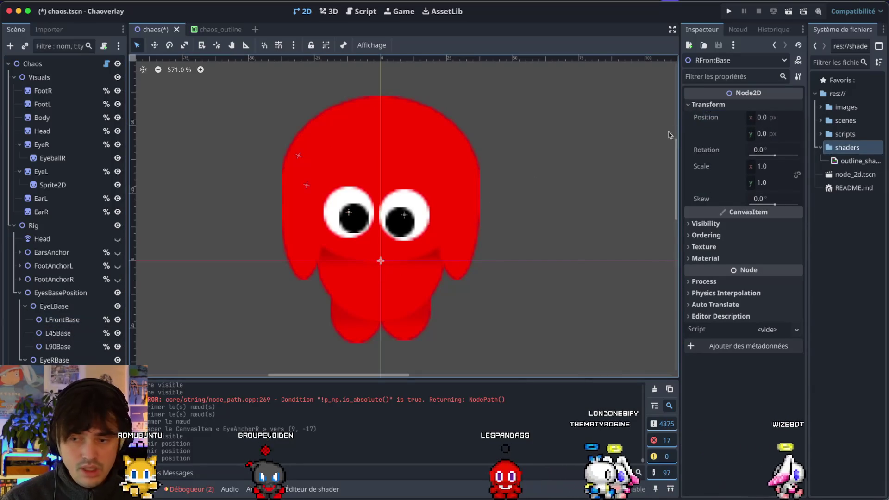
pyautogui.hotkey('ctrl', 'v')
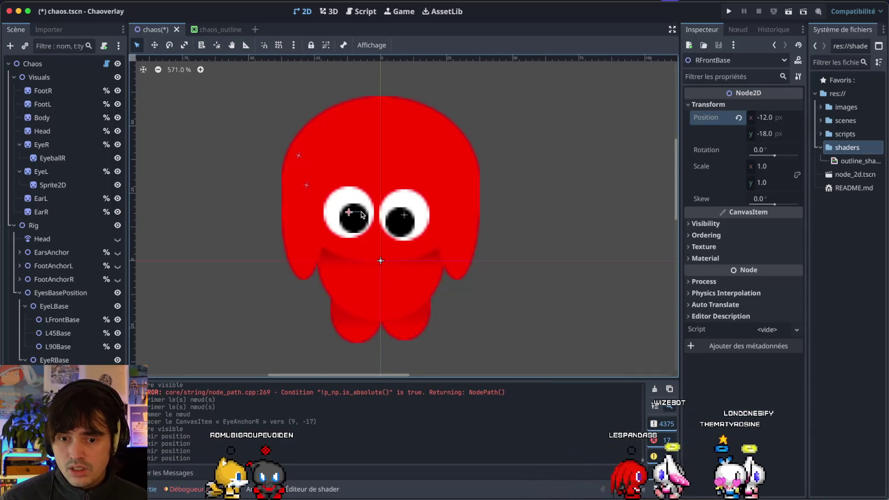
# Set RFrontBase's x position to 12 so it sits at (12, -18)
pyautogui.click(347, 216)
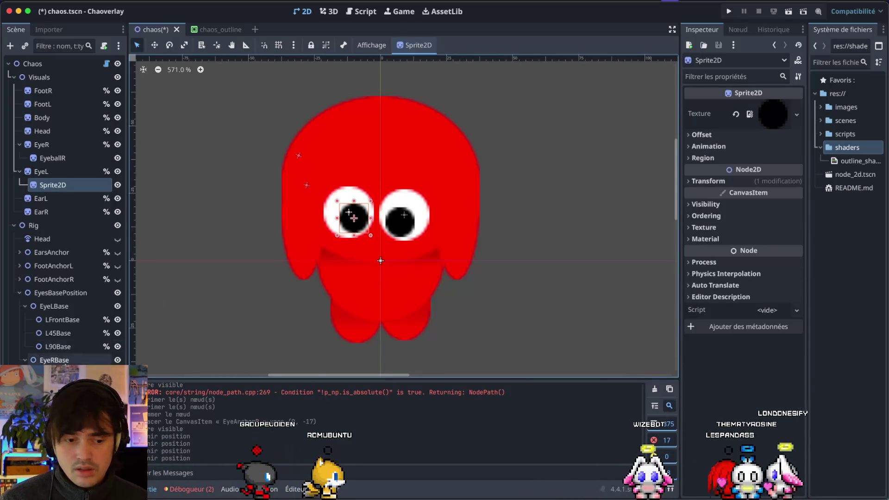
pyautogui.click(349, 212)
pyautogui.click(770, 118)
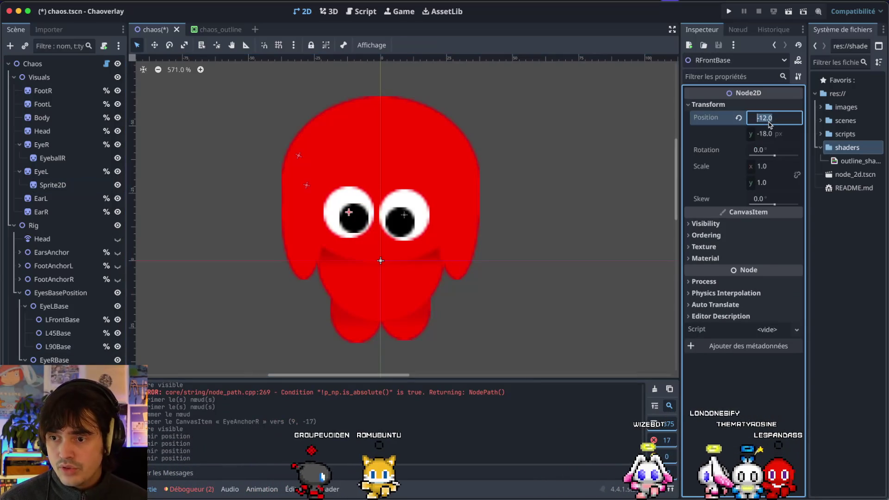
pyautogui.write('12')
pyautogui.press('Return')
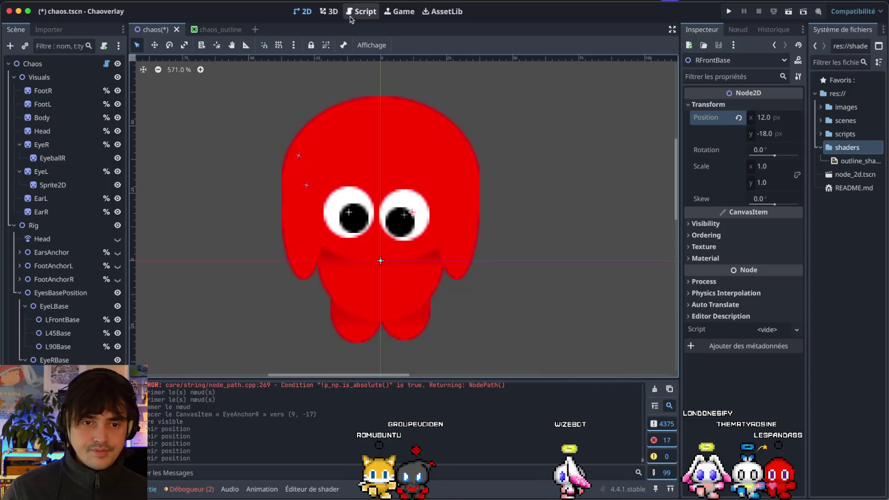
pyautogui.click(368, 15)
# Add a handle_eye_r(angle) call below handle_eye_l(angle) on line 58 and save chaos.gd
pyautogui.scroll(-12, 296, 303)
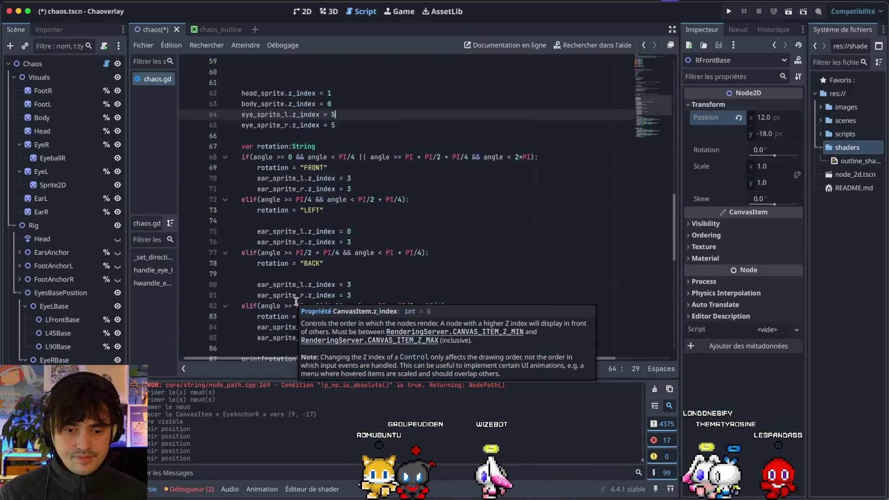
pyautogui.scroll(-2, 296, 301)
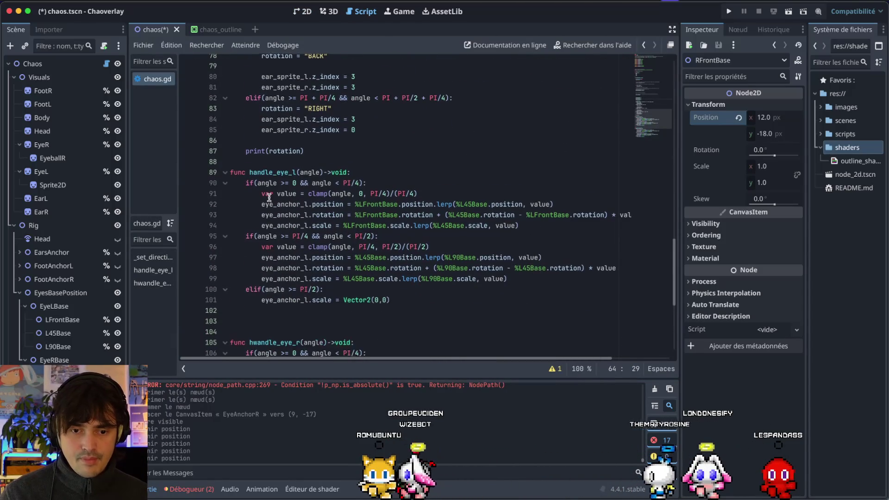
pyautogui.scroll(-5, 288, 260)
pyautogui.scroll(10, 269, 198)
pyautogui.scroll(3, 269, 198)
pyautogui.click(333, 101)
pyautogui.click(336, 107)
pyautogui.press('Return')
pyautogui.write('handle')
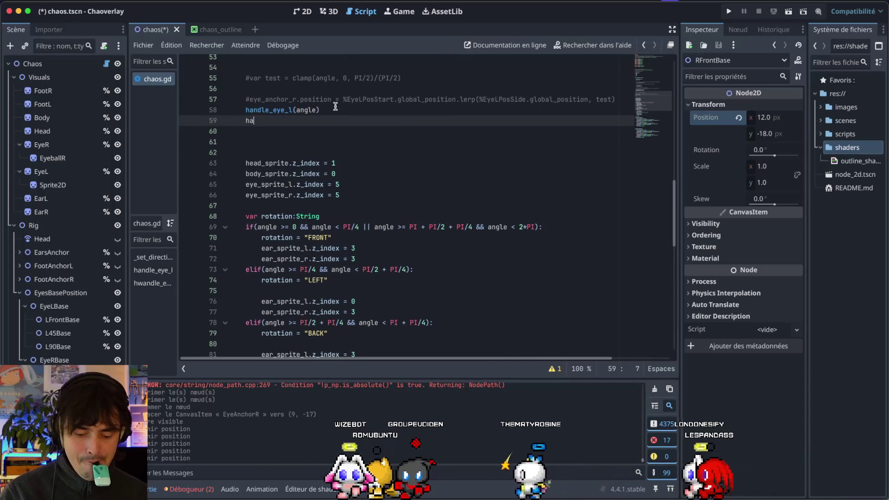
pyautogui.write('_e')
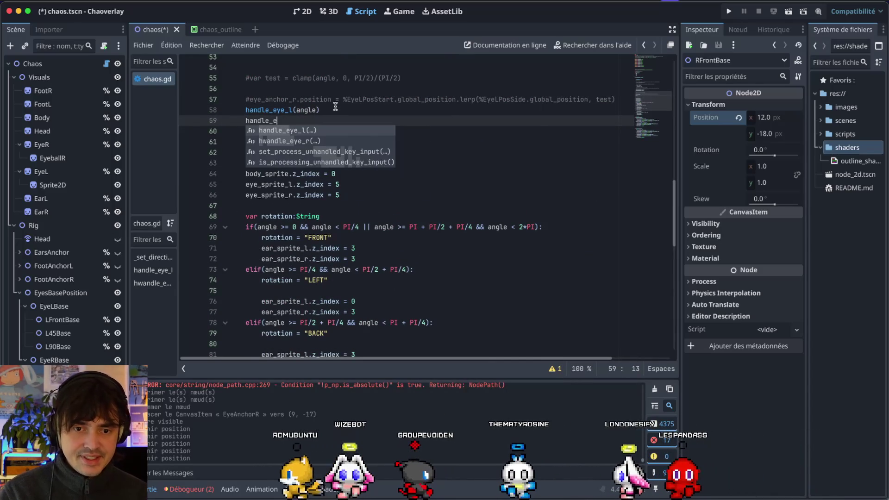
pyautogui.write('ye_r(a,gm')
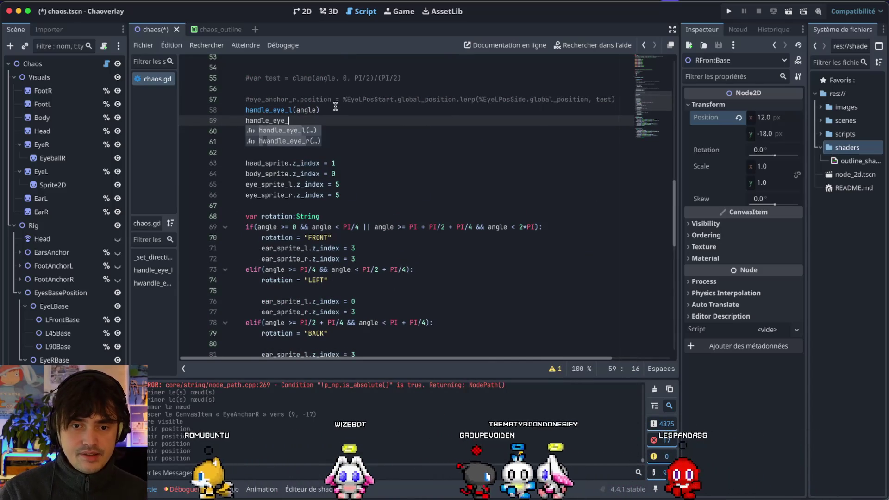
pyautogui.press('BackSpace')
pyautogui.press('BackSpace')
pyautogui.press('BackSpace')
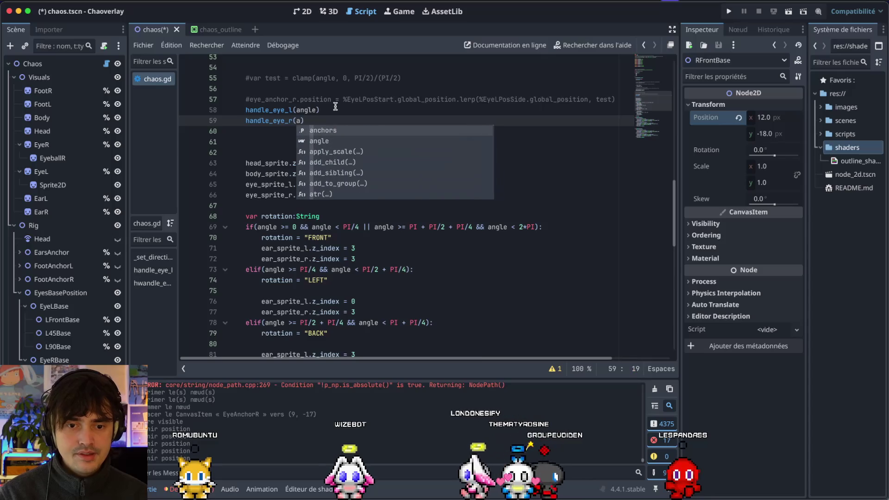
pyautogui.write('ngle')
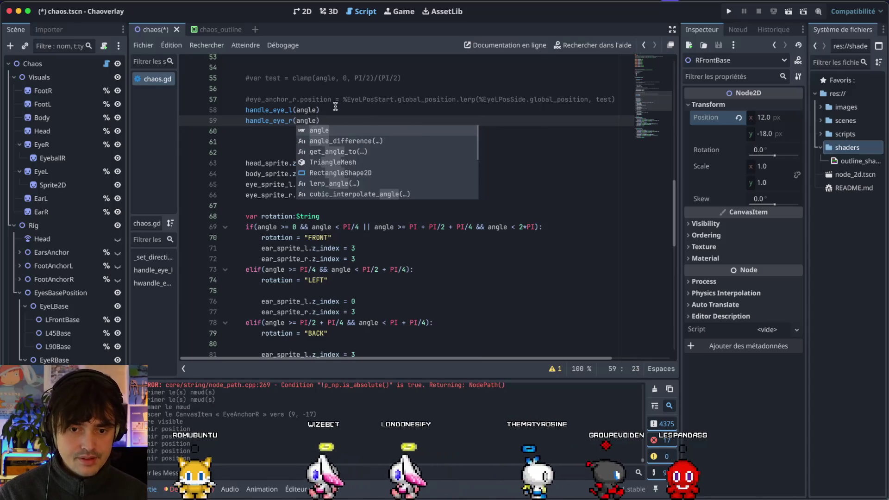
pyautogui.hotkey('ctrl', 's')
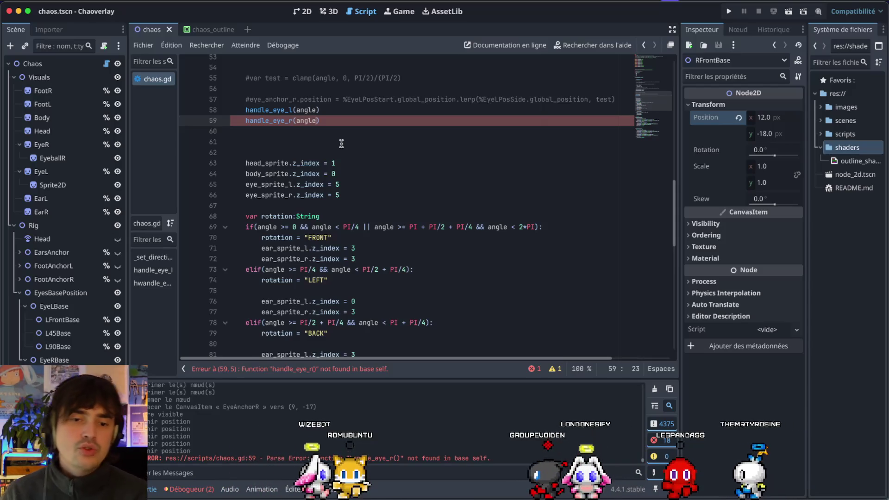
# Locate the misspelled hwandle_eye_r function declaration on line 106
pyautogui.doubleClick(276, 121)
pyautogui.scroll(-10, 276, 122)
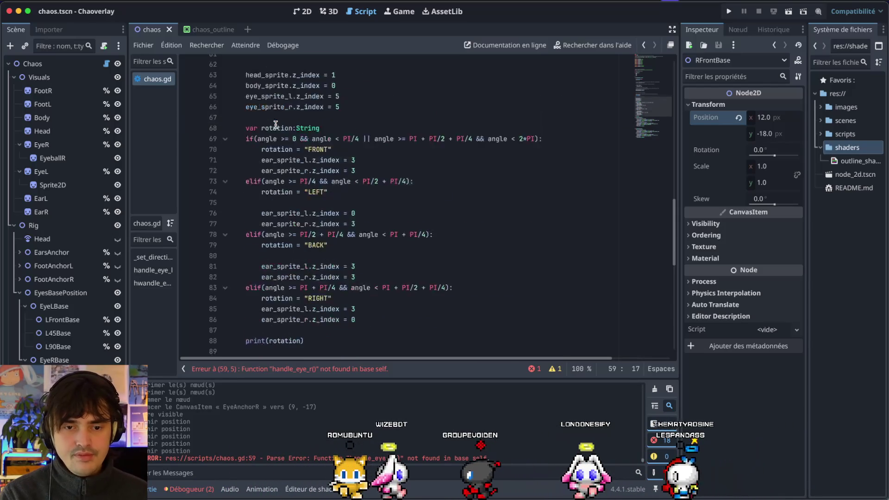
pyautogui.click(272, 271)
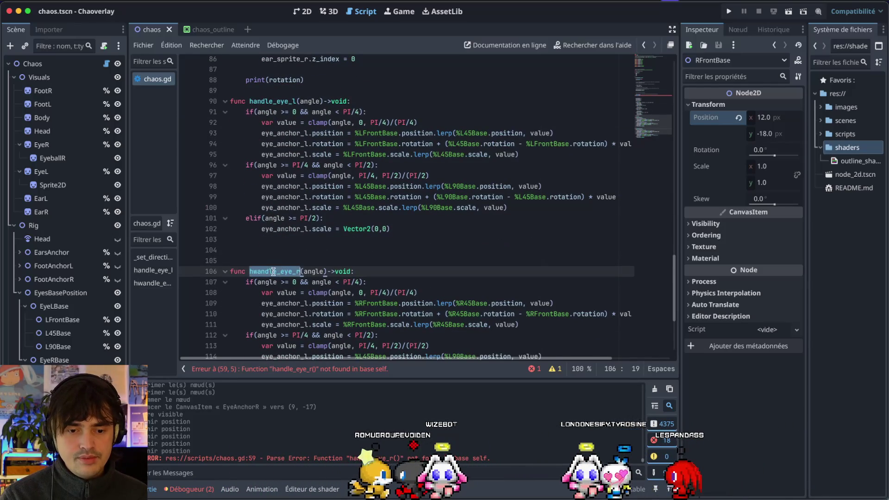
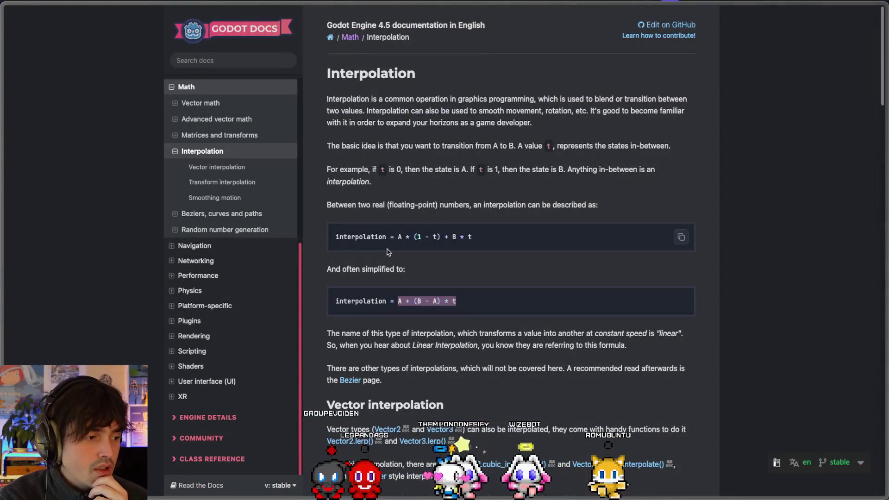
# Leave the Godot Docs Interpolation page and switch back to the Godot editor workspace
pyautogui.hotkey('ctrl', 'Left')
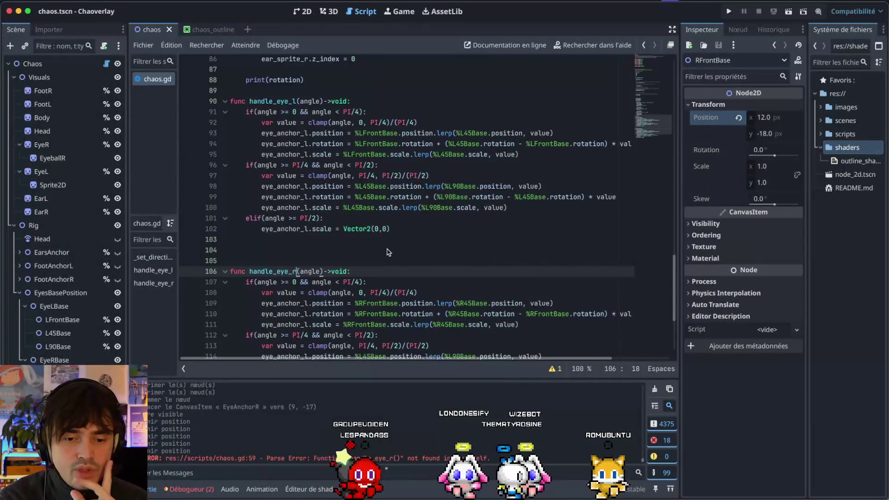
# Show the Chao in the 2D view, check R45Base in chaos.gd, and select the Chaos root
pyautogui.scroll(-2, 388, 252)
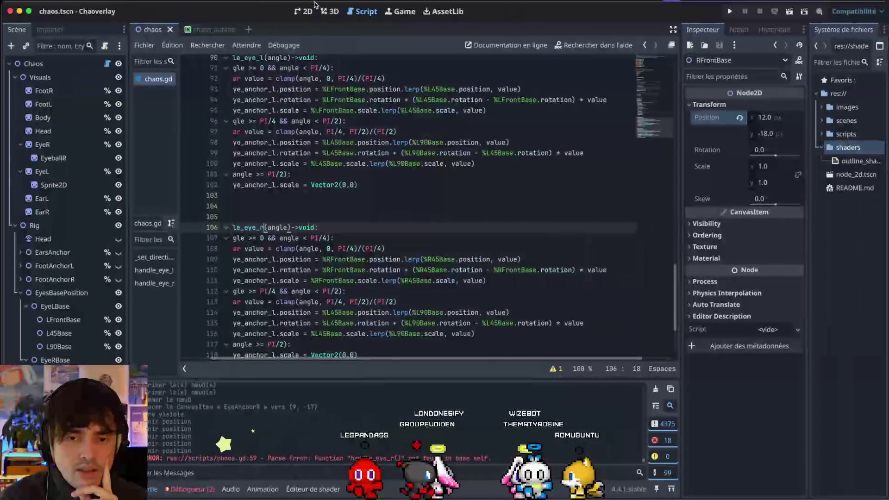
pyautogui.hotkey('ctrl', 'F1')
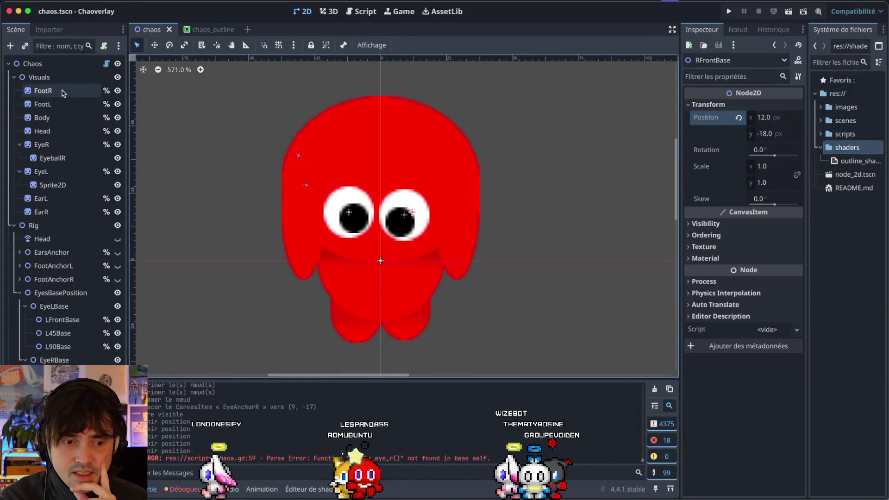
pyautogui.press('super+Tab')
pyautogui.doubleClick(577, 348)
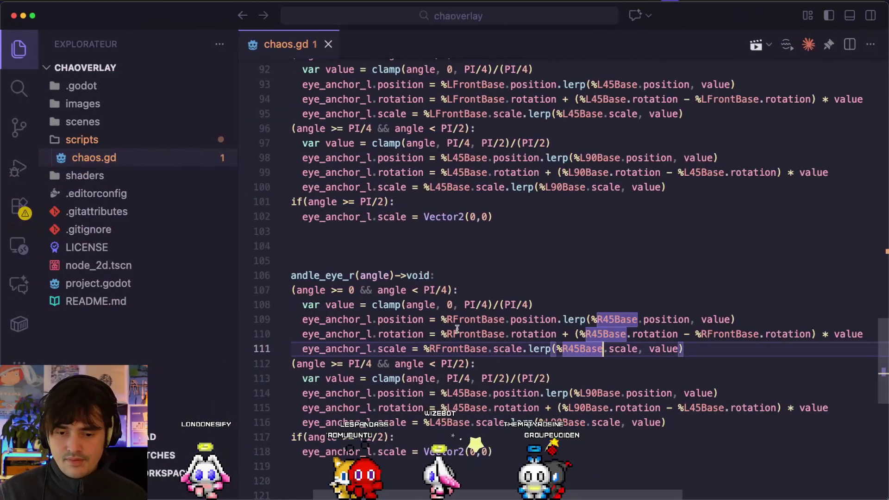
pyautogui.press('super+Tab')
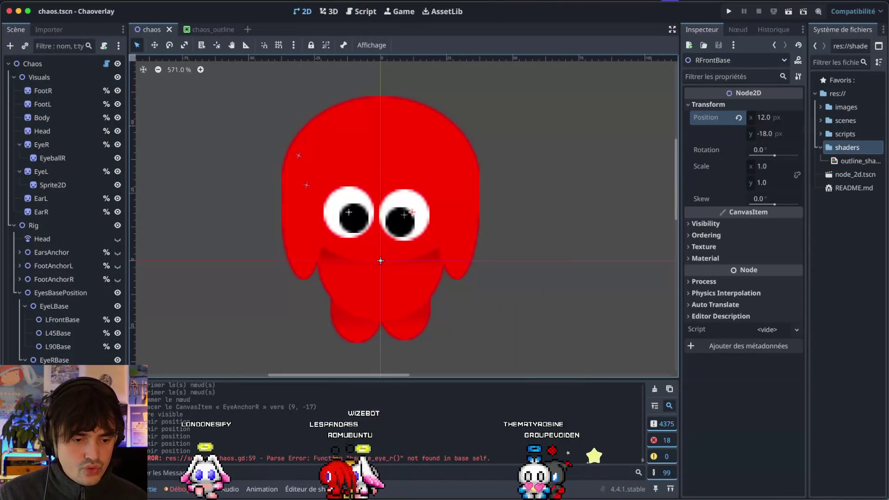
pyautogui.click(378, 202)
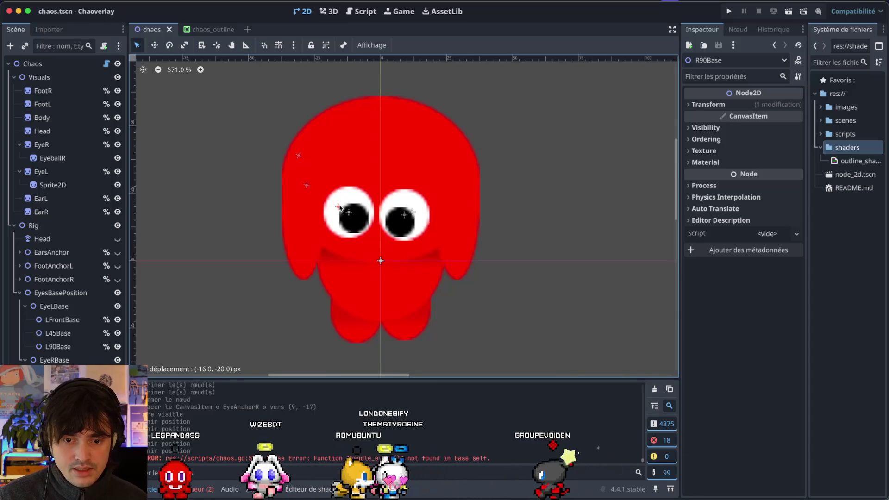
pyautogui.click(72, 67)
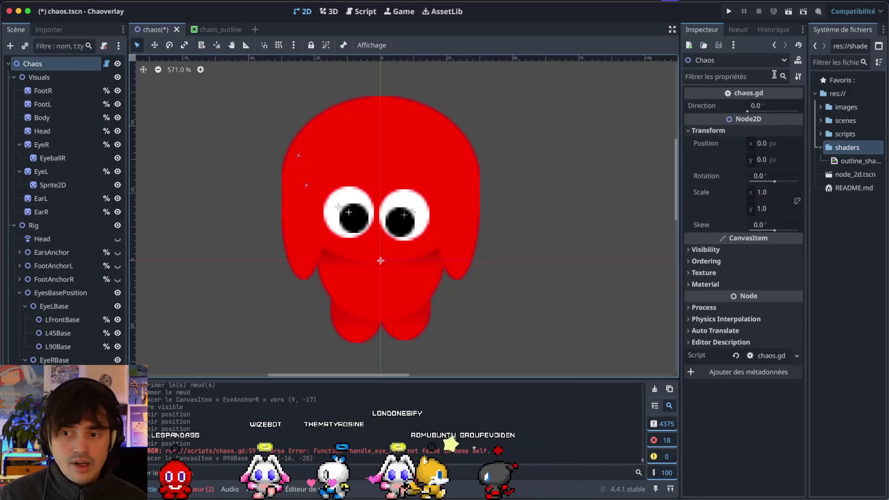
# Set the Chaos root's Direction to 45.0 and select the RFrontBase eye marker
pyautogui.moveTo(753, 113); pyautogui.dragTo(759, 113)
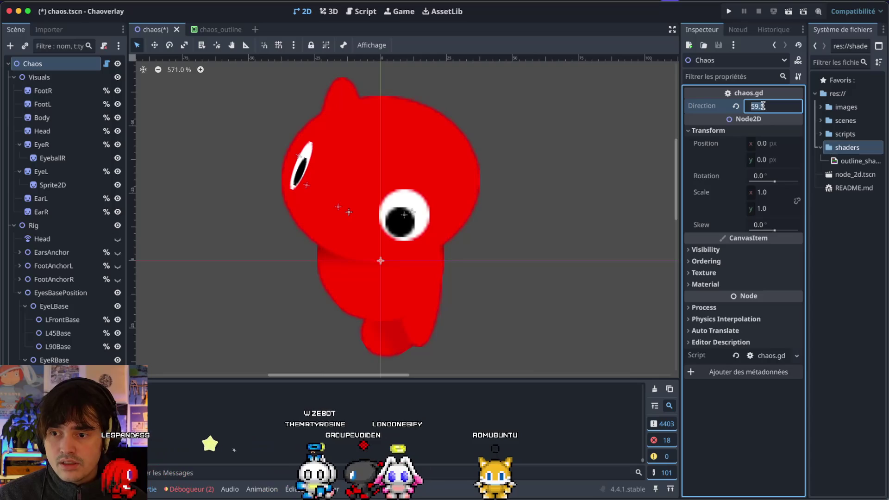
pyautogui.write('45')
pyautogui.press('Return')
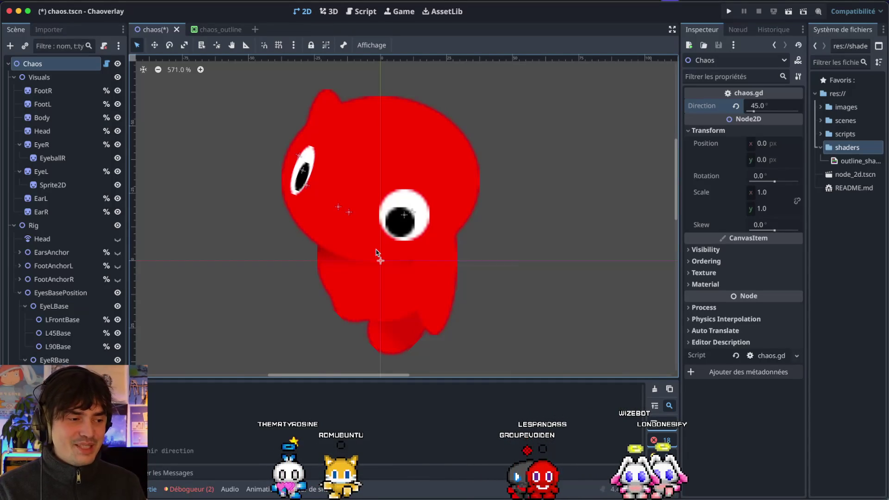
pyautogui.click(410, 213)
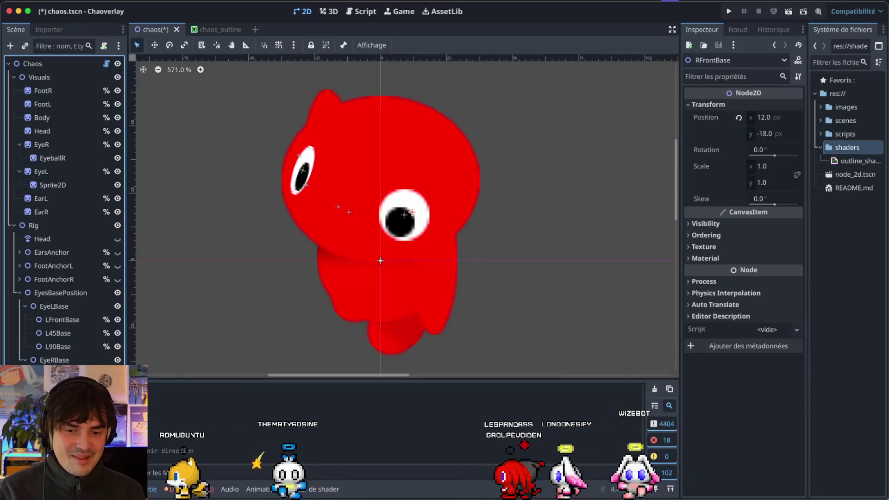
# Show the EyesBasePosition markers and move R45Base onto the Chao's face at (-14, -23)
pyautogui.click(381, 261)
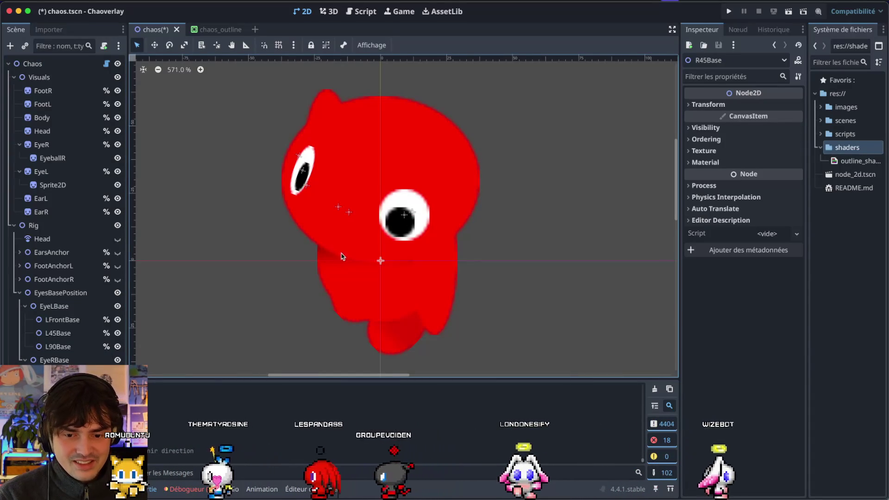
pyautogui.moveTo(380, 261); pyautogui.dragTo(335, 207)
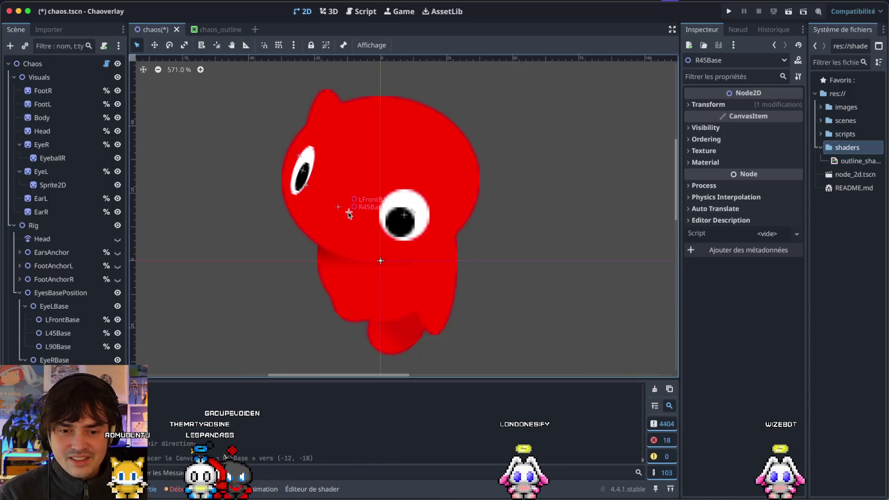
pyautogui.click(118, 306)
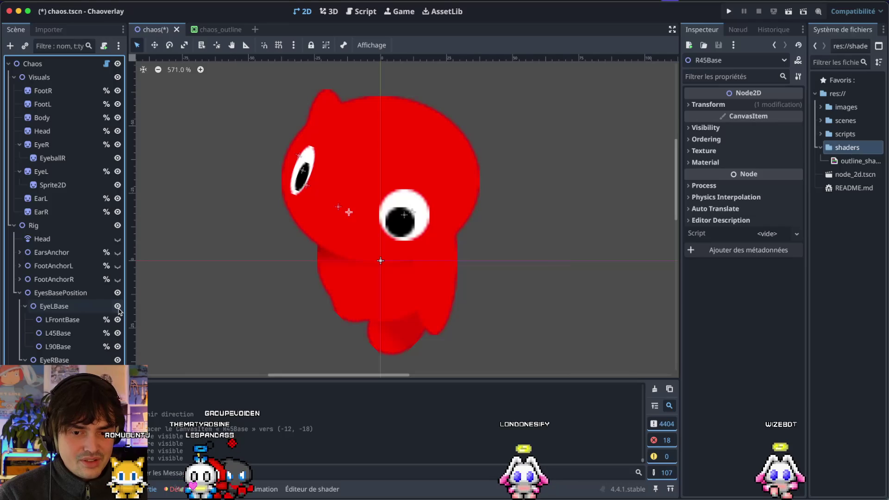
pyautogui.click(118, 297)
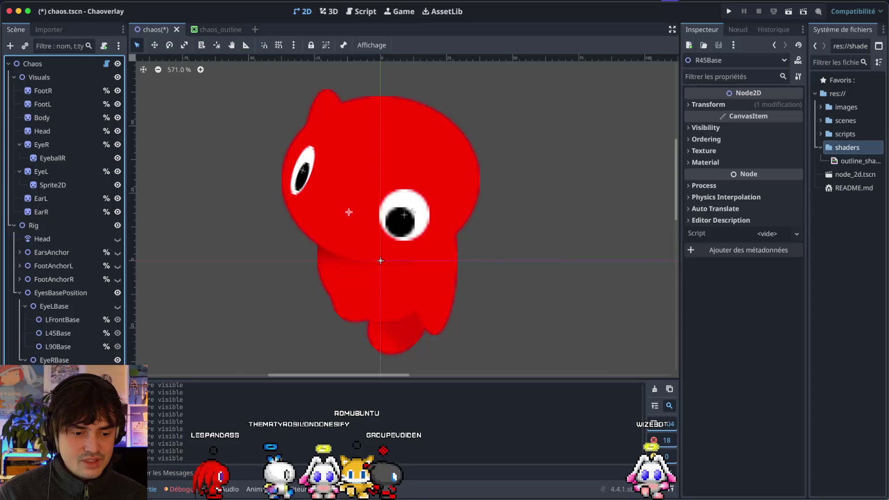
pyautogui.click(350, 213)
pyautogui.moveTo(349, 213)
pyautogui.mouseDown()
pyautogui.moveTo(335, 197)
pyautogui.moveTo(342, 201)
pyautogui.mouseUp()
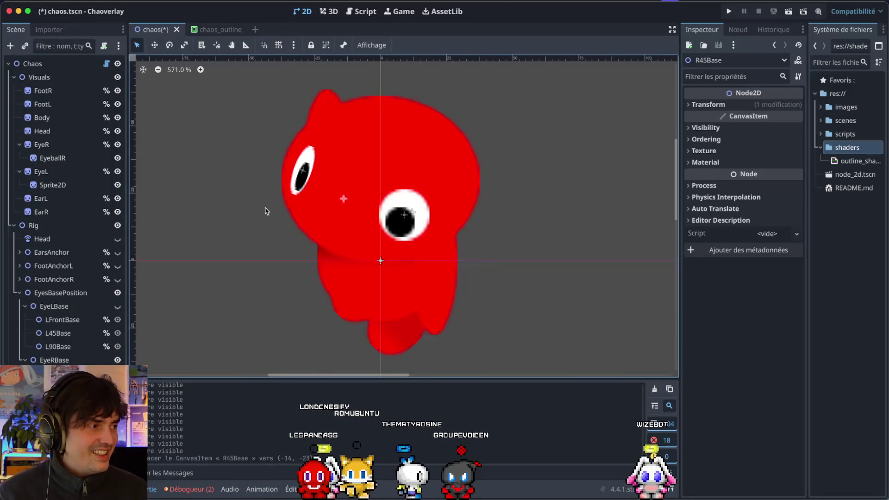
# In VS Code, select eye_anchor_l on line 109 of chaos.gd's right-eye handler
pyautogui.press('super+Tab')
pyautogui.scroll(3, 341, 314)
pyautogui.scroll(-2, 337, 322)
pyautogui.click(343, 303)
pyautogui.doubleClick(343, 311)
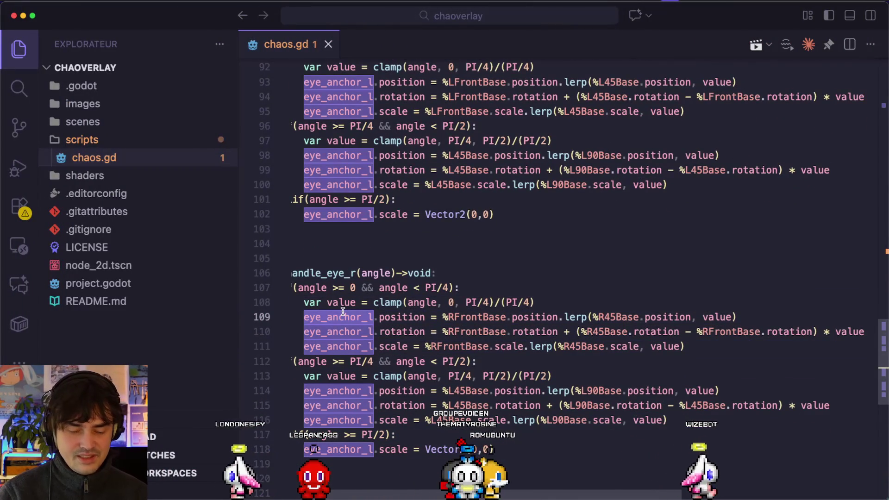
# Replace eye_anchor_l with eye_anchor_r on lines 109, 110, 111 and 114 of handle_eye_r
pyautogui.write('eye_anchor_r')
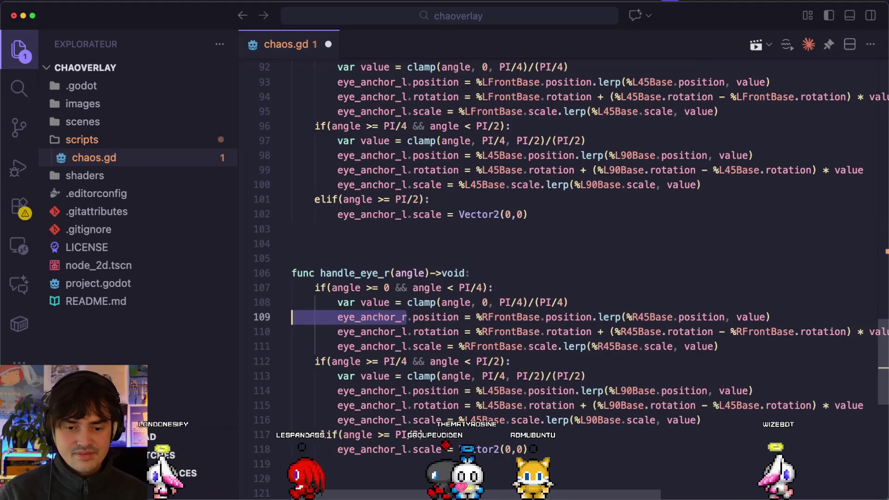
pyautogui.hotkey('shift', 'Home')
pyautogui.press('super+c')
pyautogui.doubleClick(371, 331)
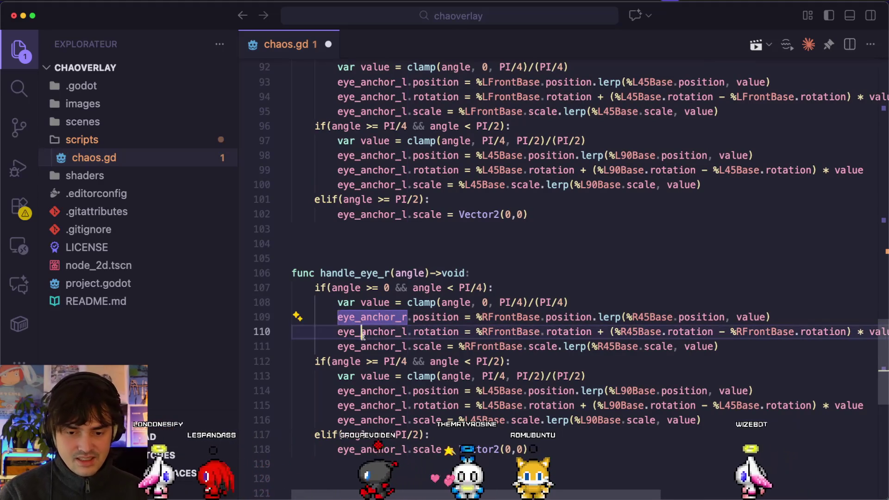
pyautogui.press('super+v')
pyautogui.doubleClick(371, 347)
pyautogui.press('super+v')
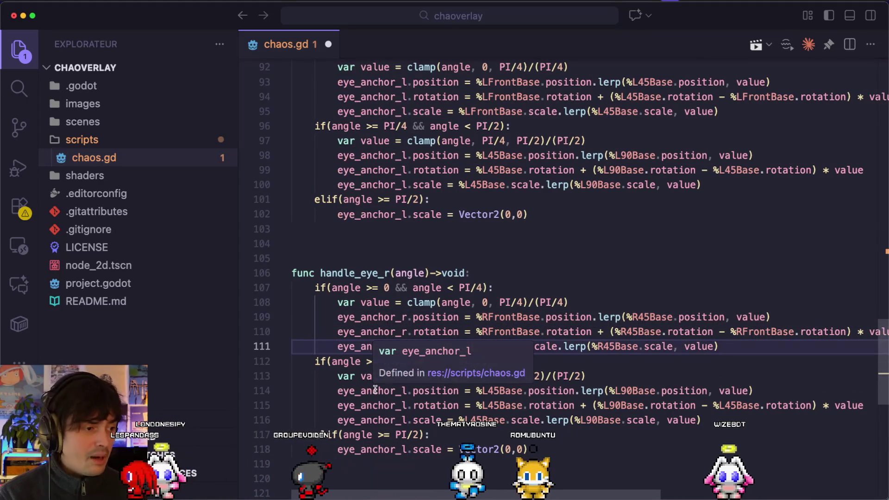
pyautogui.doubleClick(376, 391)
pyautogui.press('super+v')
# Replace eye_anchor_l with eye_anchor_r on lines 115, 116 and 118 as well
pyautogui.doubleClick(378, 406)
pyautogui.press('super+v')
pyautogui.doubleClick(377, 420)
pyautogui.press('super+v')
pyautogui.doubleClick(383, 449)
pyautogui.press('super+v')
pyautogui.press('super+Tab')
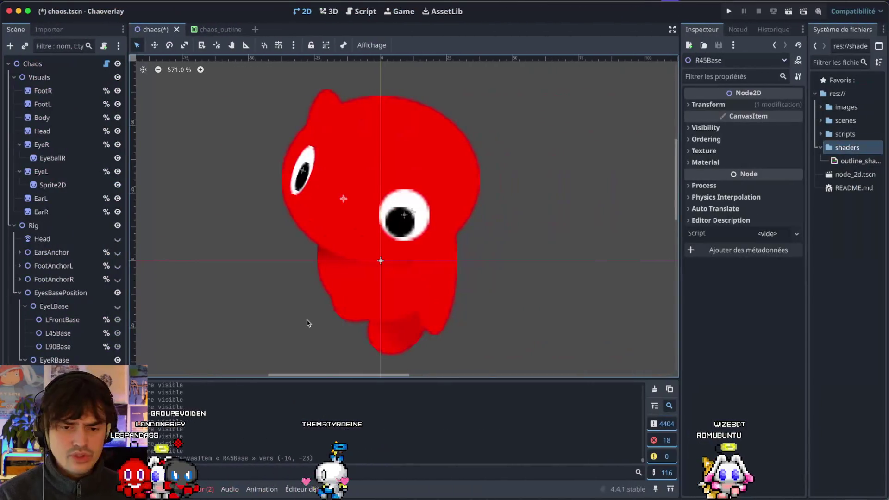
# Reset the Chaos root's Direction to 0, then set it to 45 to show one profile eye
pyautogui.click(45, 67)
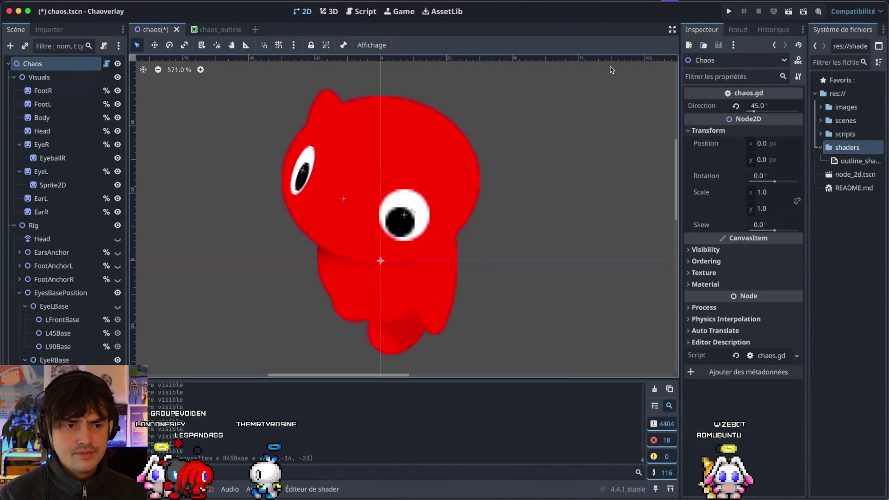
pyautogui.click(737, 106)
pyautogui.moveTo(747, 112); pyautogui.dragTo(762, 108)
pyautogui.click(762, 108)
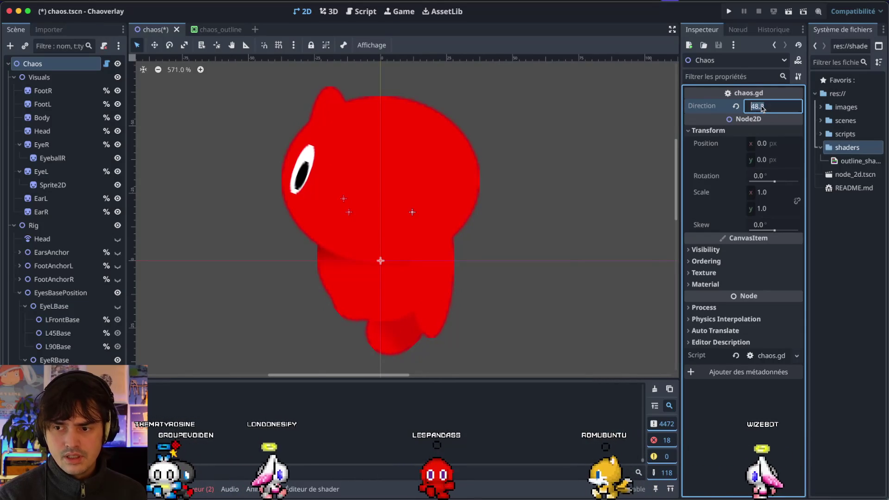
pyautogui.write('45')
pyautogui.press('Return')
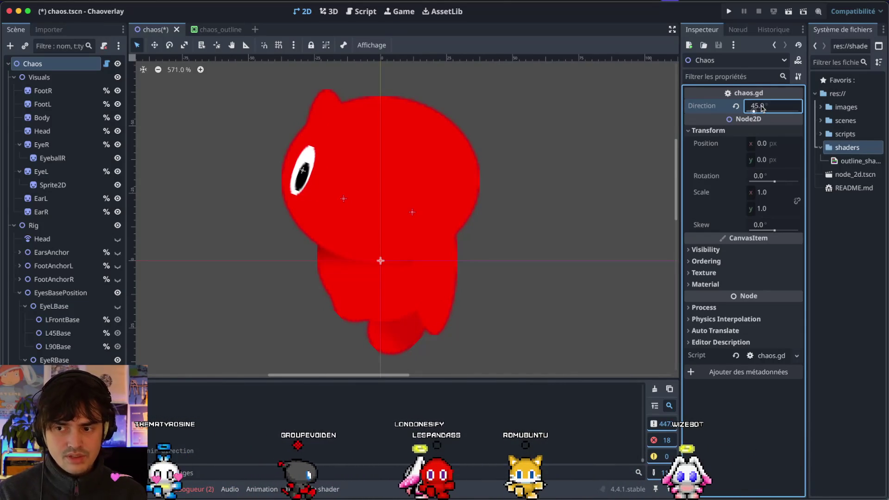
pyautogui.press('super+Tab')
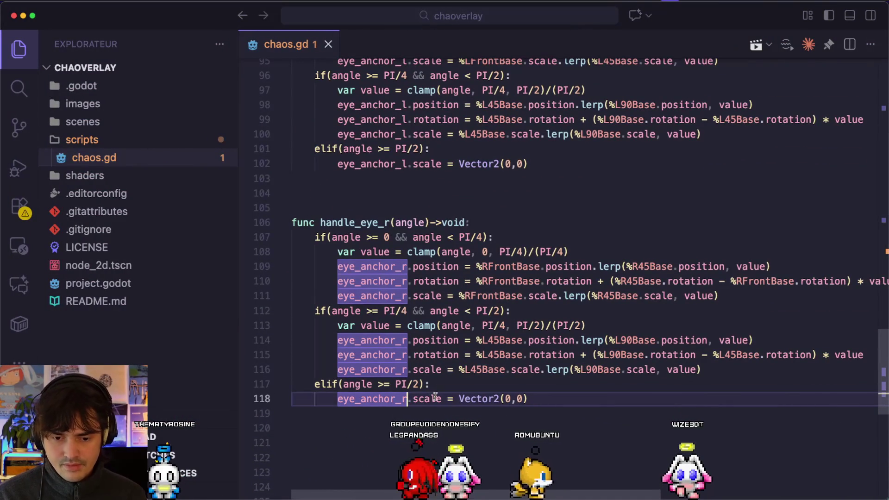
# Comment out handle_eye_r's second and third branches (lines 112–118) and add an else: branch
pyautogui.click(375, 307)
pyautogui.click(487, 339)
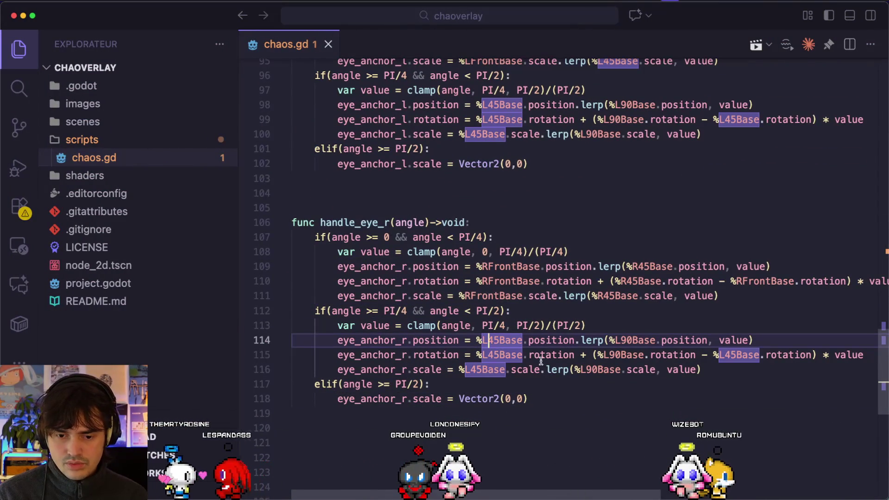
pyautogui.moveTo(532, 401)
pyautogui.mouseDown()
pyautogui.moveTo(189, 329)
pyautogui.moveTo(211, 320)
pyautogui.mouseUp()
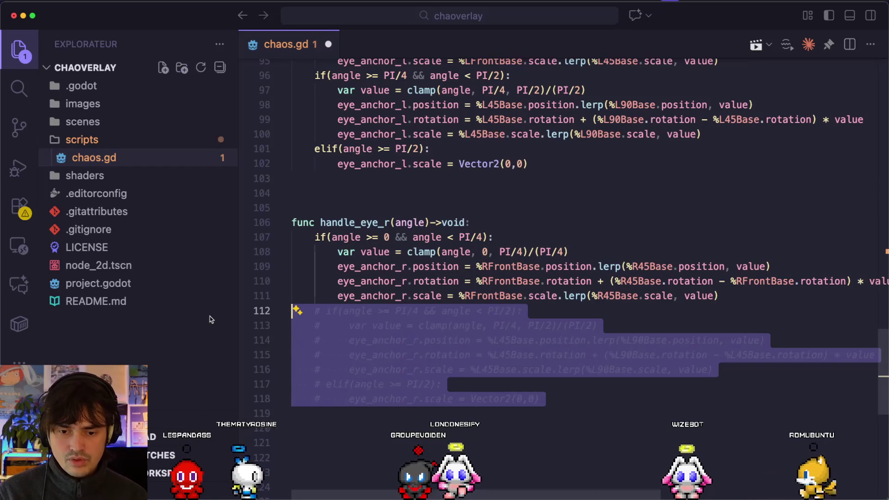
pyautogui.press('super+slash')
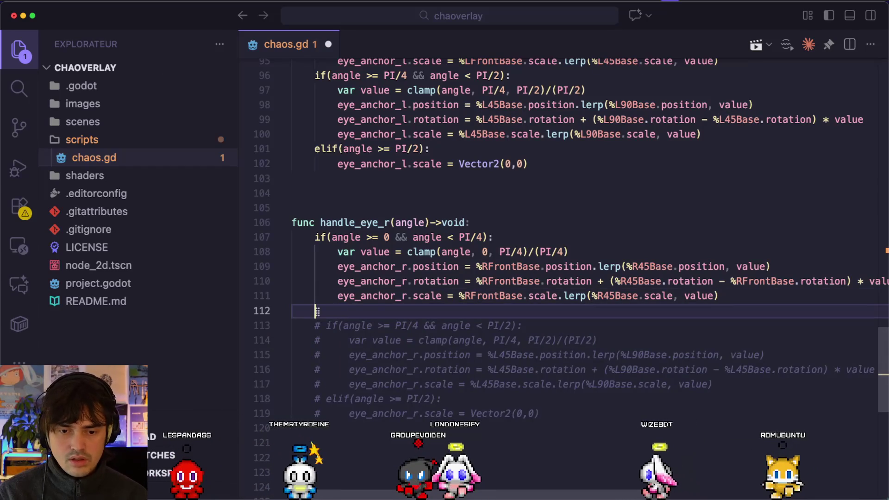
pyautogui.write('else:')
pyautogui.press('Return')
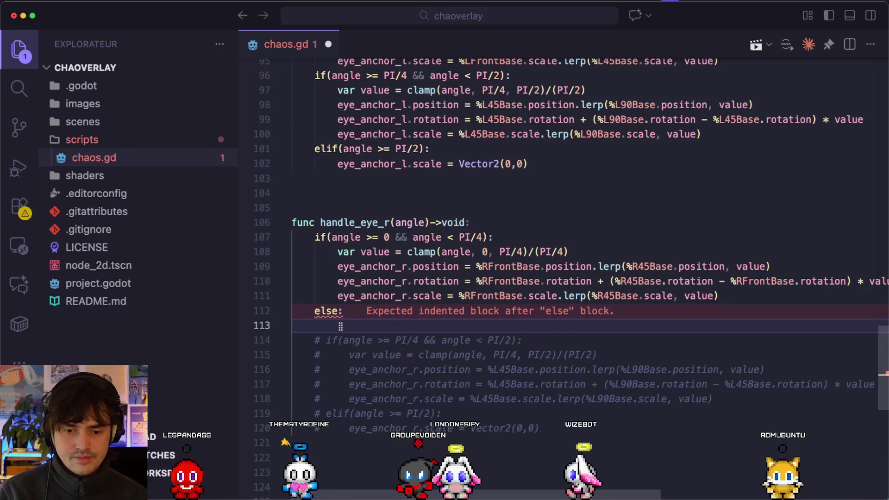
# Copy the first branch's three eye_anchor_r assignments into the else body with corrected indentation
pyautogui.moveTo(704, 292); pyautogui.dragTo(319, 265)
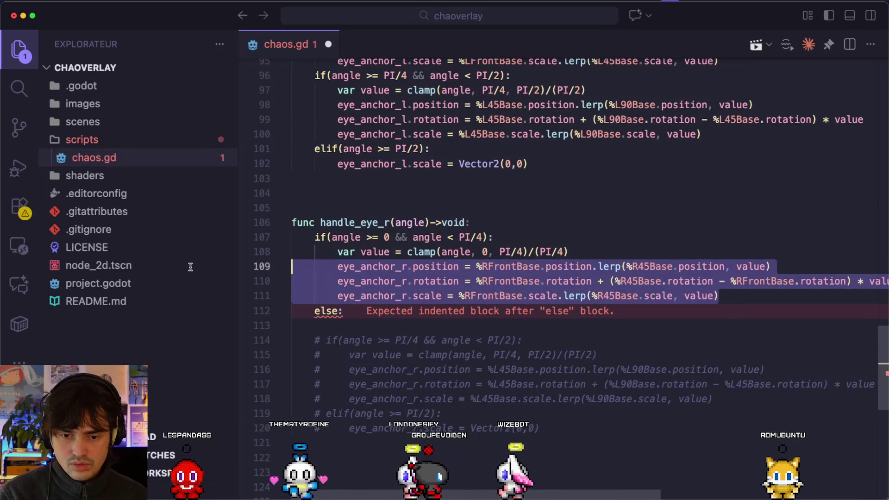
pyautogui.click(347, 327)
pyautogui.press('super+v')
pyautogui.moveTo(741, 355); pyautogui.dragTo(383, 326)
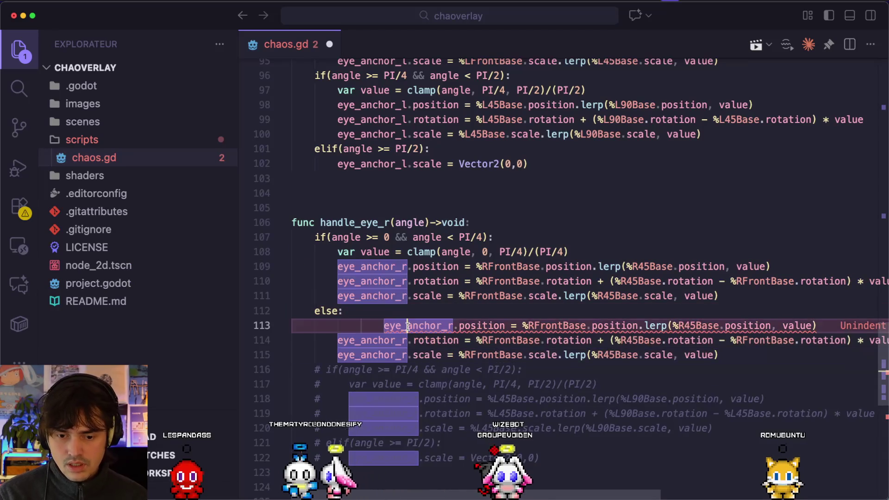
pyautogui.hotkey('shift', 'Tab')
pyautogui.click(361, 326)
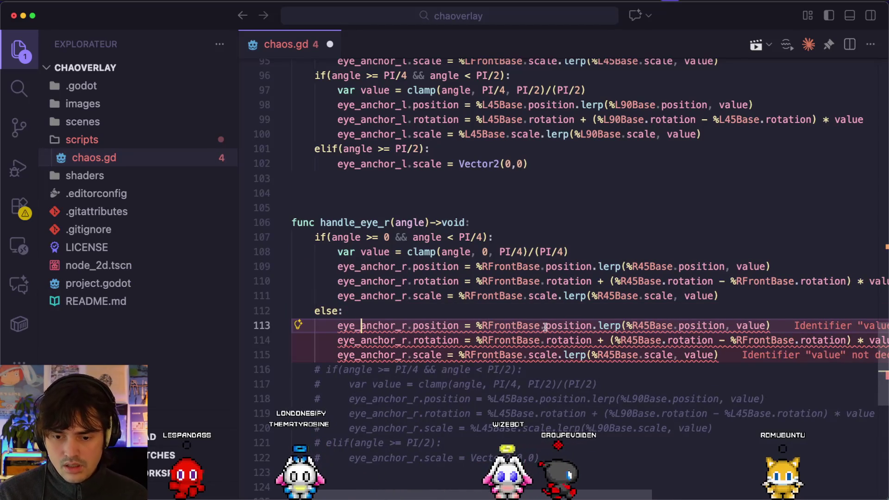
# Set the position assignment on line 113 to %R45Base.position
pyautogui.moveTo(476, 327)
pyautogui.mouseDown()
pyautogui.moveTo(556, 341)
pyautogui.moveTo(796, 309)
pyautogui.moveTo(782, 326)
pyautogui.mouseUp()
pyautogui.press('BackSpace')
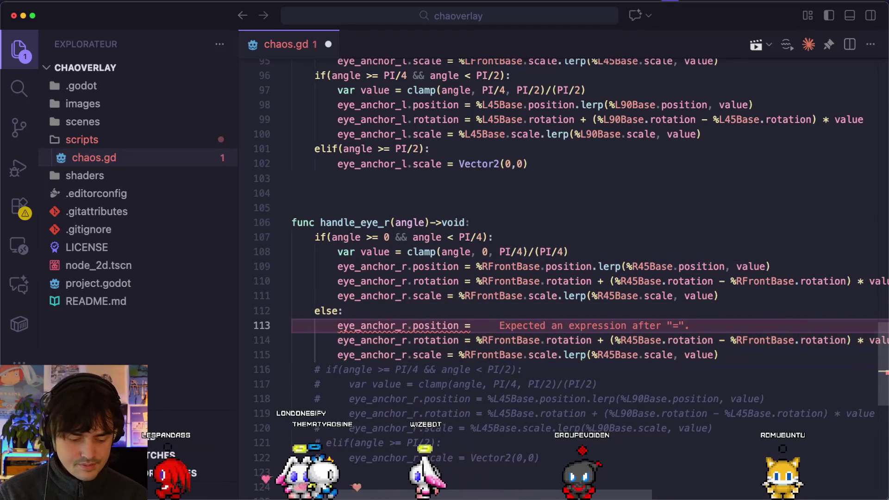
pyautogui.write('%R45')
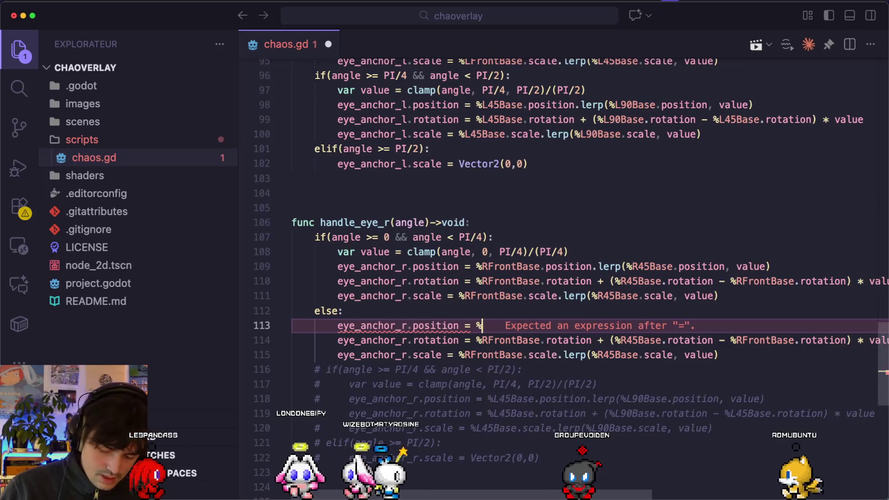
pyautogui.press('Tab')
pyautogui.hotkey('shift', 'alt', 'Left')
pyautogui.press('Right')
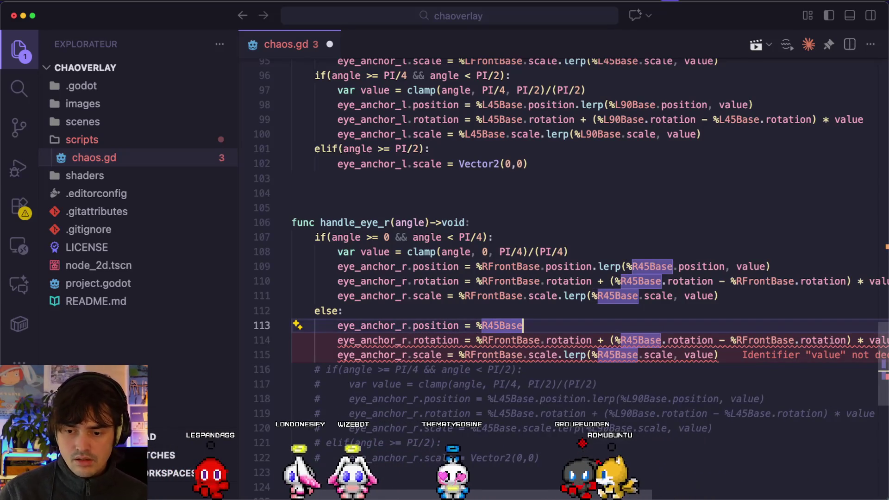
pyautogui.write('.pos')
pyautogui.press('Tab')
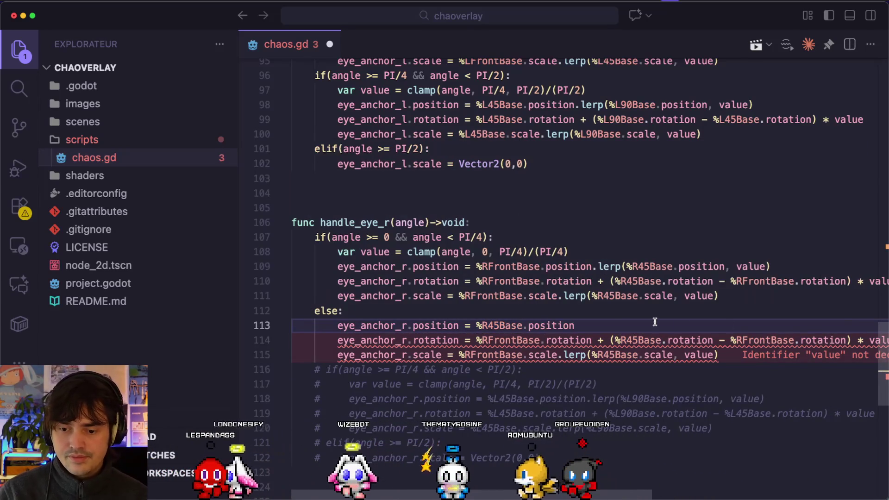
# Reuse %R45Base.position on lines 114 and 115, changing line 115 to %R45Base.scale
pyautogui.moveTo(476, 325); pyautogui.dragTo(574, 325)
pyautogui.hotkey('ctrl', 'c')
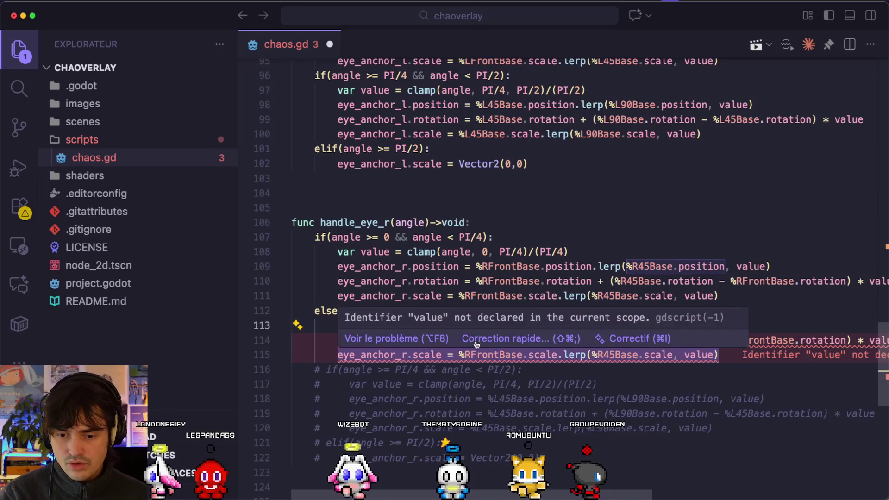
pyautogui.moveTo(476, 340)
pyautogui.mouseDown()
pyautogui.moveTo(880, 340)
pyautogui.moveTo(833, 338)
pyautogui.mouseUp()
pyautogui.press('BackSpace')
pyautogui.hotkey('ctrl', 'v')
pyautogui.hscroll(-4, 829, 338)
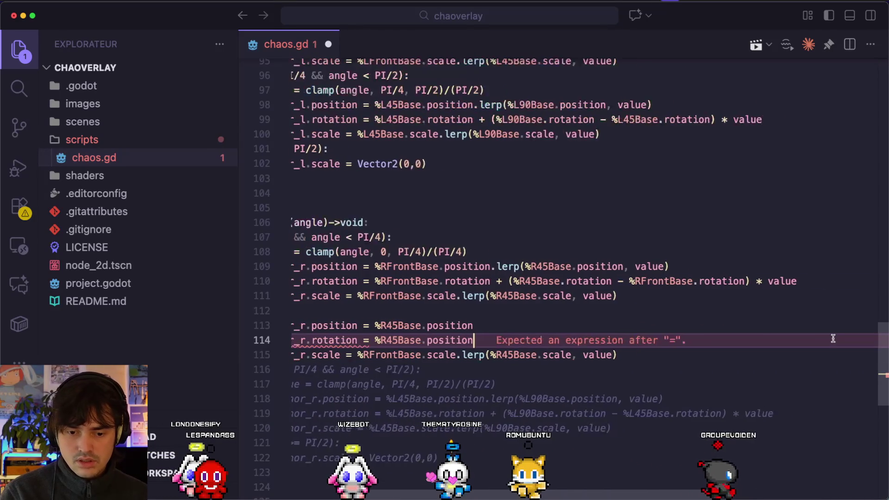
pyautogui.moveTo(397, 357); pyautogui.dragTo(655, 357)
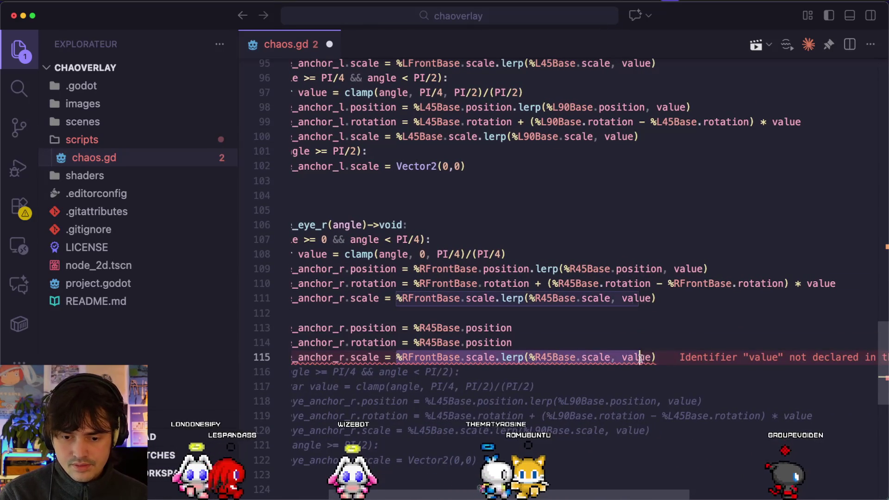
pyautogui.hotkey('ctrl', 'v')
pyautogui.doubleClick(472, 357)
pyautogui.write('sca')
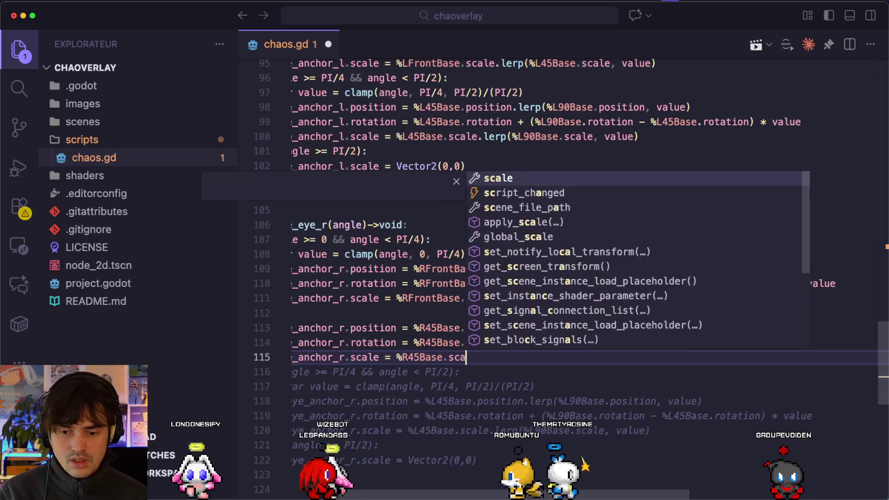
pyautogui.press('Return')
# Change line 114 to %R45Base.rotation and save chaos.gd
pyautogui.press('Up')
pyautogui.doubleClick(489, 342)
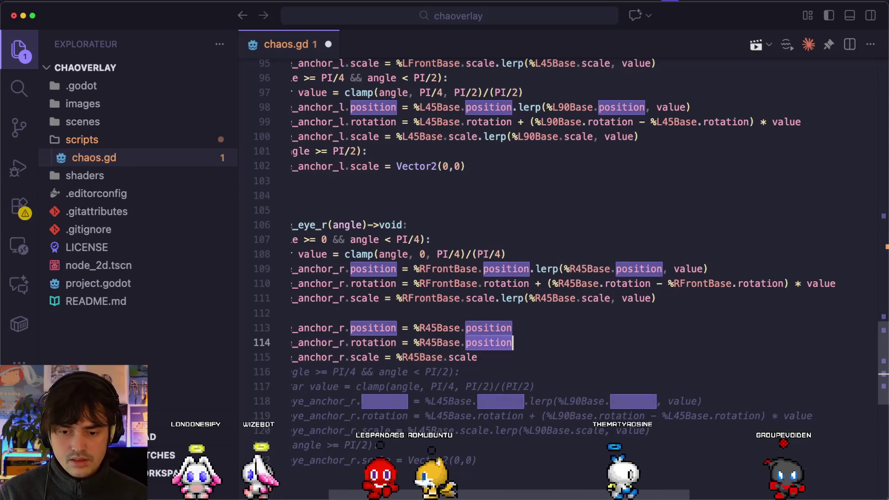
pyautogui.write('rotation')
pyautogui.press('Escape')
pyautogui.press('super+s')
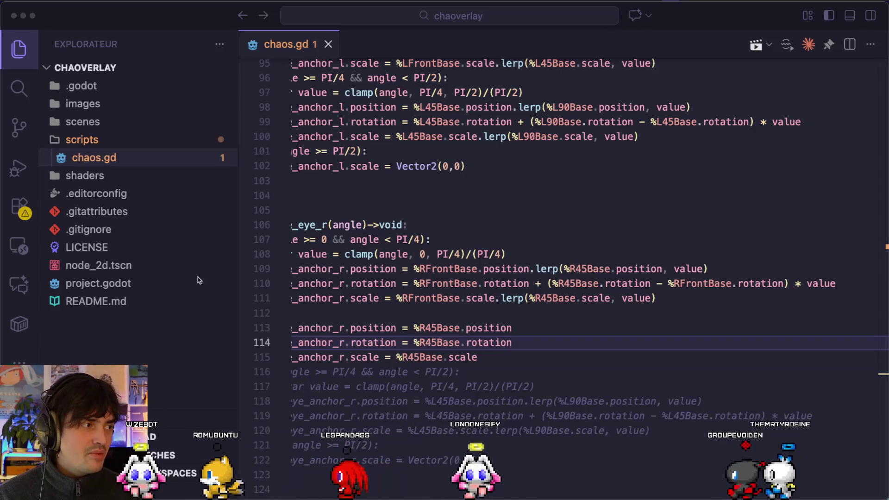
pyautogui.press('super+Tab')
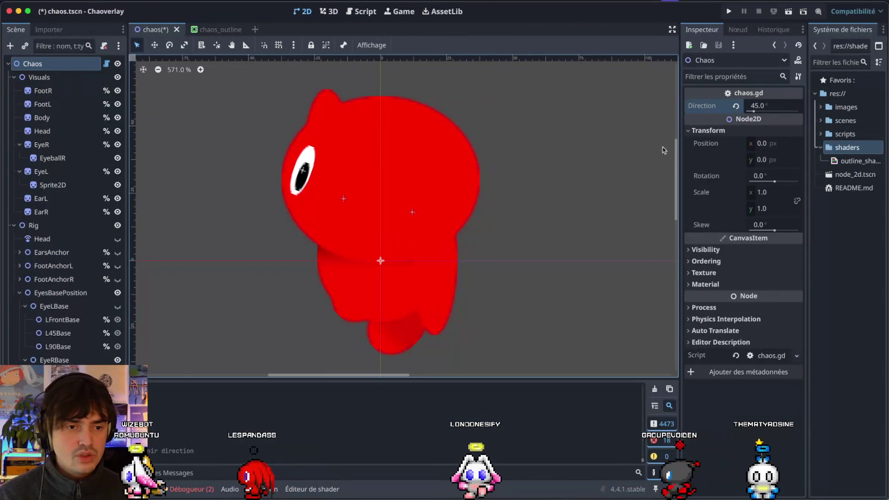
# Sweep the Direction angle to preview, then move EyeAnchorR to (-15, -23)
pyautogui.moveTo(767, 114); pyautogui.dragTo(754, 112)
pyautogui.scroll(1, 342, 200)
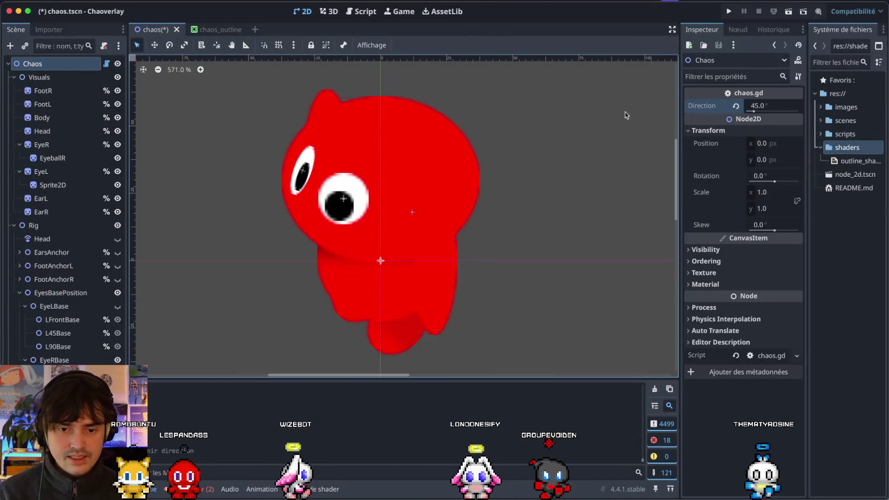
pyautogui.click(343, 200)
pyautogui.scroll(1, 344, 200)
pyautogui.scroll(-5, 342, 200)
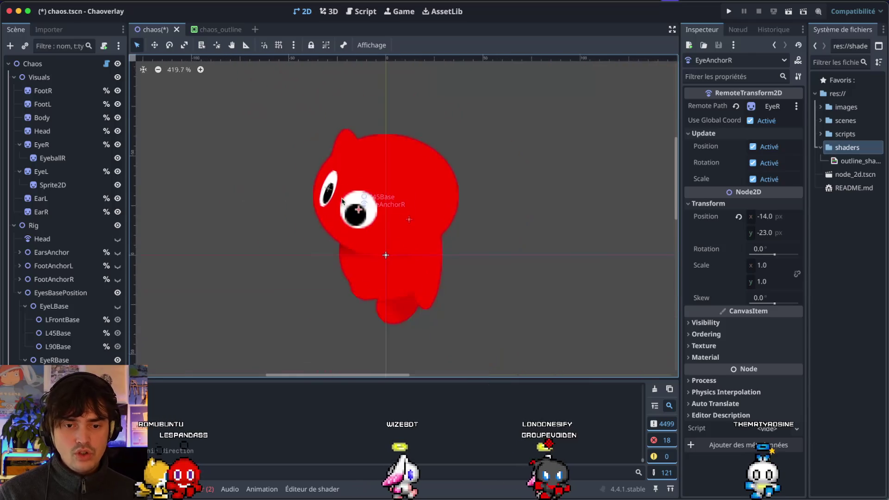
pyautogui.scroll(4, 342, 200)
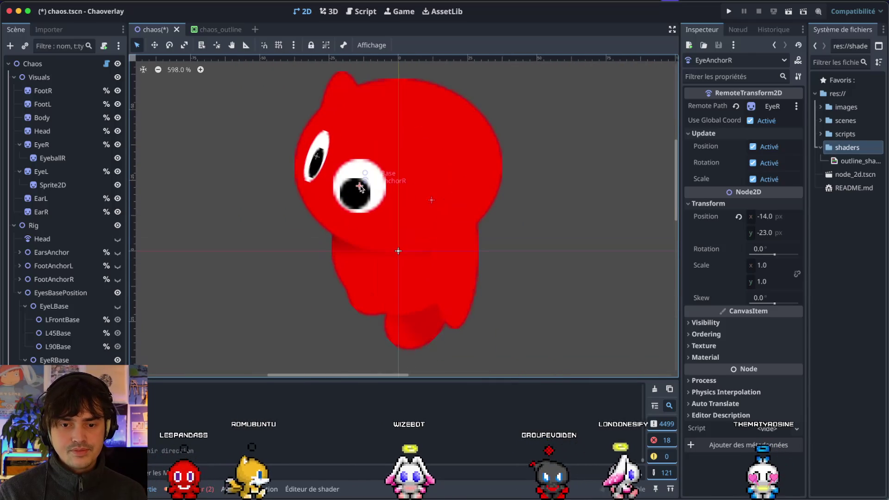
pyautogui.press('Down')
pyautogui.press('Up')
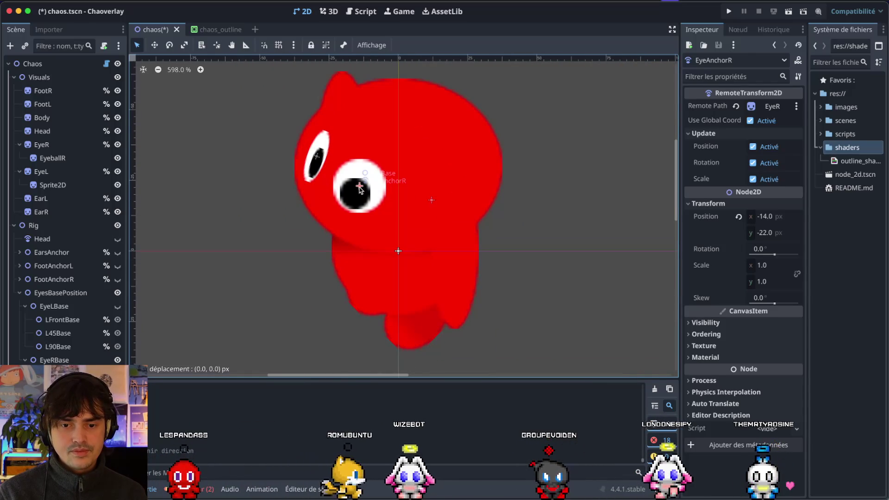
pyautogui.moveTo(360, 190); pyautogui.dragTo(360, 190)
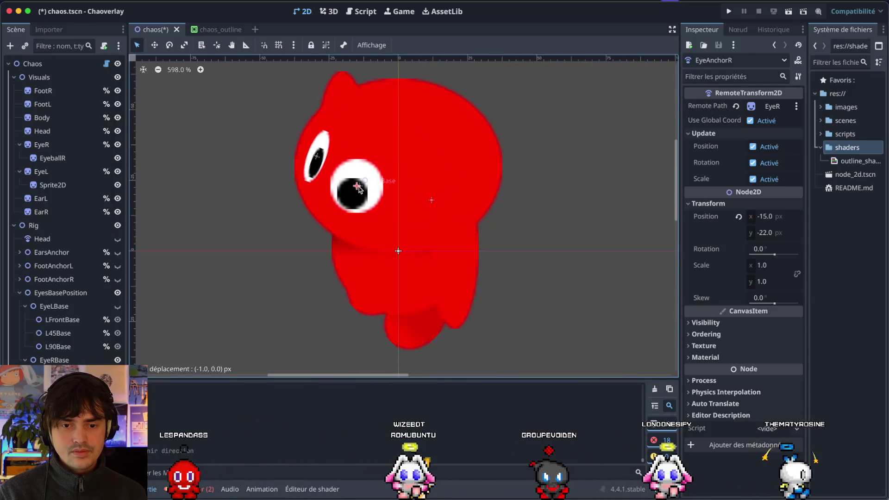
pyautogui.scroll(-8, 360, 190)
pyautogui.click(307, 260)
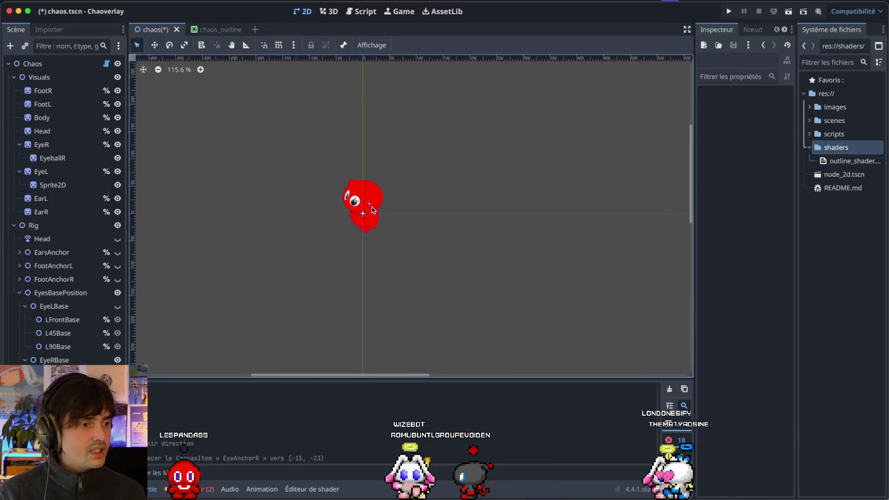
# Inspect the R45Base node and EyeballR sprite, and check the Visuals node's options menu
pyautogui.scroll(10, 372, 213)
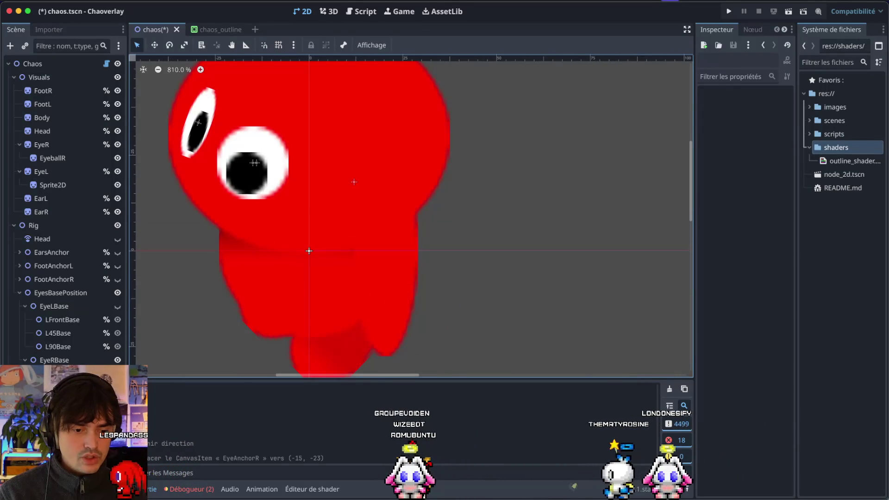
pyautogui.click(245, 182)
pyautogui.click(285, 177)
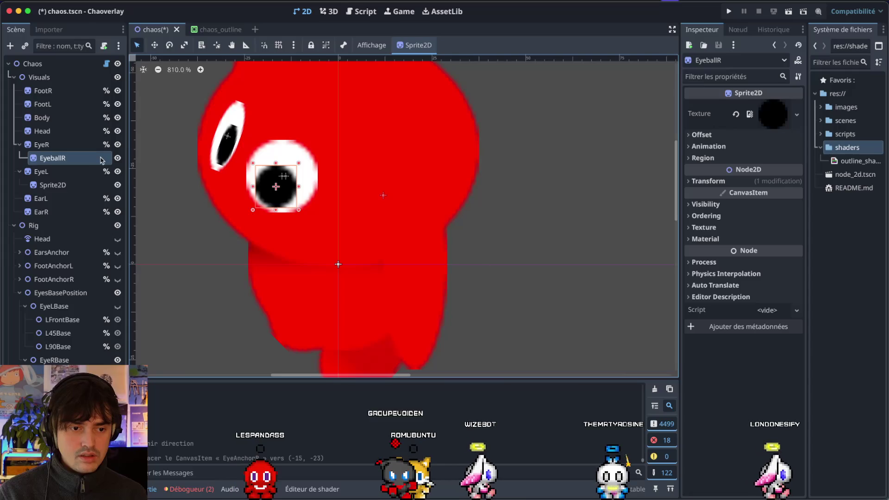
pyautogui.rightClick(36, 82)
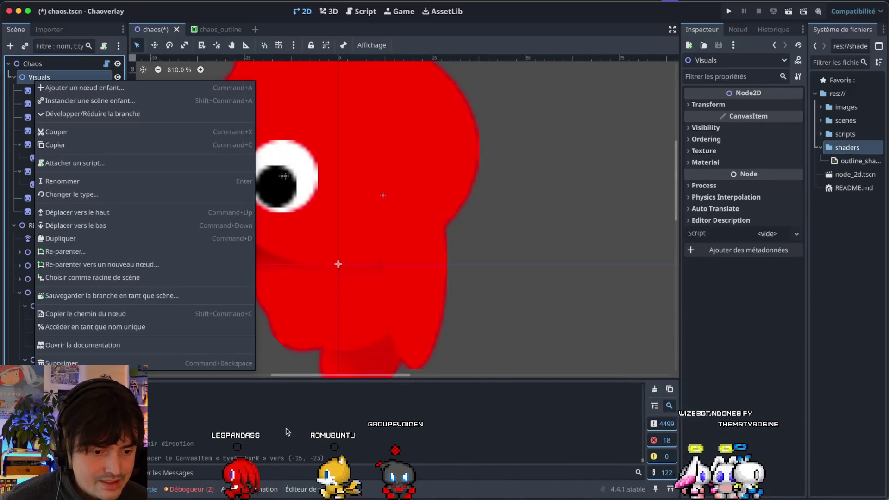
pyautogui.click(304, 393)
# Search the web for 'disable select node godot' and check the Reddit result
pyautogui.hotkey('ctrl', 'Right')
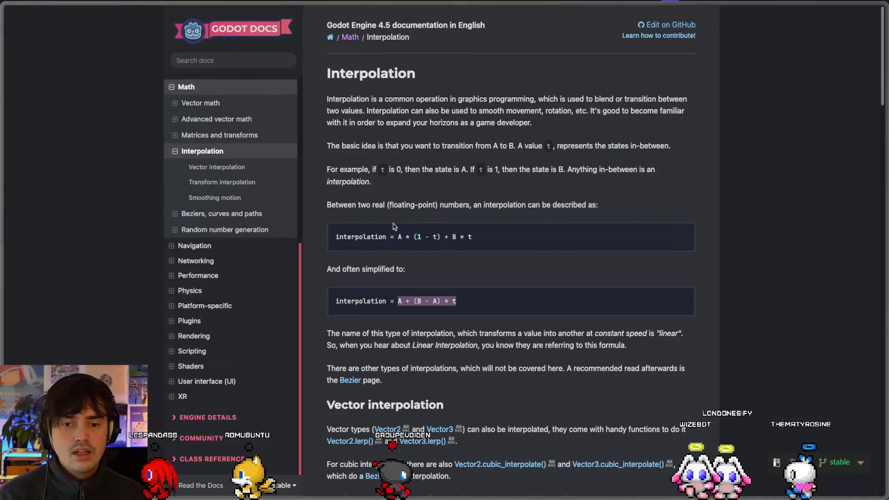
pyautogui.press('super+l')
pyautogui.write('disable click')
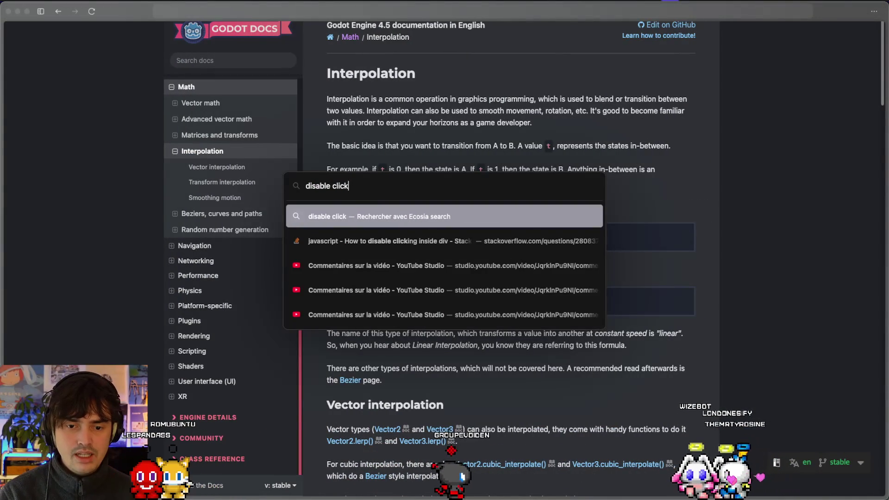
pyautogui.press('BackSpace')
pyautogui.press('BackSpace')
pyautogui.press('BackSpace')
pyautogui.press('BackSpace')
pyautogui.press('BackSpace')
pyautogui.write('select node godot')
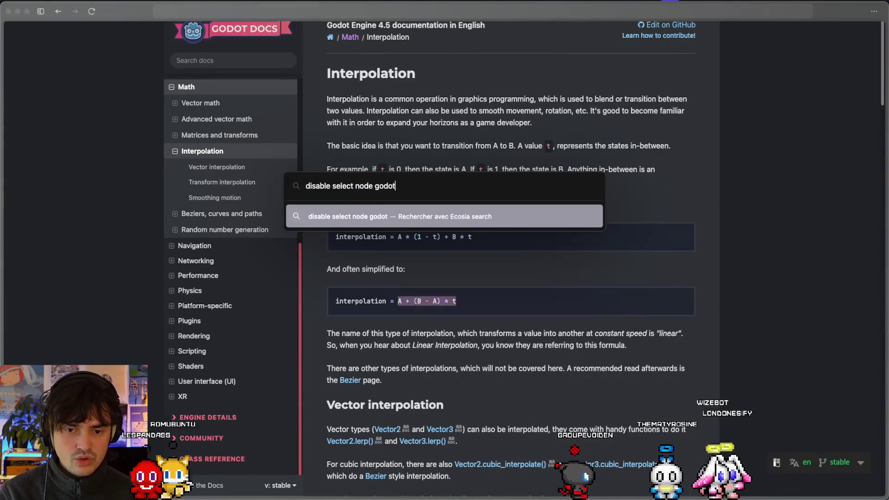
pyautogui.press('Return')
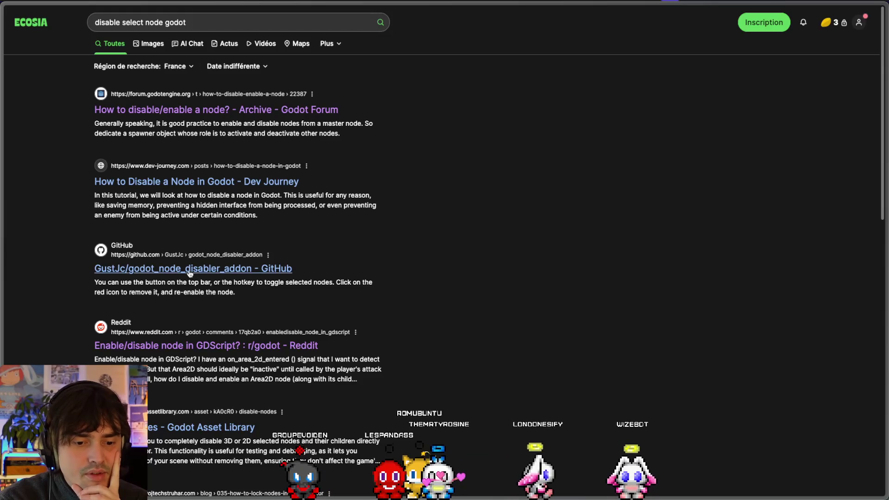
pyautogui.click(195, 348)
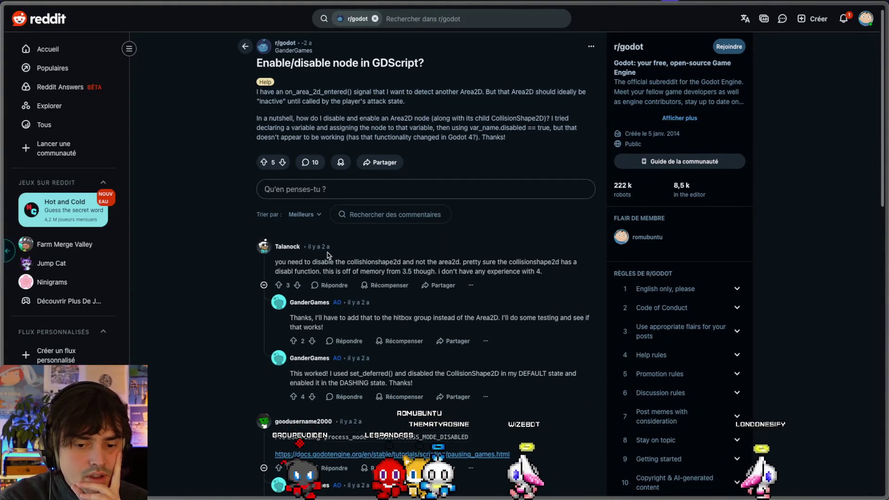
pyautogui.hotkey('alt', 'Left')
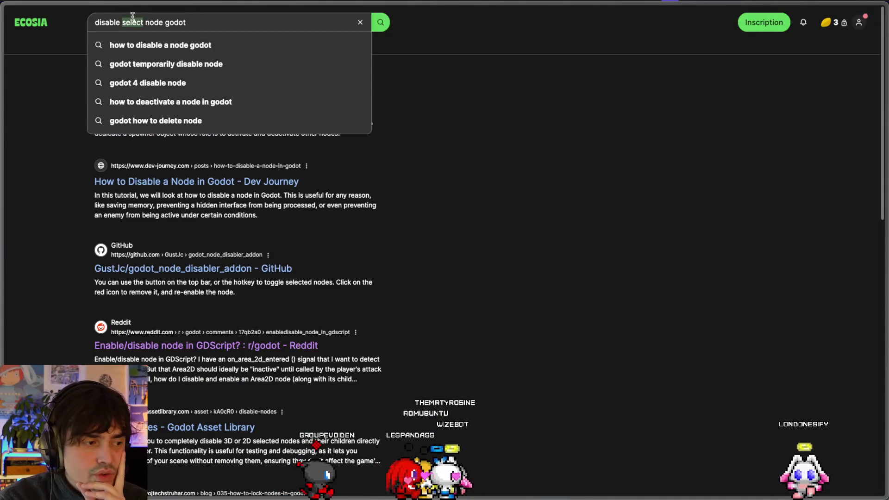
# Refine the search to 'disable selection node godot' and open the Godot Forum thread
pyautogui.write('selec')
pyautogui.write('tion')
pyautogui.press('Return')
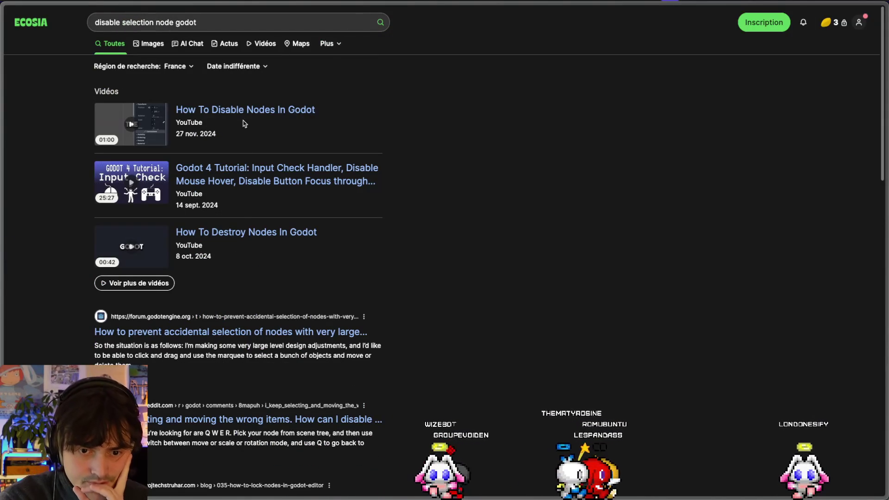
pyautogui.click(210, 331)
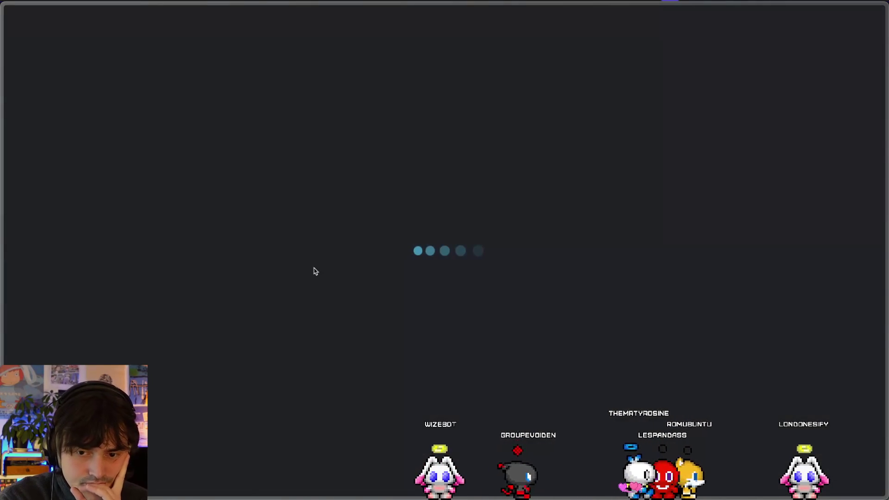
# Close the forum thread on accidental node selection and return to the Godot workspace
pyautogui.scroll(-5, 475, 232)
pyautogui.scroll(1, 475, 232)
pyautogui.scroll(1, 475, 232)
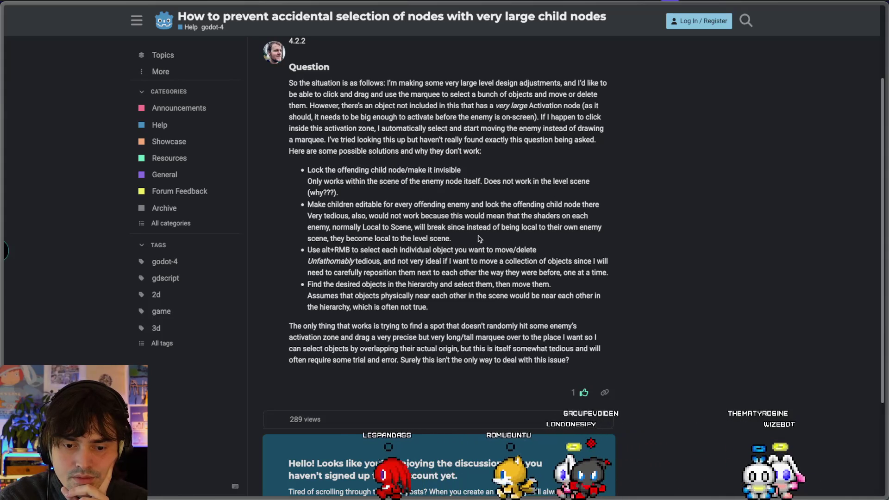
pyautogui.moveTo(2, 232)
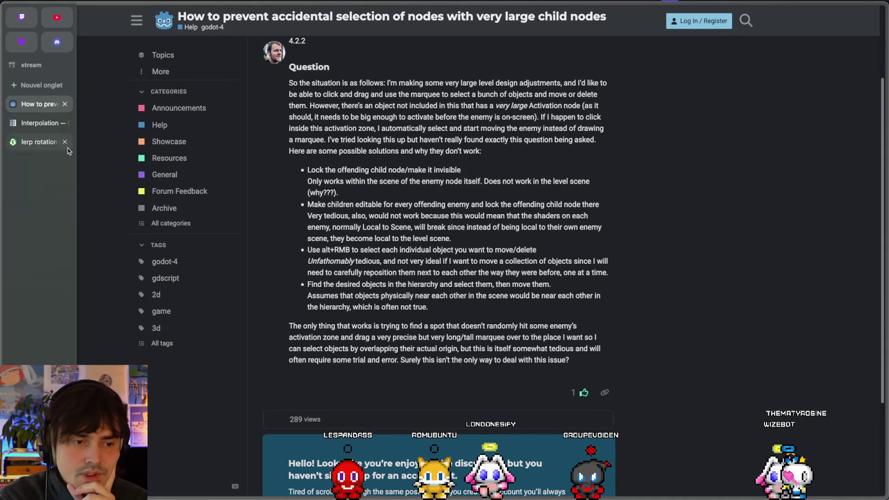
pyautogui.click(65, 105)
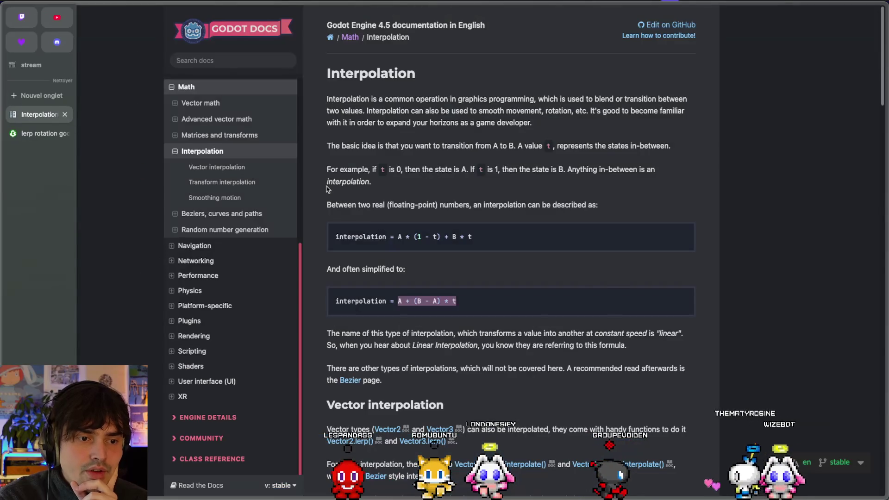
pyautogui.hotkey('ctrl', 'Left')
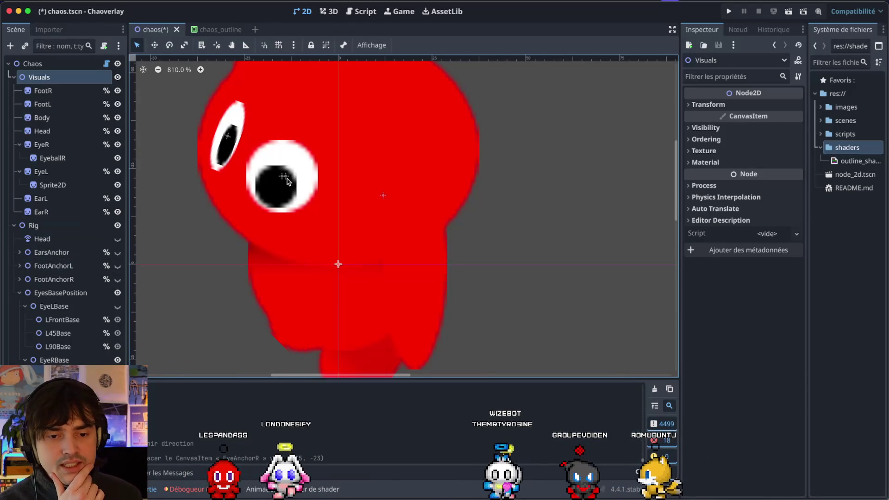
# On the Chaos root, sweep the Direction slider between about 30 and 45 to preview the eyes
pyautogui.click(32, 64)
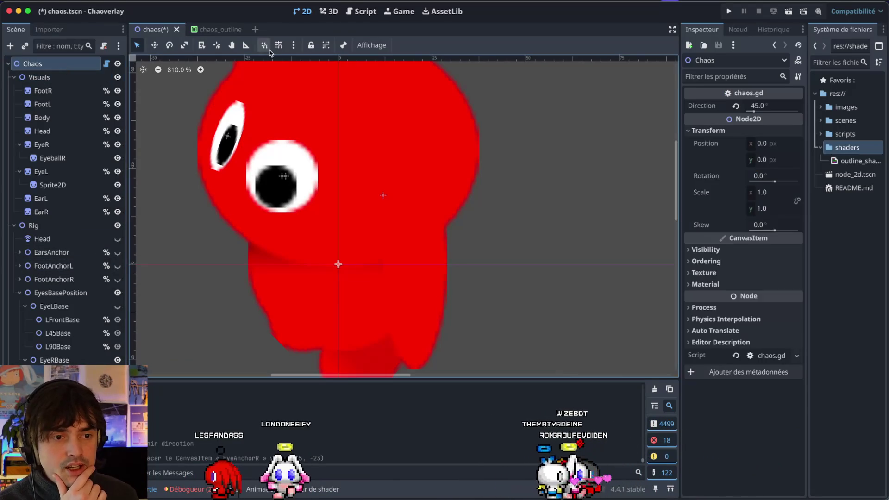
pyautogui.moveTo(753, 105); pyautogui.dragTo(752, 111)
pyautogui.click(744, 106)
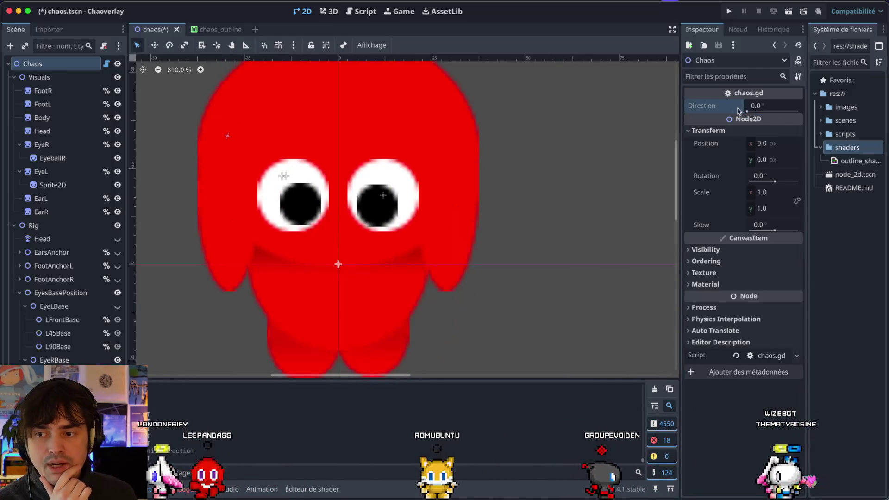
pyautogui.moveTo(752, 111); pyautogui.dragTo(753, 111)
pyautogui.scroll(-3, 364, 95)
pyautogui.hscroll(1, 364, 95)
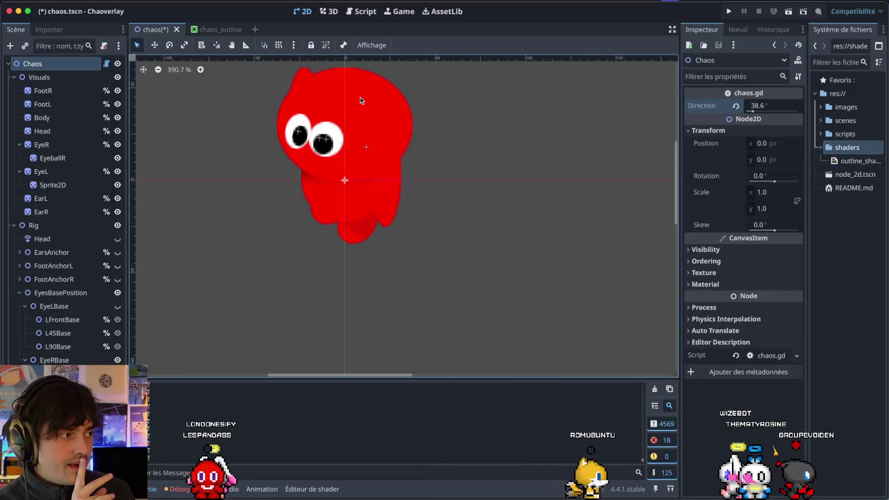
pyautogui.click(754, 110)
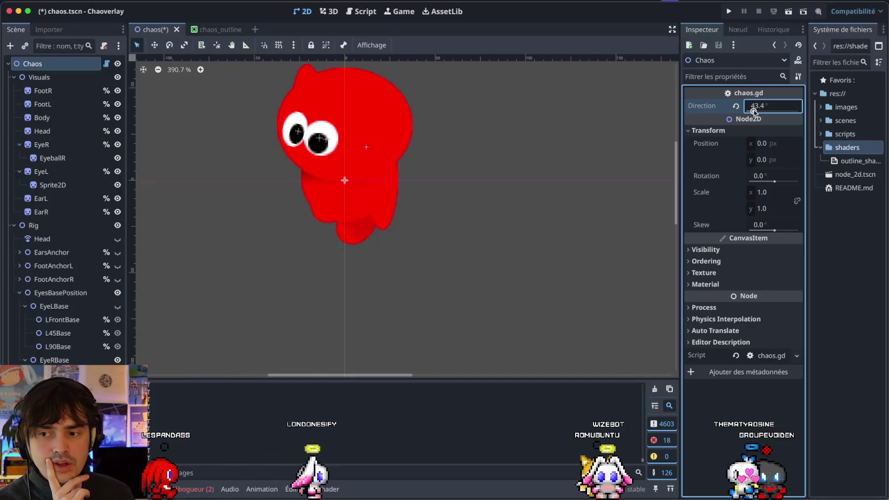
pyautogui.moveTo(754, 110); pyautogui.dragTo(765, 107)
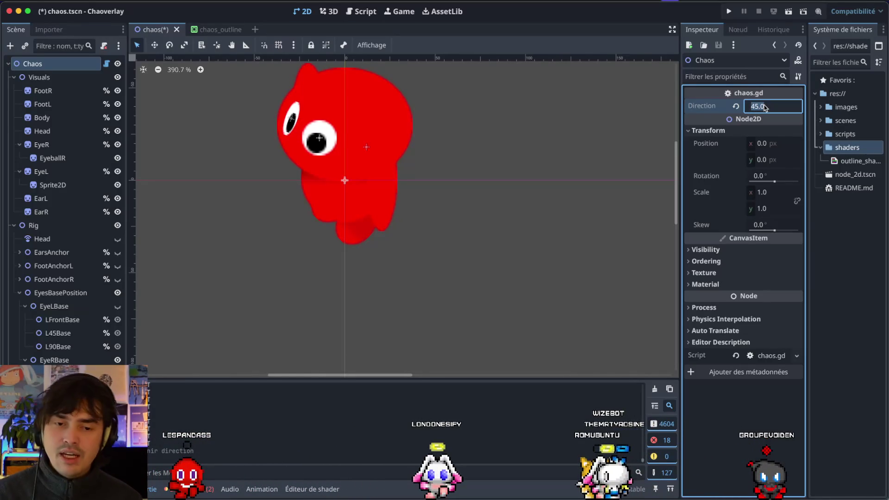
pyautogui.hscroll(5, 662, 91)
pyautogui.scroll(-6, 282, 197)
pyautogui.scroll(2, 283, 197)
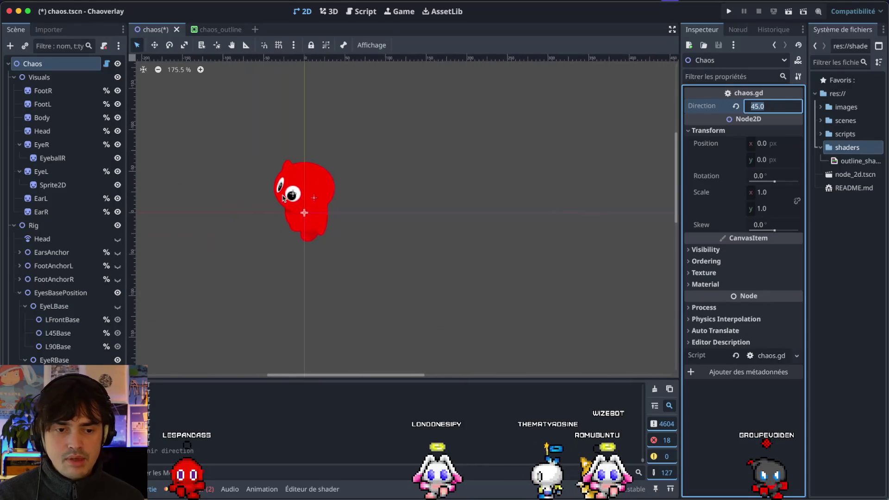
pyautogui.scroll(6, 283, 196)
# Set the Chaos Direction value to exactly 44.0
pyautogui.click(771, 106)
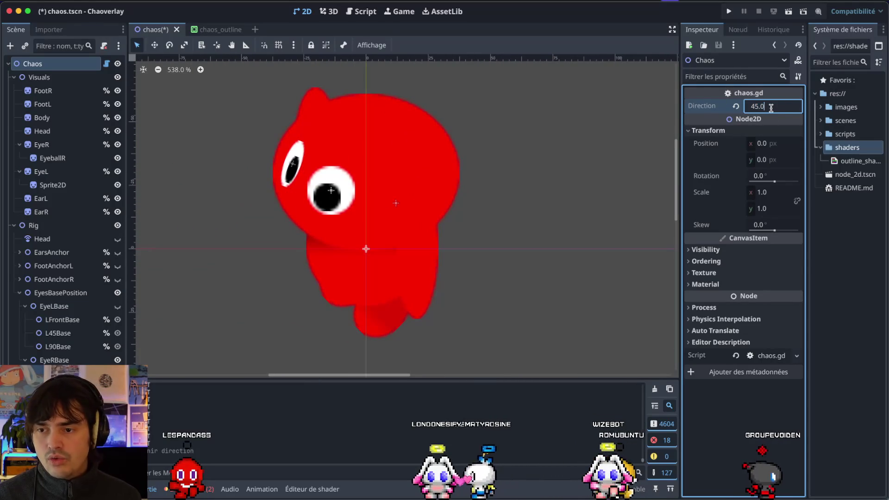
pyautogui.doubleClick(771, 106)
pyautogui.write('44')
pyautogui.press('Return')
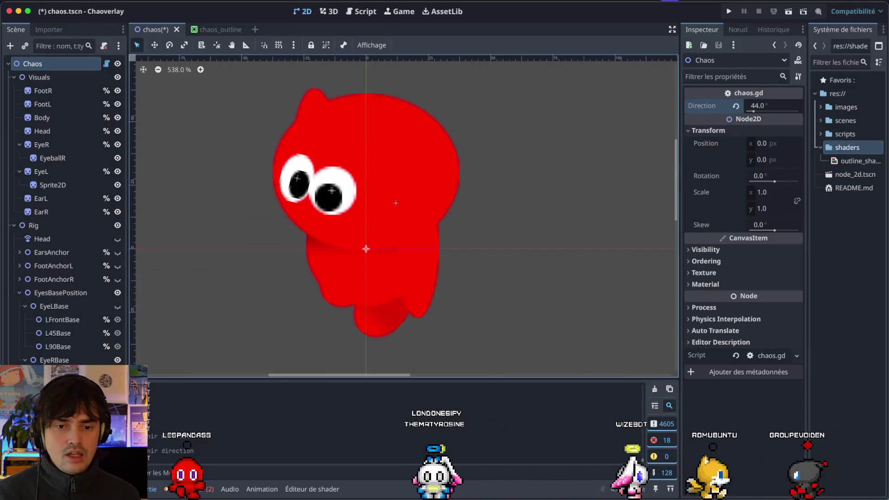
pyautogui.scroll(1, 313, 288)
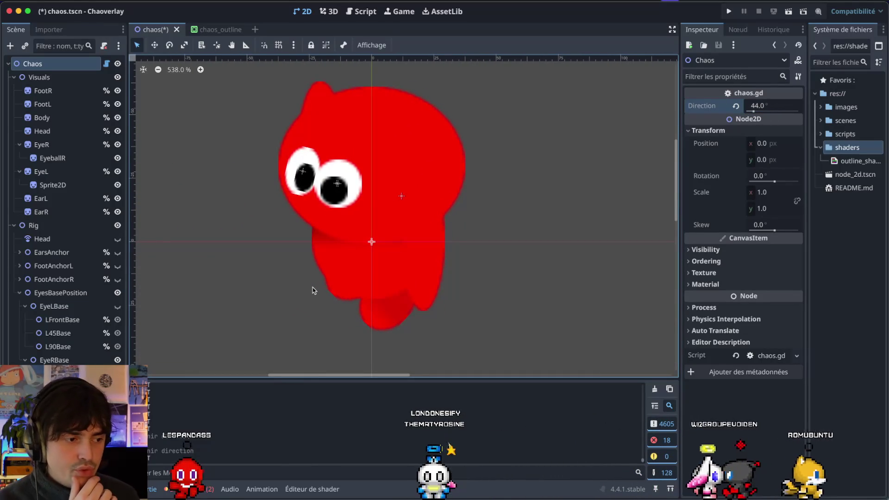
pyautogui.scroll(5, 320, 246)
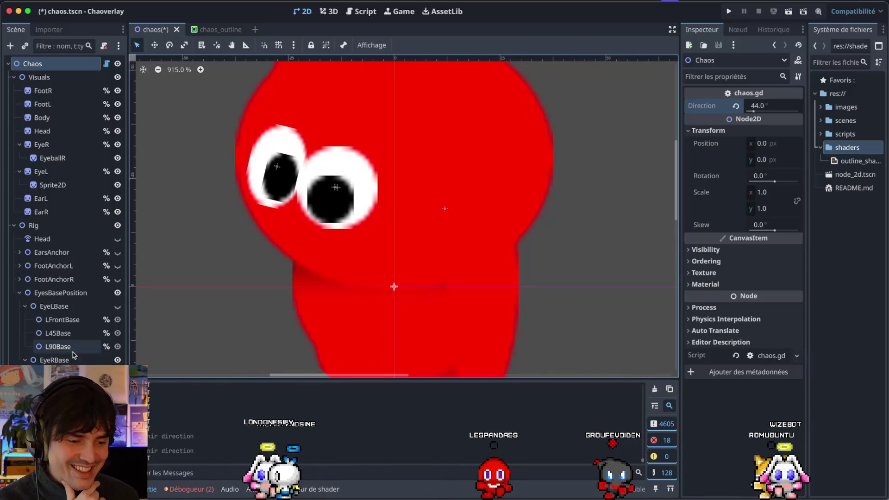
# Adjust the right pupil EyeballR and drag the R45Base eye anchor slightly
pyautogui.click(334, 189)
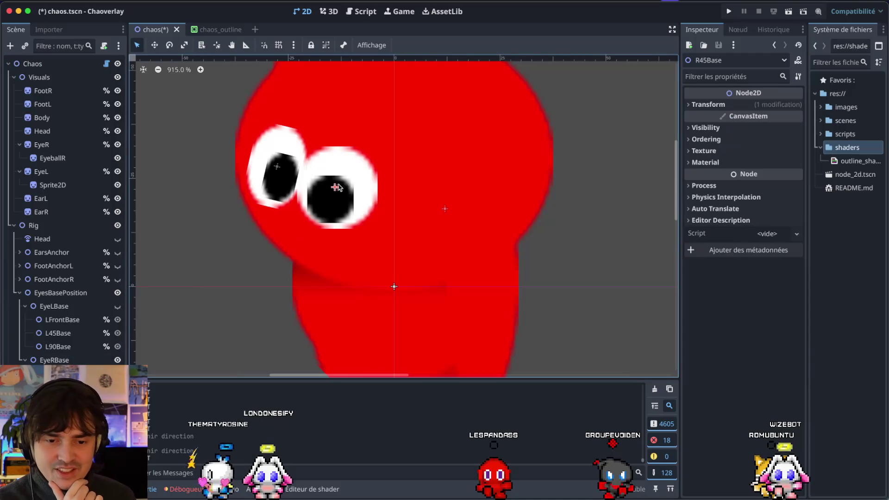
pyautogui.hotkey('ctrl', 'z')
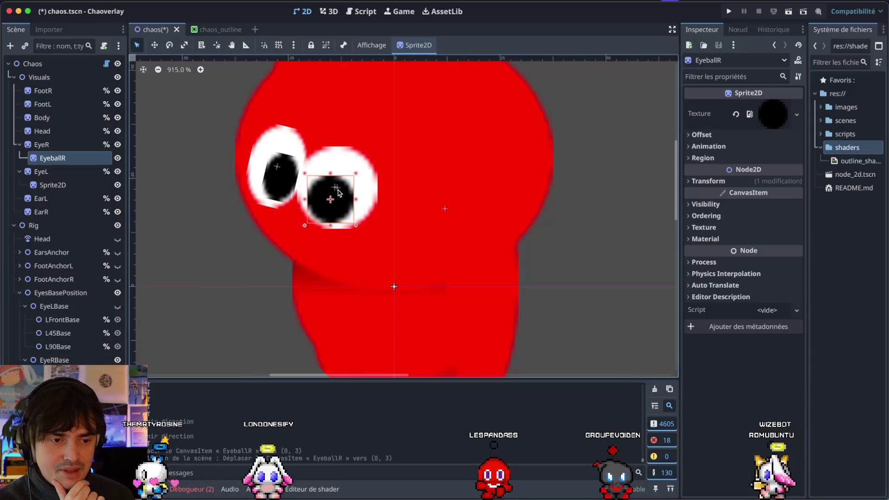
pyautogui.click(336, 189)
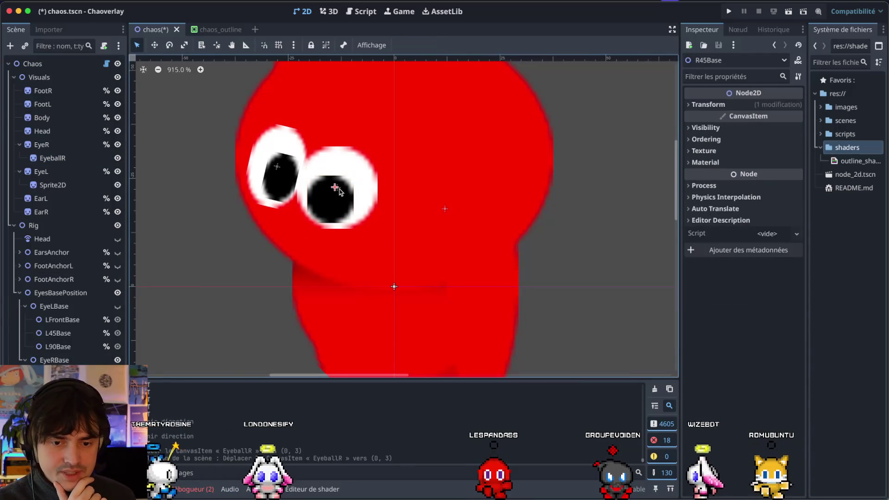
pyautogui.moveTo(336, 189)
pyautogui.mouseDown()
pyautogui.moveTo(340, 196)
pyautogui.moveTo(294, 196)
pyautogui.mouseUp()
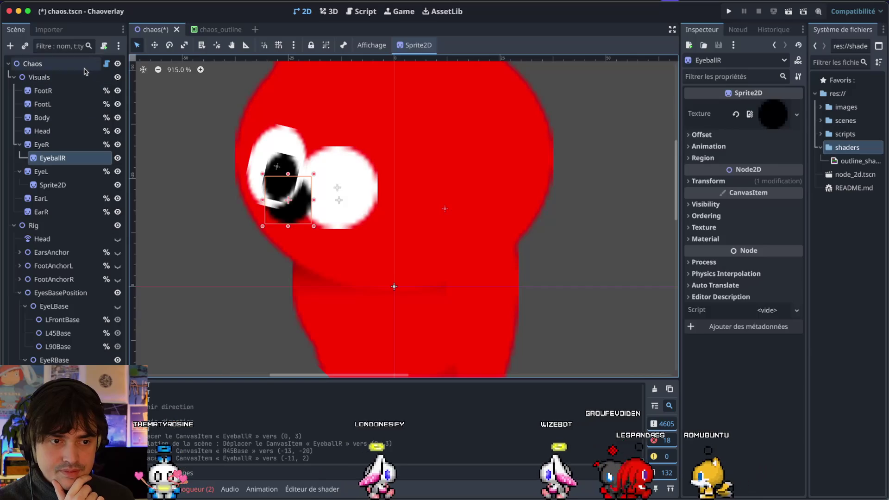
# Try other Direction angles on Chaos, then undo back to Direction 44.0
pyautogui.click(32, 64)
pyautogui.click(759, 109)
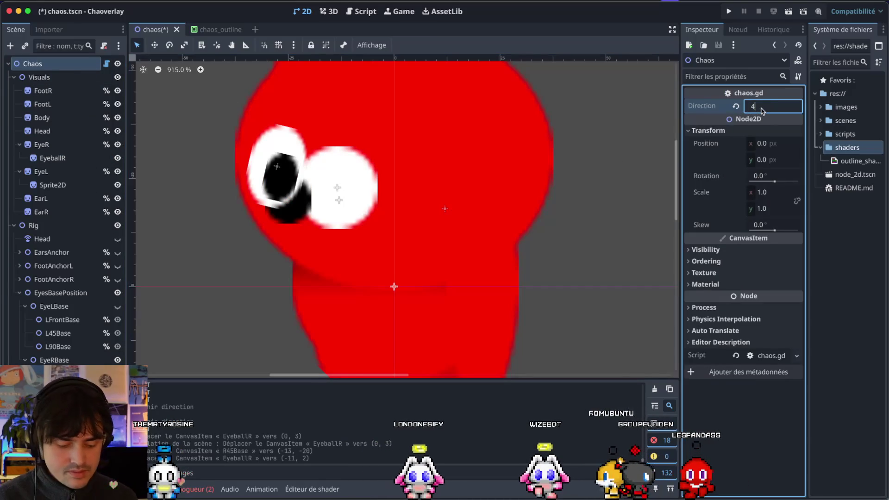
pyautogui.press('Return')
pyautogui.click(227, 281)
pyautogui.scroll(-7, 227, 280)
pyautogui.click(60, 64)
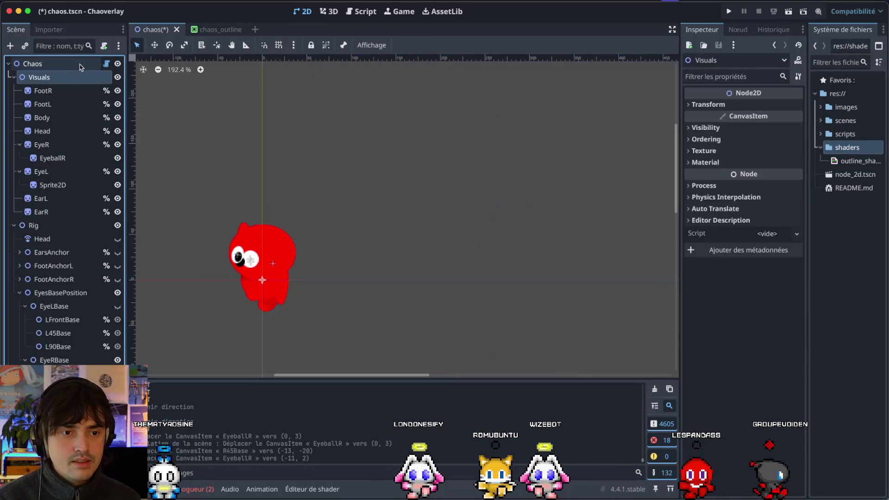
pyautogui.moveTo(753, 112); pyautogui.dragTo(769, 116)
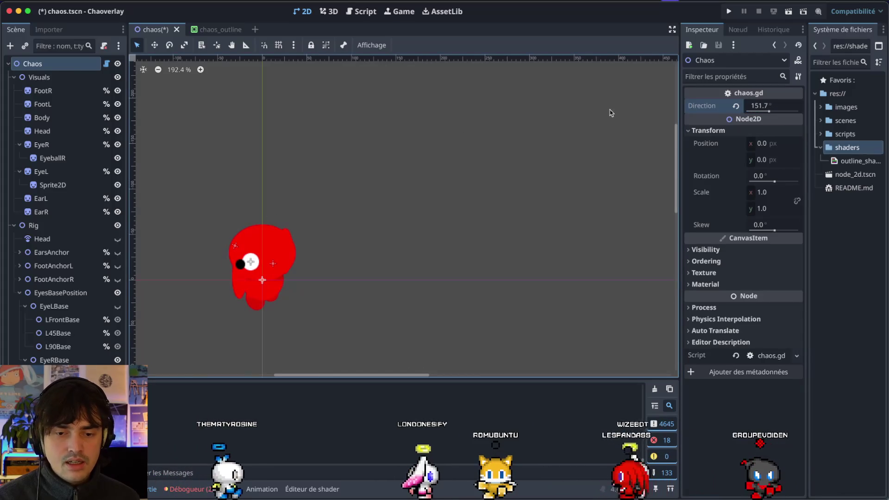
pyautogui.click(736, 106)
pyautogui.scroll(6, 329, 254)
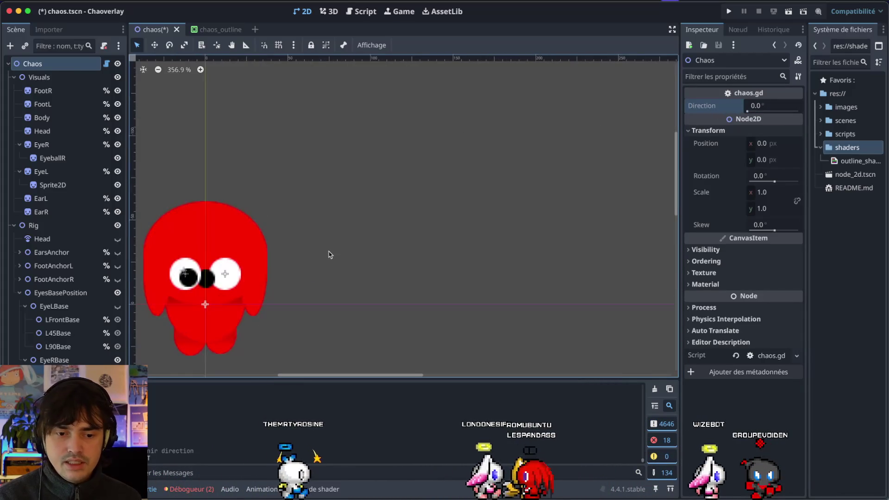
pyautogui.hotkey('ctrl', 'z')
pyautogui.hotkey('ctrl', 'z')
pyautogui.hotkey('ctrl', 'z')
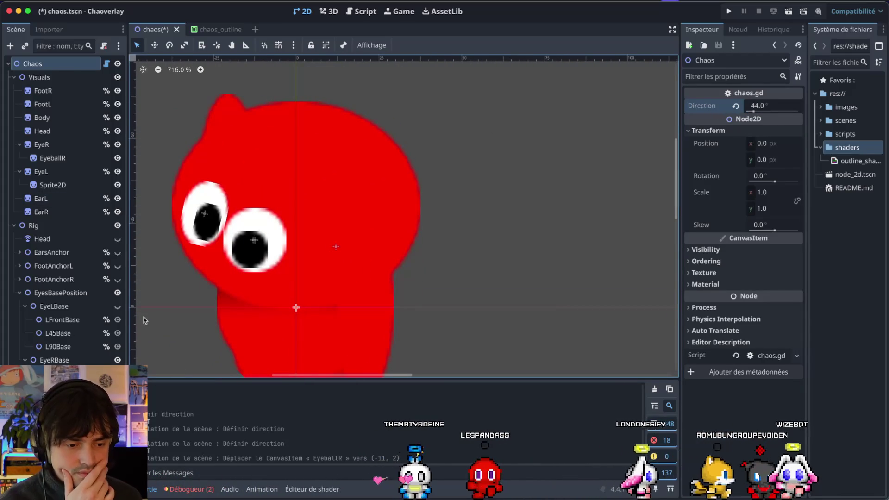
pyautogui.click(69, 146)
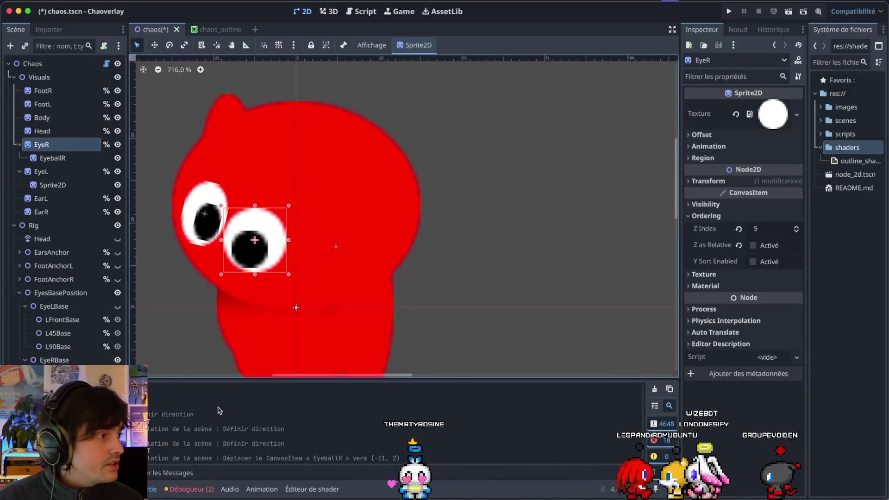
# Glance at the Interpolation docs and browser workspace, then return to Godot
pyautogui.press('super+Tab')
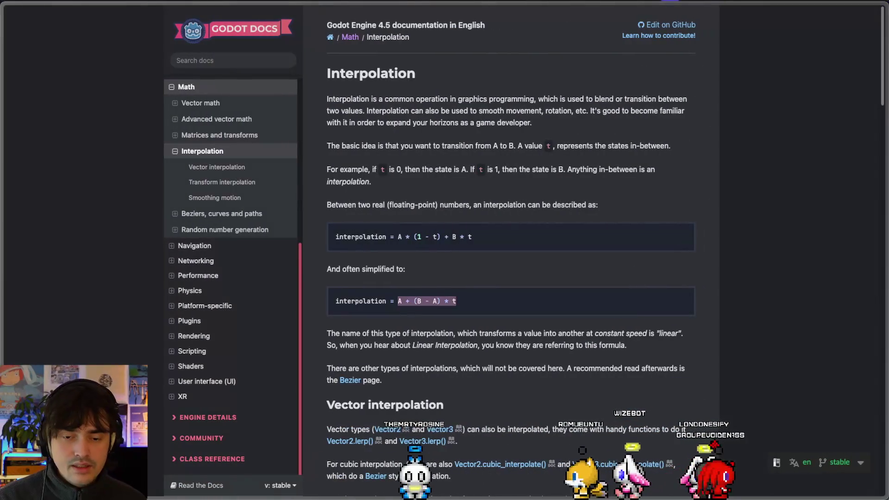
pyautogui.moveTo(3, 95)
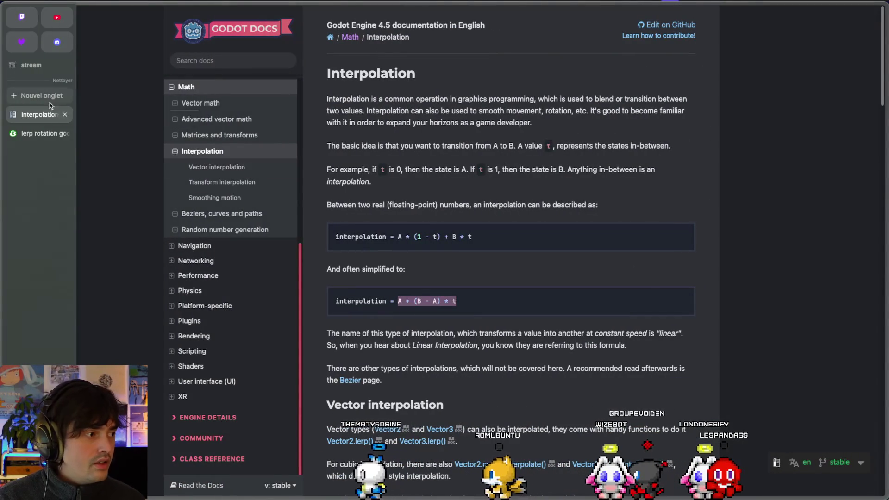
pyautogui.press('super+Tab')
pyautogui.hotkey('ctrl', 'Right')
pyautogui.hotkey('ctrl', 'Left')
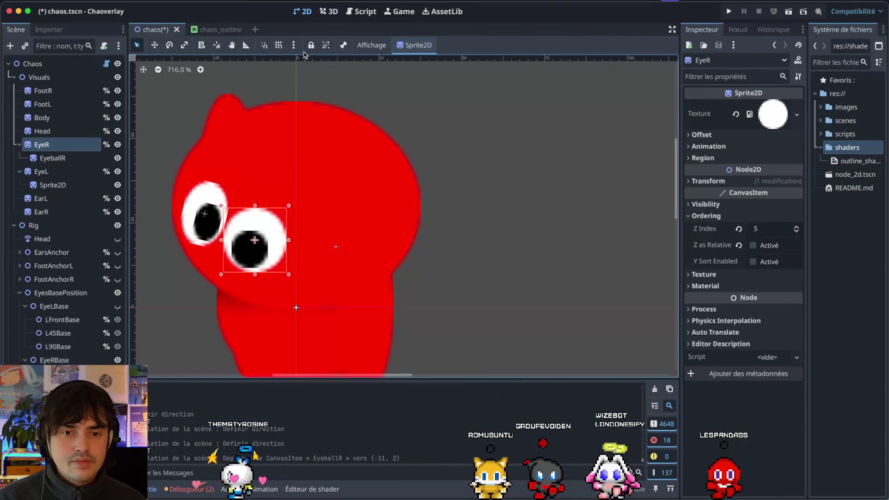
# Lock EyeR, then select and lock its pupil EyeballR with Ctrl+L
pyautogui.click(311, 46)
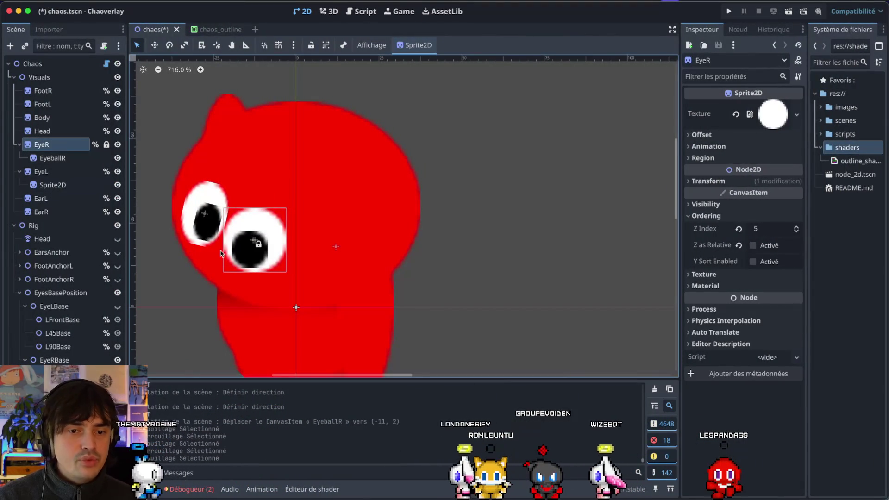
pyautogui.click(56, 158)
pyautogui.hotkey('ctrl', 'l')
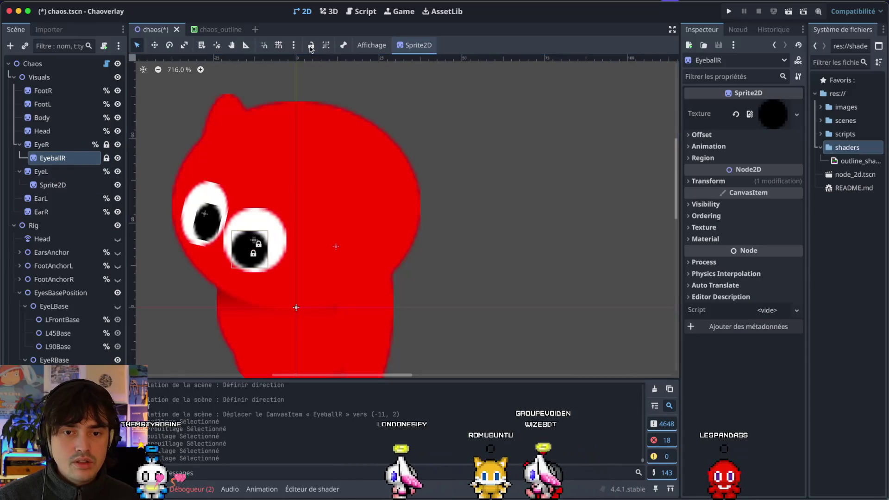
pyautogui.click(236, 249)
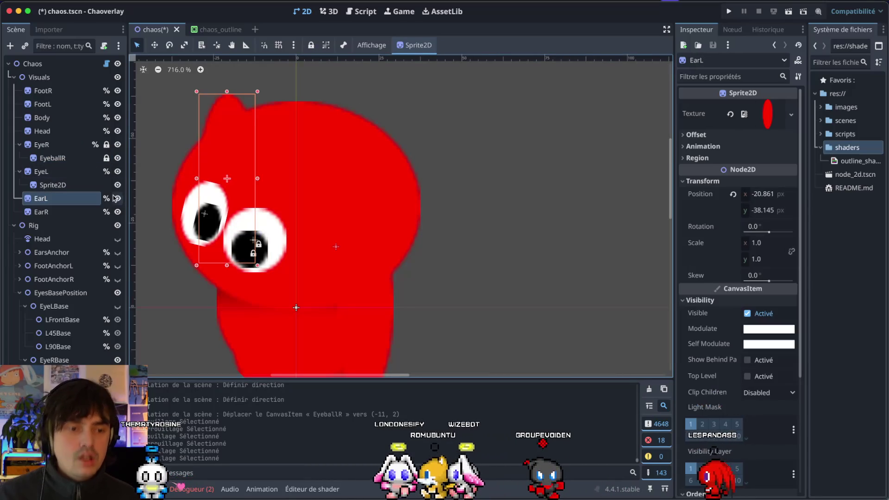
pyautogui.click(41, 77)
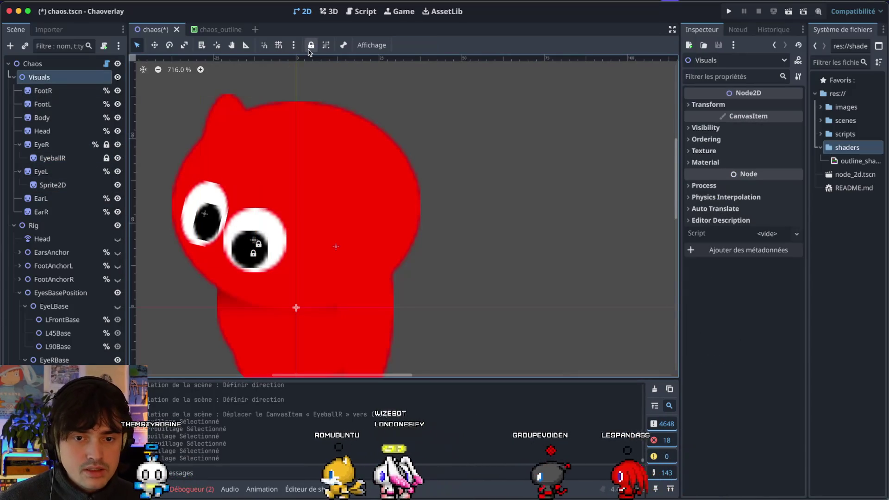
# Lock the ten body-part sprites from FootR through EarR
pyautogui.click(53, 95)
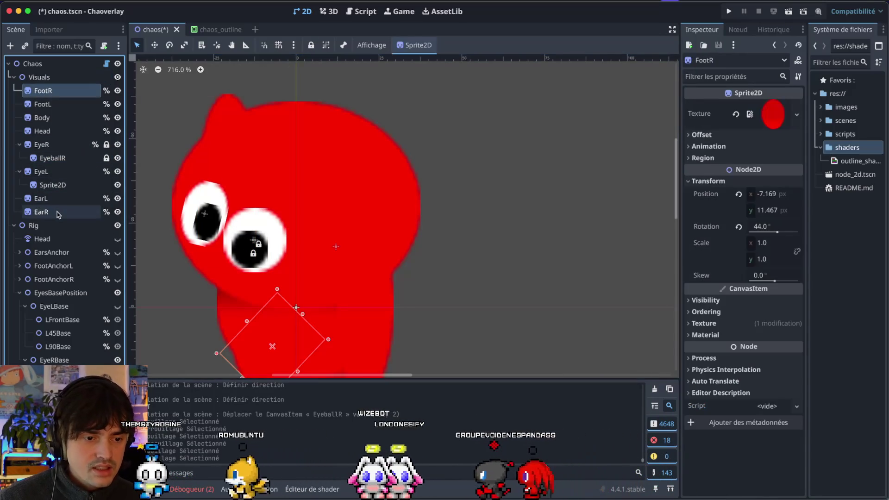
pyautogui.keyDown('shift'); pyautogui.click(41, 211); pyautogui.keyUp('shift')
pyautogui.click(311, 45)
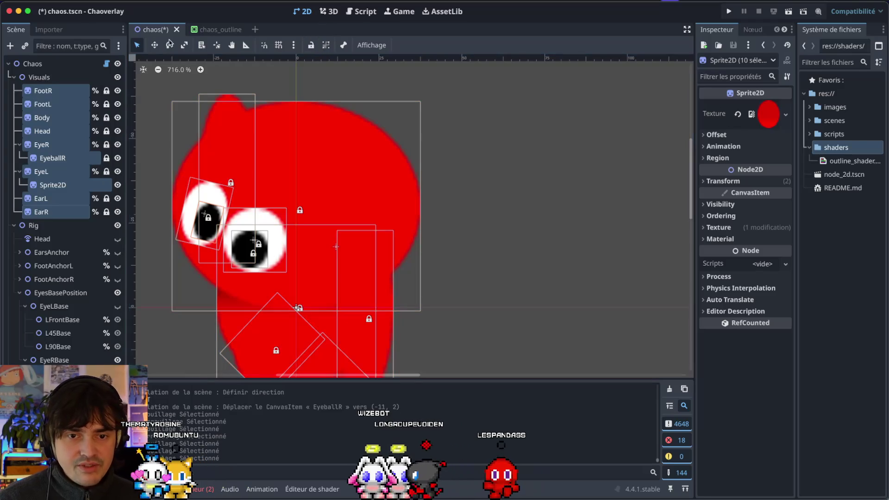
pyautogui.click(519, 147)
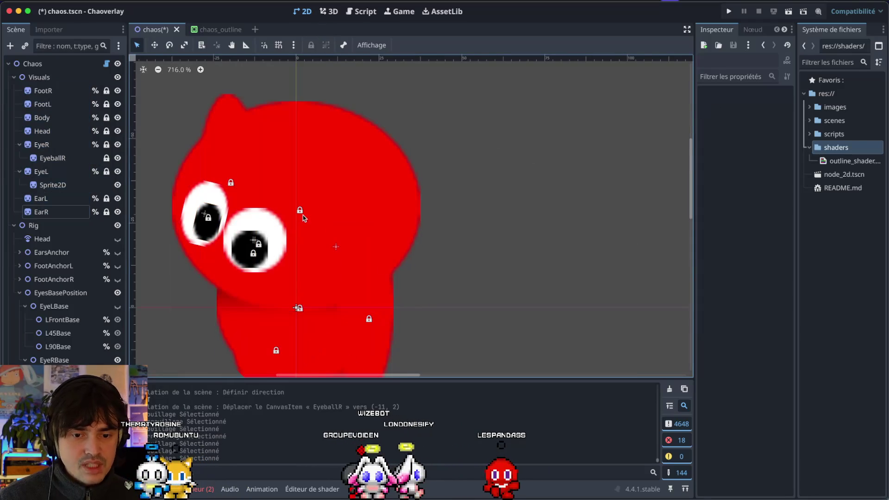
pyautogui.scroll(-2, 244, 255)
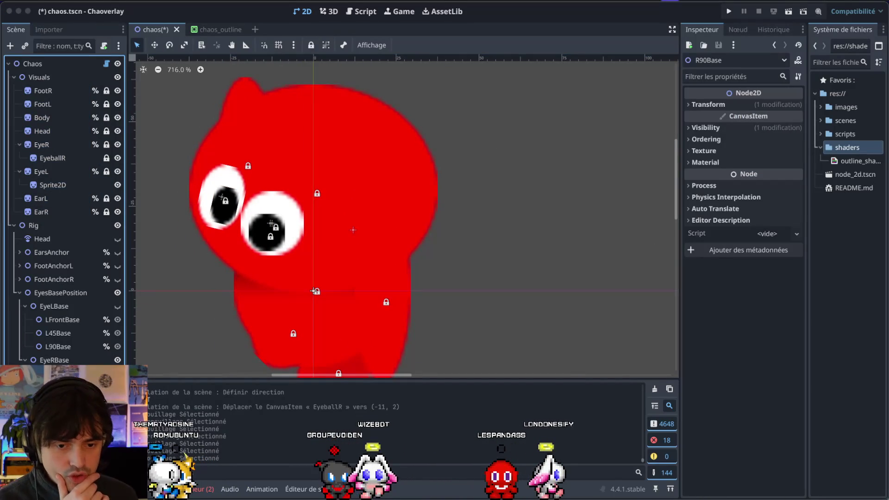
# Nudge the R45Base eye marker and set Chaos's Direction to 93.2 for a profile view
pyautogui.click(270, 226)
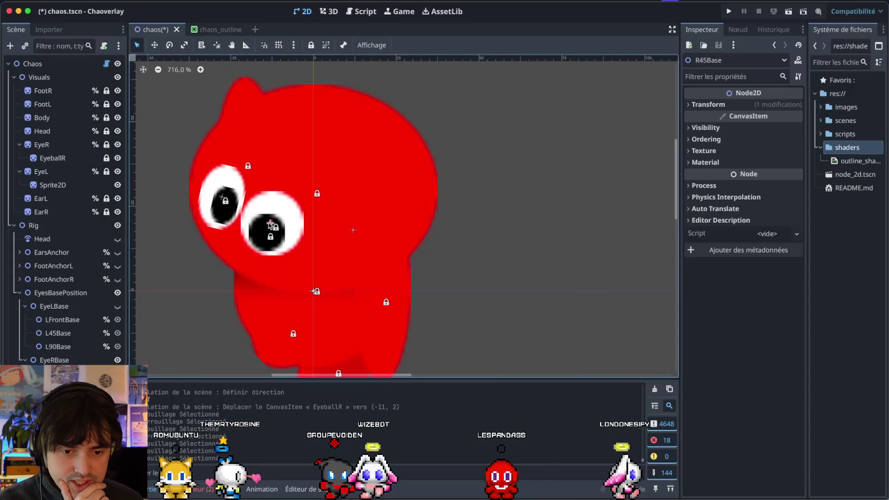
pyautogui.moveTo(269, 226); pyautogui.dragTo(274, 229)
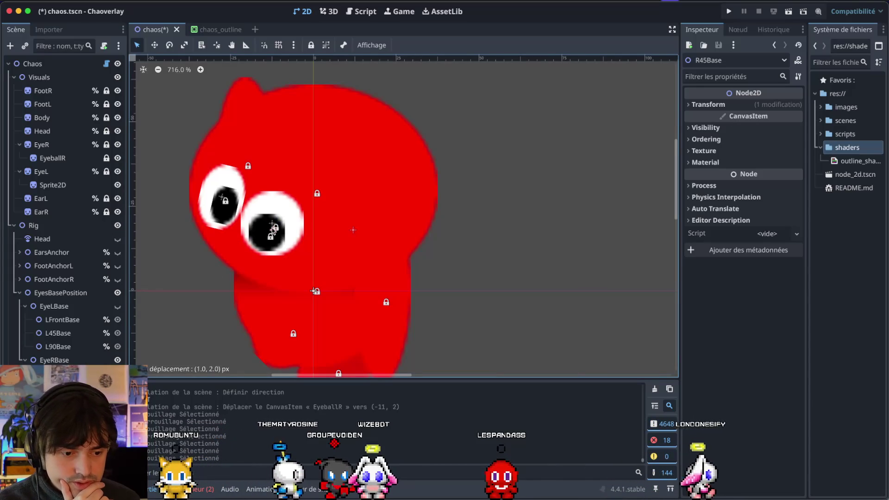
pyautogui.moveTo(272, 229); pyautogui.dragTo(272, 229)
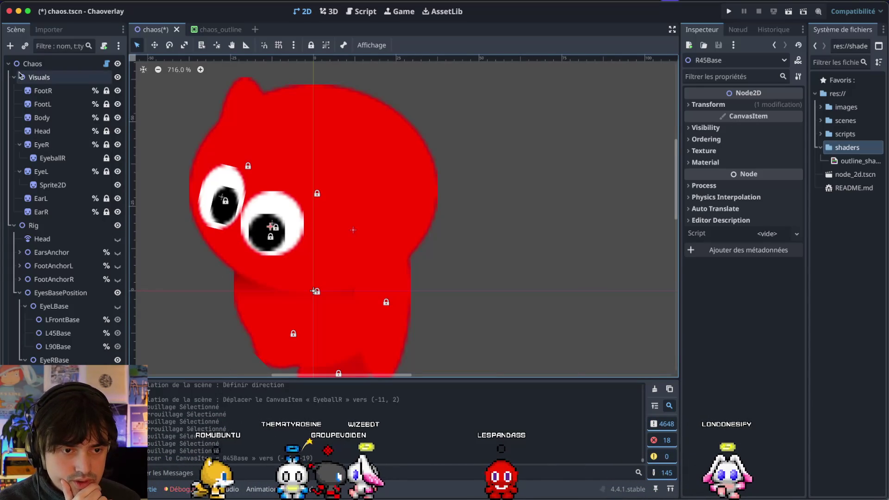
pyautogui.click(33, 63)
pyautogui.moveTo(762, 105)
pyautogui.mouseDown()
pyautogui.moveTo(737, 108)
pyautogui.moveTo(760, 110)
pyautogui.mouseUp()
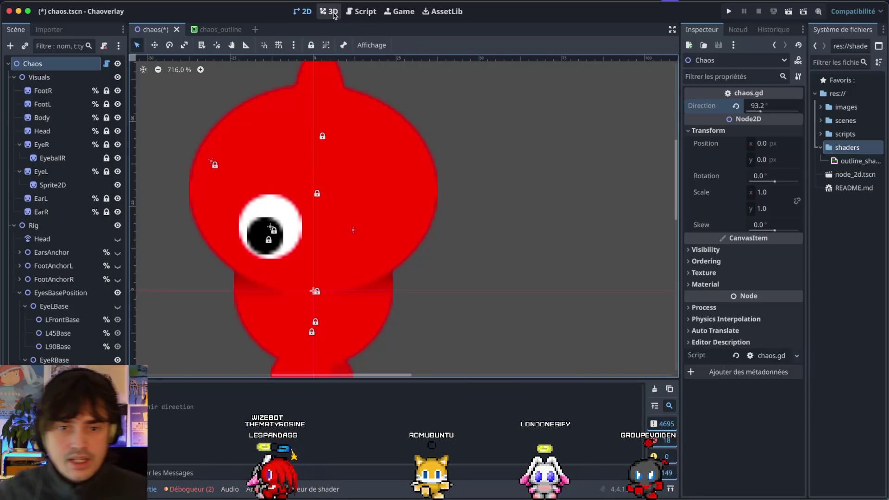
# Delete handle_eye_r's else branch in chaos.gd and select the commented-out branch code
pyautogui.click(350, 12)
pyautogui.scroll(-3, 226, 287)
pyautogui.moveTo(400, 270)
pyautogui.mouseDown()
pyautogui.moveTo(212, 250)
pyautogui.moveTo(212, 239)
pyautogui.mouseUp()
pyautogui.press('BackSpace')
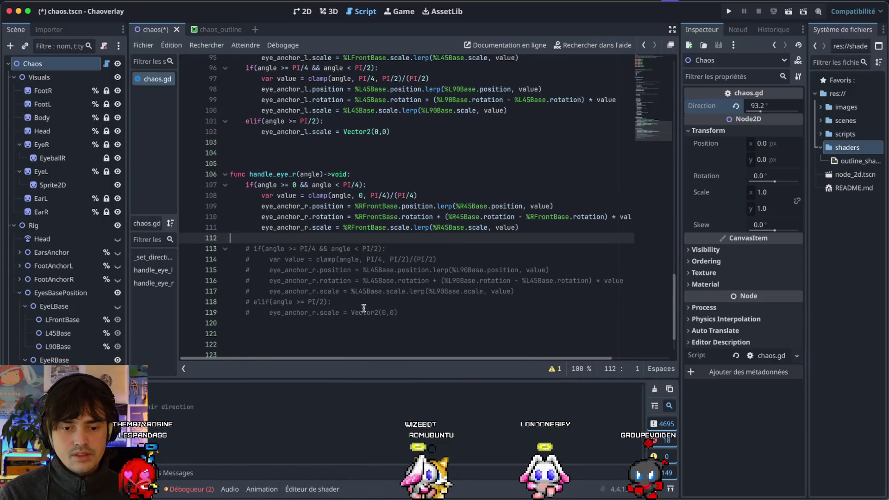
pyautogui.moveTo(515, 291)
pyautogui.mouseDown()
pyautogui.moveTo(239, 291)
pyautogui.moveTo(227, 248)
pyautogui.mouseUp()
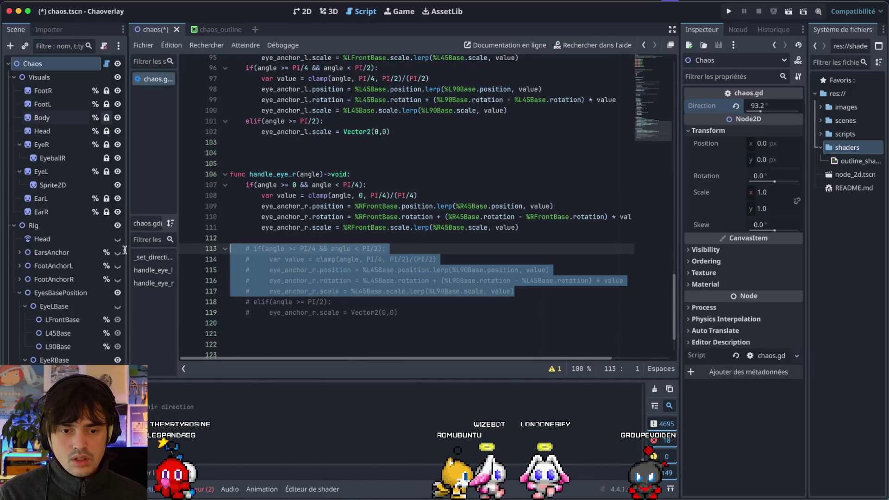
pyautogui.press('super+shift+slash')
pyautogui.press('Escape')
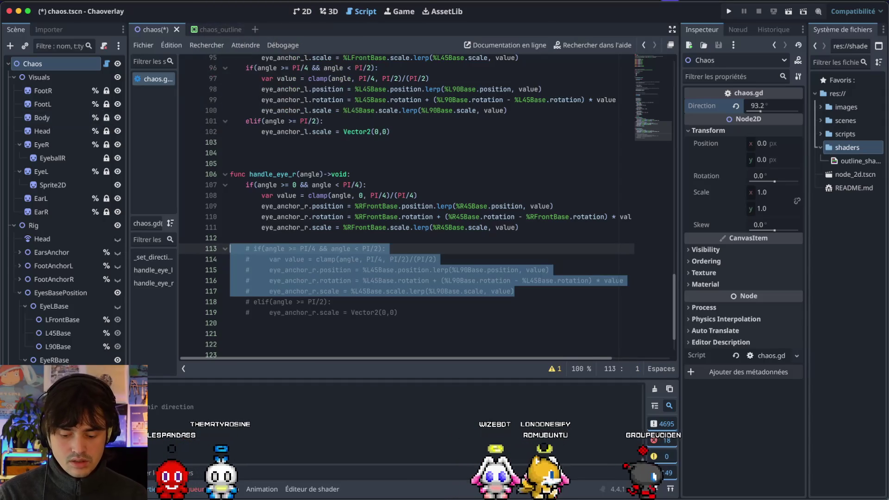
pyautogui.press('super+Tab')
pyautogui.click(444, 252)
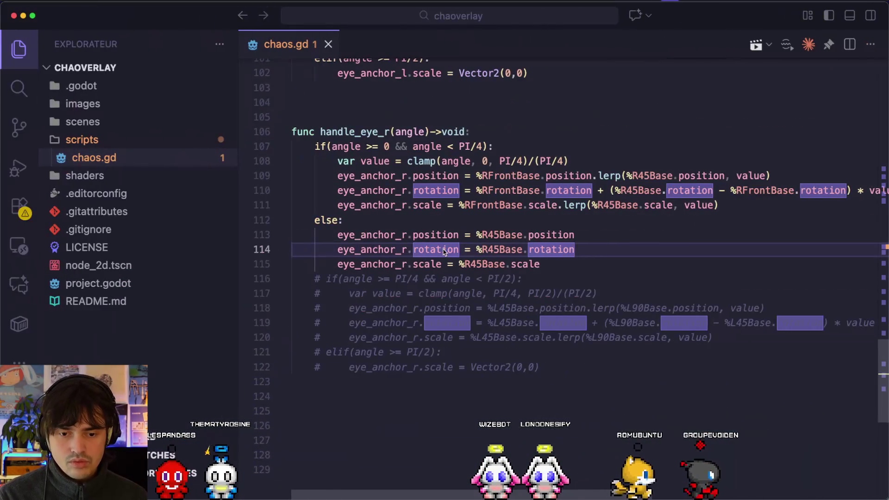
# Delete the else branch, uncomment the PI/4–PI/2 branch as an elif, and save
pyautogui.click(541, 264)
pyautogui.keyDown('shift'); pyautogui.click(292, 220); pyautogui.keyUp('shift')
pyautogui.press('BackSpace')
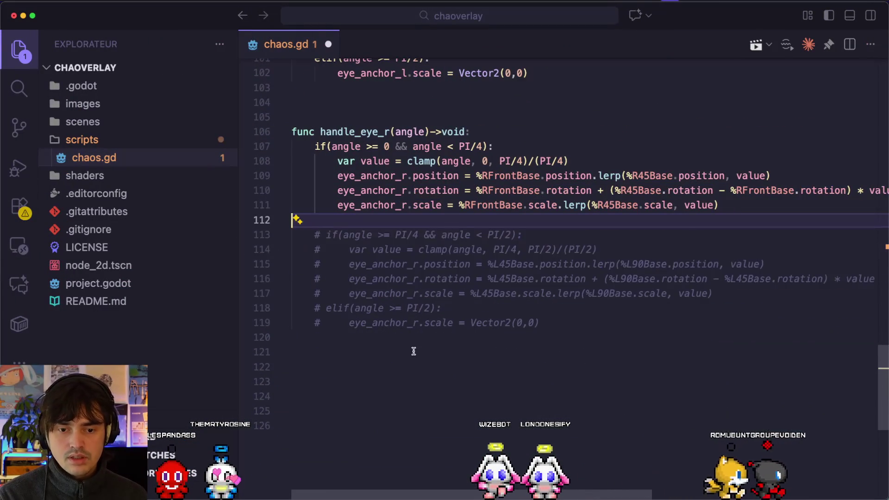
pyautogui.moveTo(577, 323); pyautogui.dragTo(291, 235)
pyautogui.press('super+slash')
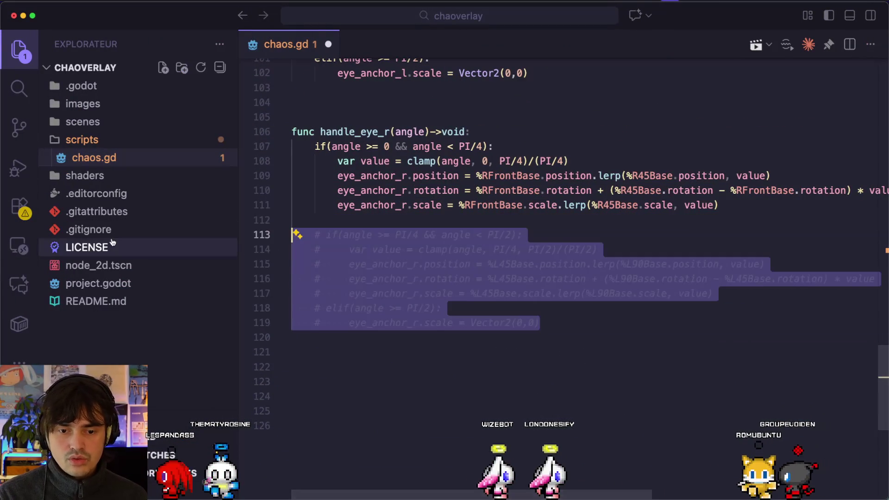
pyautogui.press('Up')
pyautogui.press('Delete')
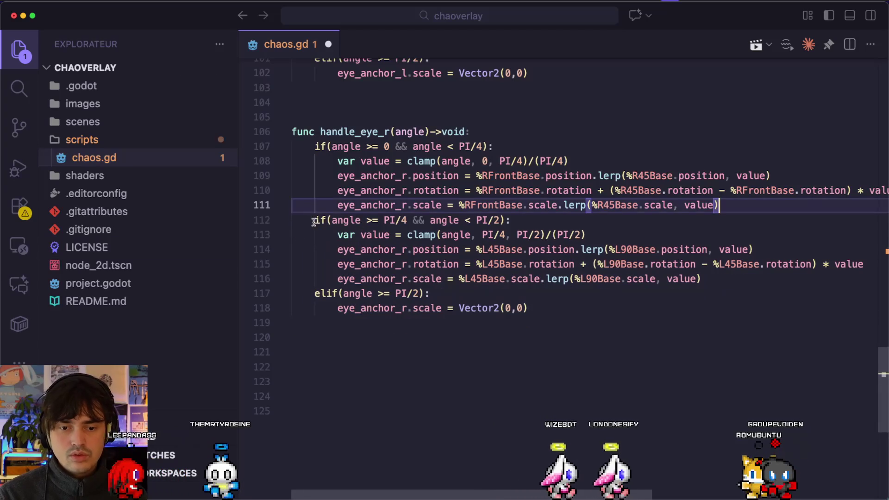
pyautogui.press('Home')
pyautogui.write('el')
pyautogui.press('Escape')
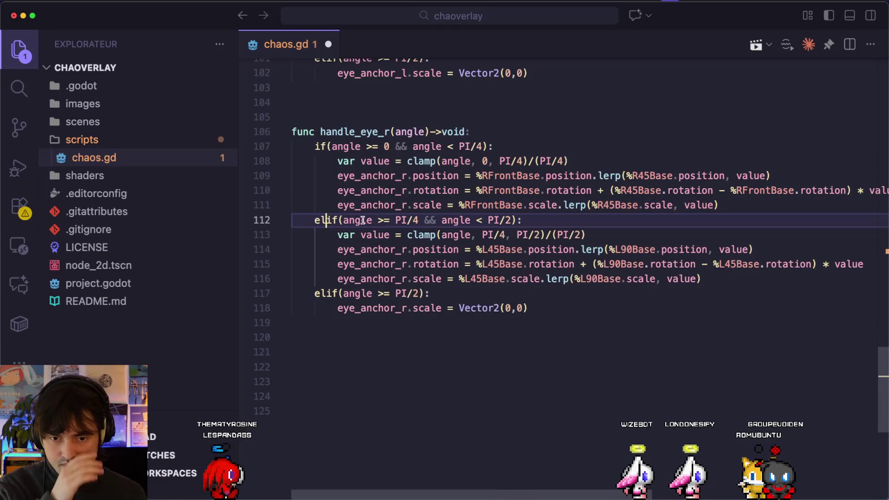
pyautogui.scroll(1, 407, 240)
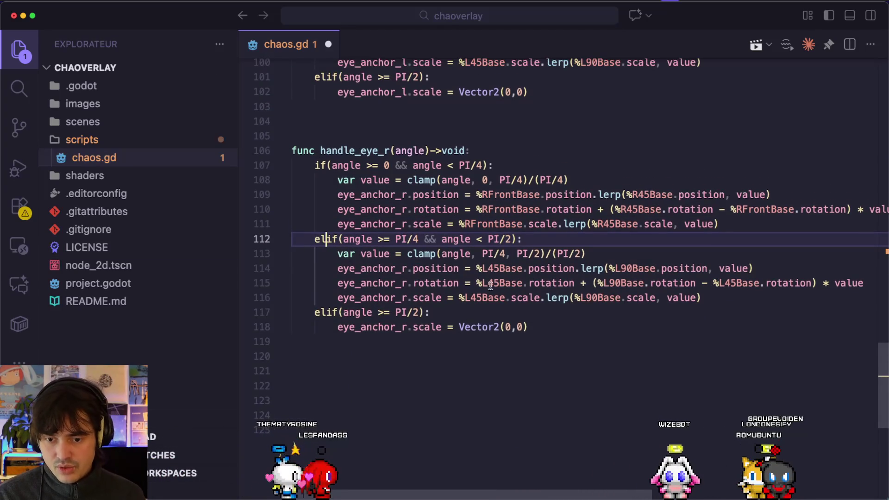
pyautogui.hscroll(2, 454, 264)
pyautogui.moveTo(492, 289)
pyautogui.click(455, 314)
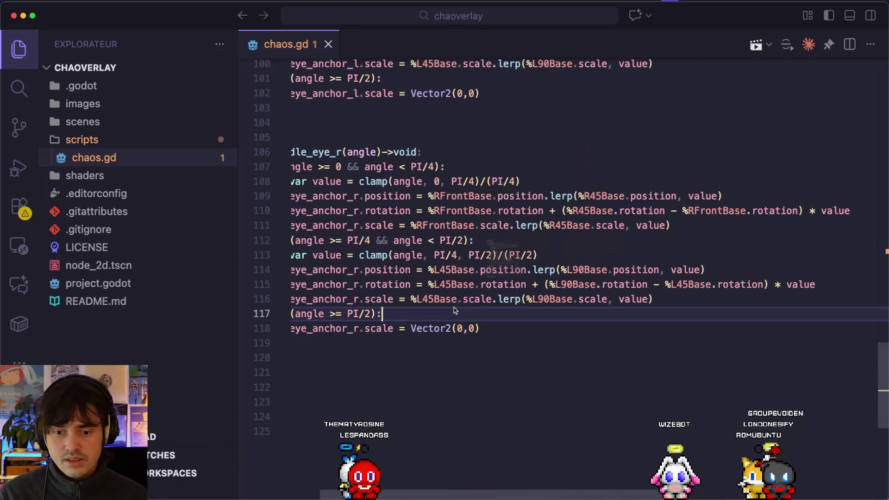
pyautogui.press('cmd+s')
# Replace every L45Base on lines 114–116 with R45Base
pyautogui.doubleClick(591, 213)
pyautogui.press('cmd+c')
pyautogui.doubleClick(454, 269)
pyautogui.press('cmd+v')
pyautogui.doubleClick(455, 284)
pyautogui.press('cmd+v')
pyautogui.doubleClick(435, 299)
pyautogui.press('cmd+v')
pyautogui.doubleClick(695, 284)
pyautogui.press('cmd+v')
# Replace every L90Base on lines 114–116 with R90Base and save the script
pyautogui.doubleClick(583, 269)
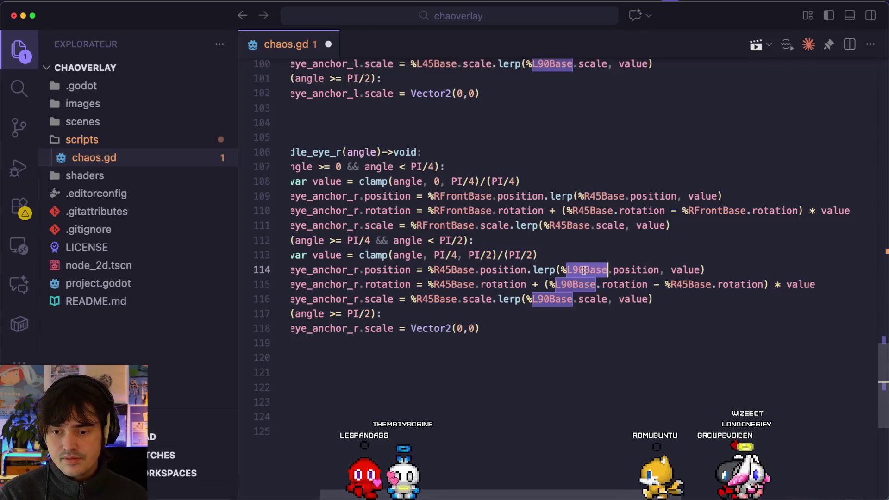
pyautogui.write('R90')
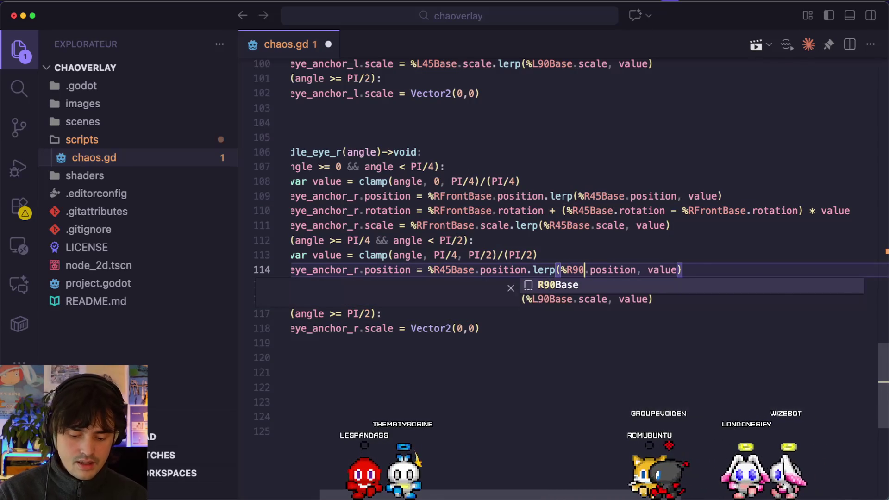
pyautogui.press('Return')
pyautogui.doubleClick(579, 270)
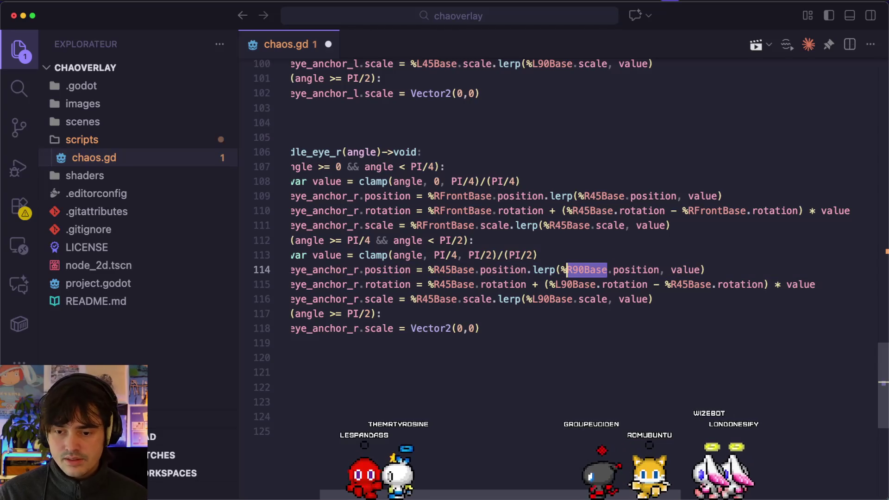
pyautogui.doubleClick(573, 285)
pyautogui.press('cmd+v')
pyautogui.doubleClick(552, 299)
pyautogui.press('cmd+v')
pyautogui.press('cmd+s')
pyautogui.press('cmd+Tab')
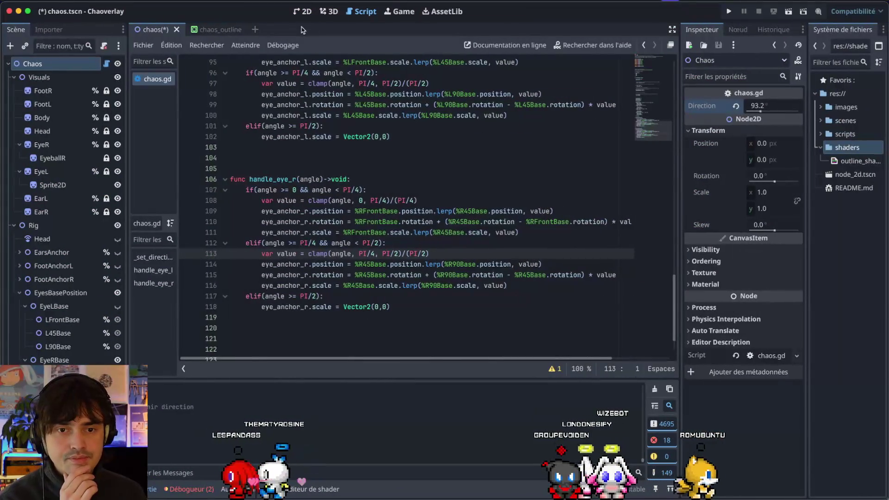
# In the 2D view, select the R90Base eye marker and reset its position to 0, 0
pyautogui.click(304, 11)
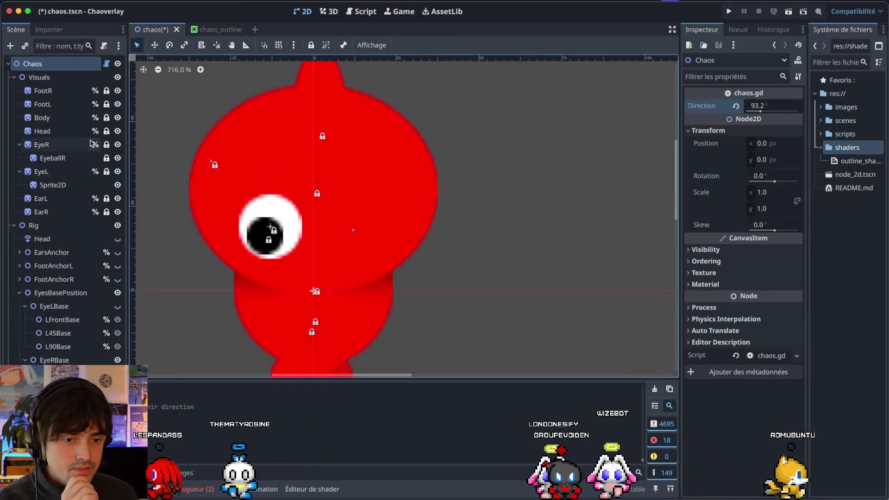
pyautogui.click(189, 300)
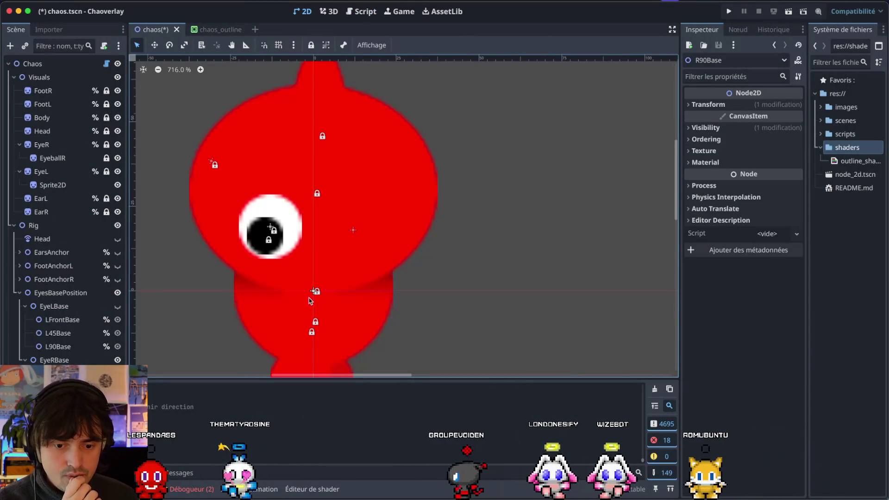
pyautogui.click(57, 387)
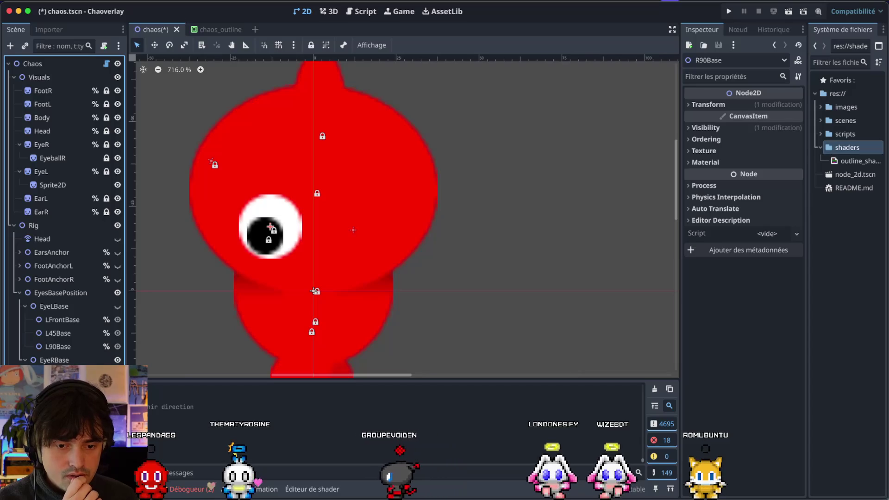
pyautogui.scroll(-5, 260, 246)
pyautogui.scroll(3, 278, 238)
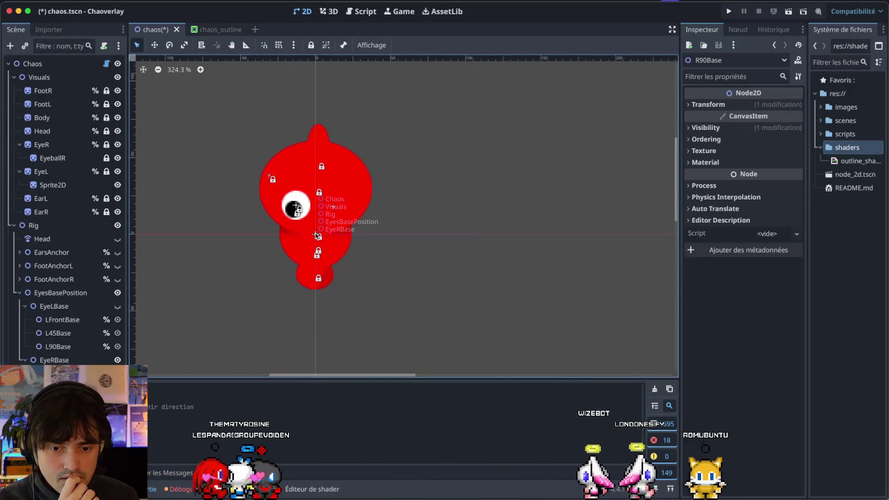
pyautogui.scroll(4, 318, 222)
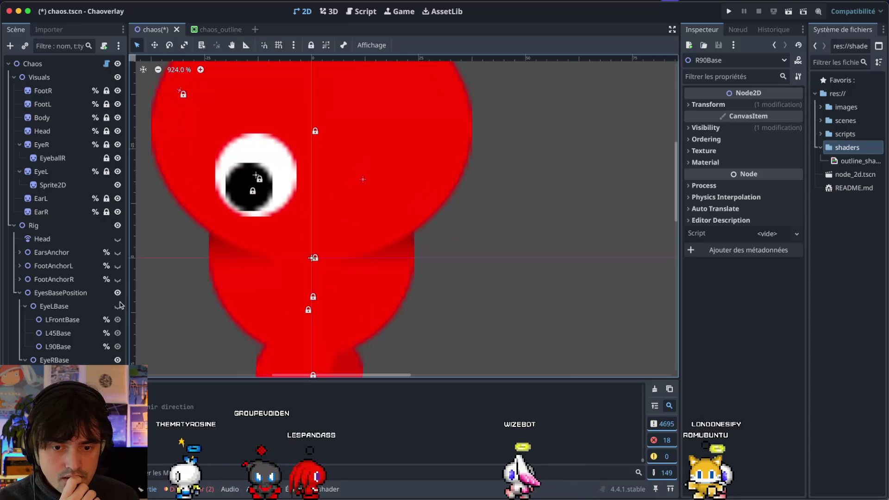
pyautogui.click(712, 104)
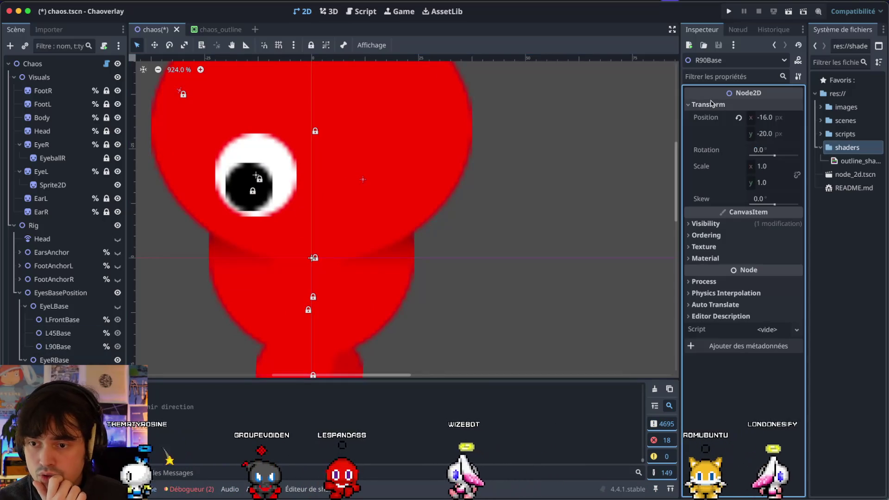
pyautogui.click(738, 118)
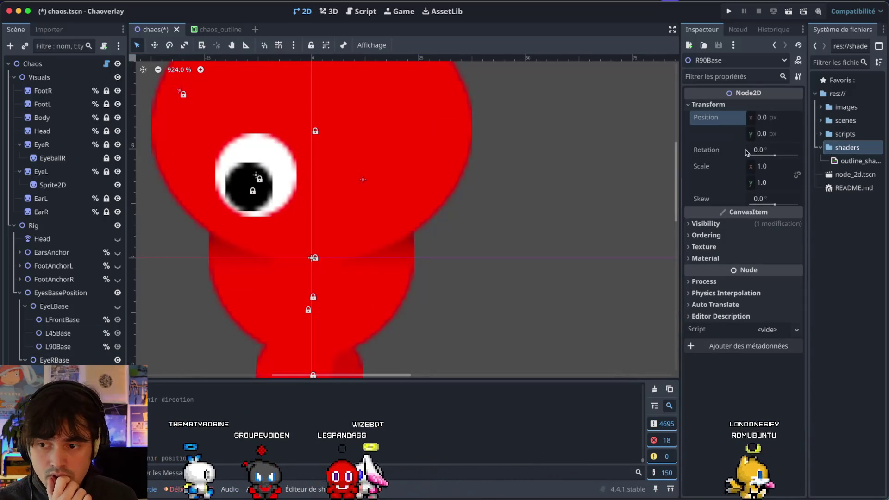
# Compare the R45Base and R90Base marker transforms in the Inspector
pyautogui.press('Up')
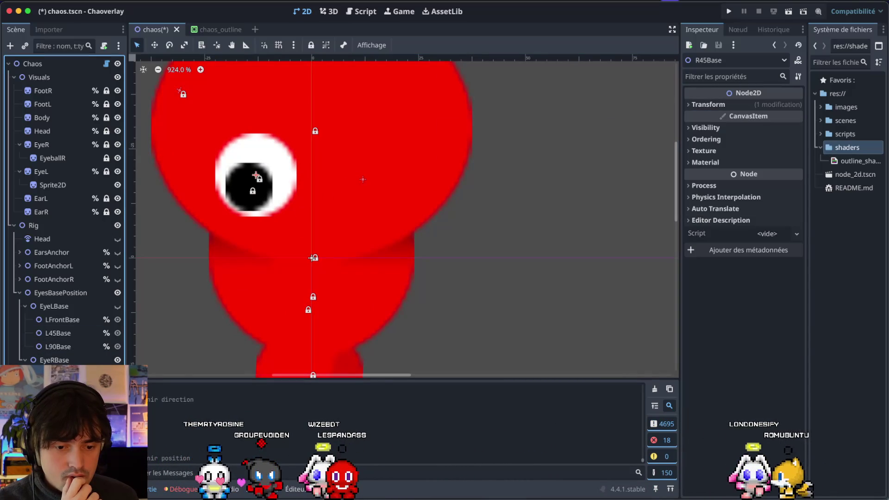
pyautogui.press('Down')
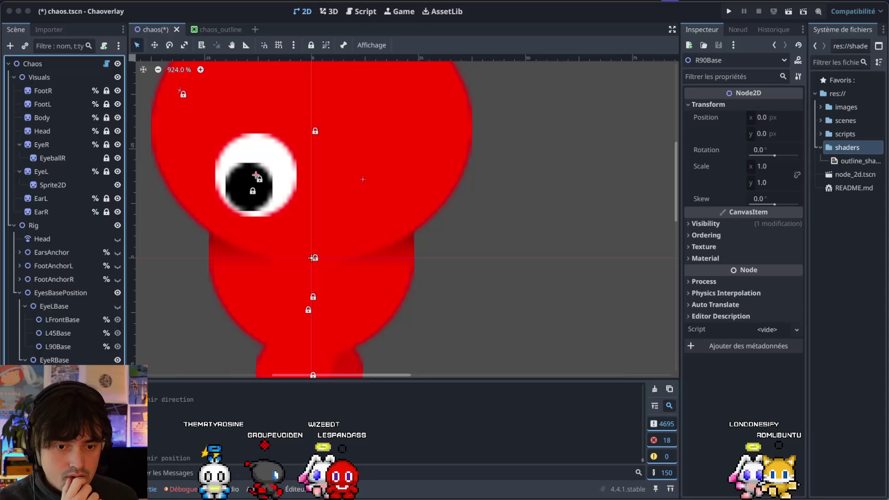
pyautogui.press('Up')
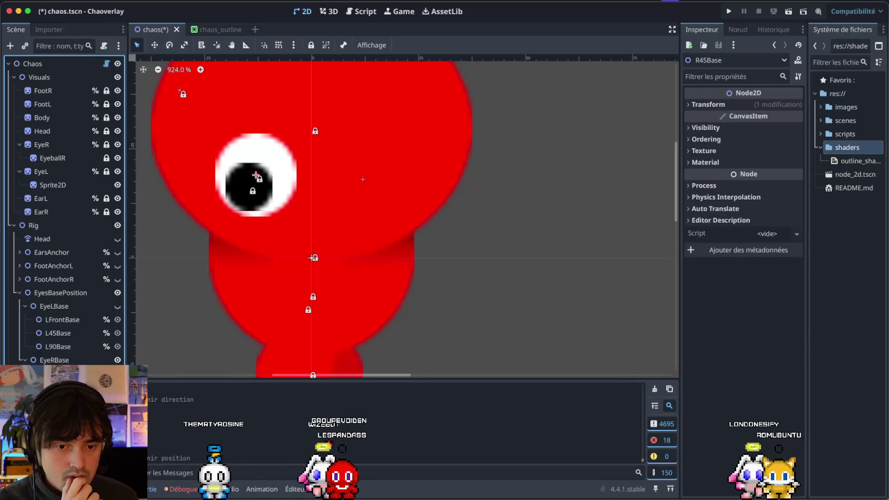
pyautogui.press('Down')
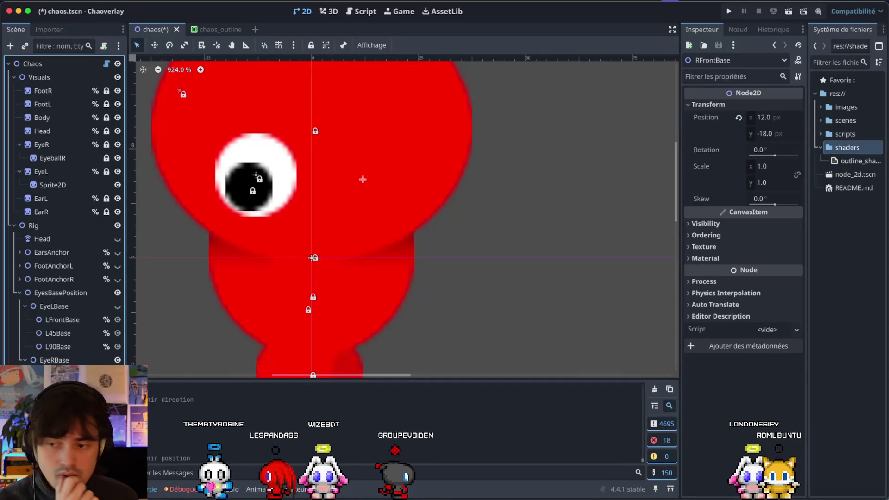
pyautogui.press('Down')
pyautogui.click(713, 104)
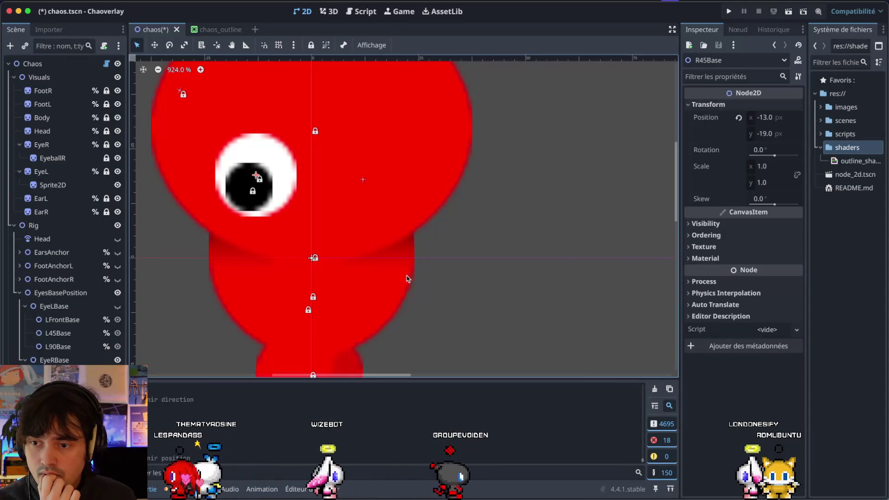
pyautogui.press('Down')
pyautogui.scroll(2, 279, 277)
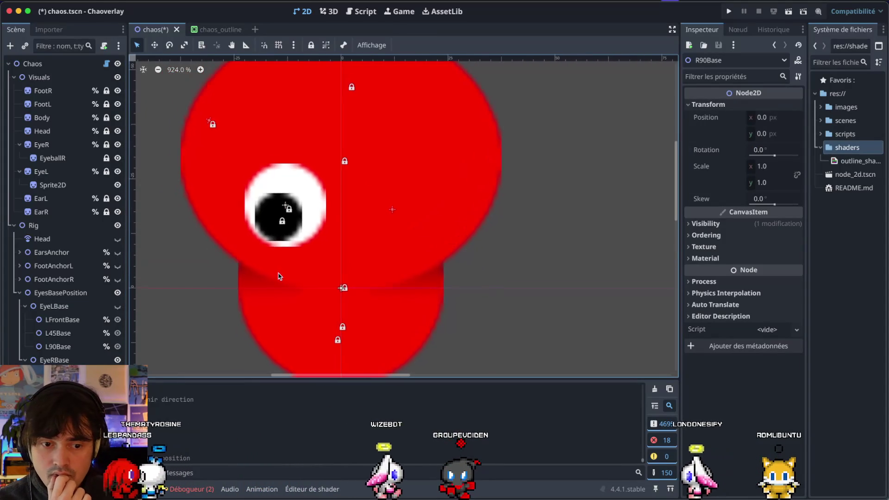
pyautogui.scroll(-3, 279, 277)
pyautogui.scroll(2, 278, 274)
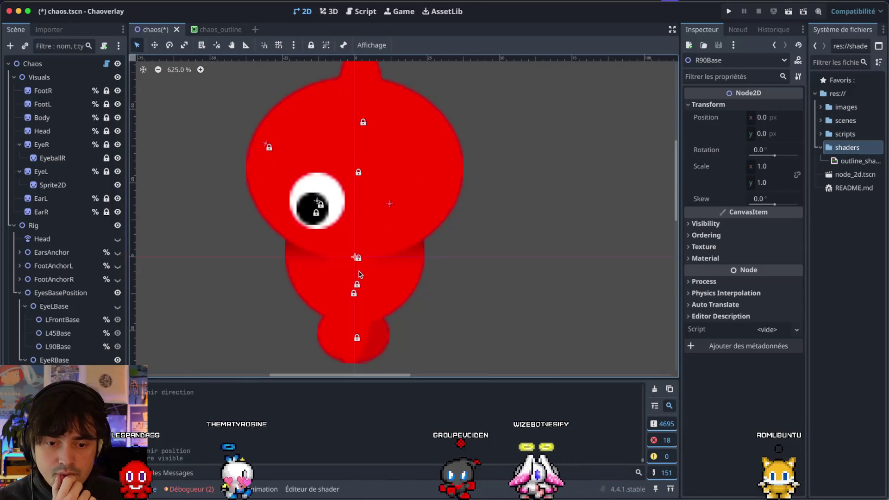
pyautogui.scroll(2, 360, 275)
# Move R90Base onto the eye at (-29, -25), set Scale x to 0.81, and save
pyautogui.moveTo(373, 284); pyautogui.dragTo(349, 254)
pyautogui.moveTo(374, 286); pyautogui.dragTo(290, 215)
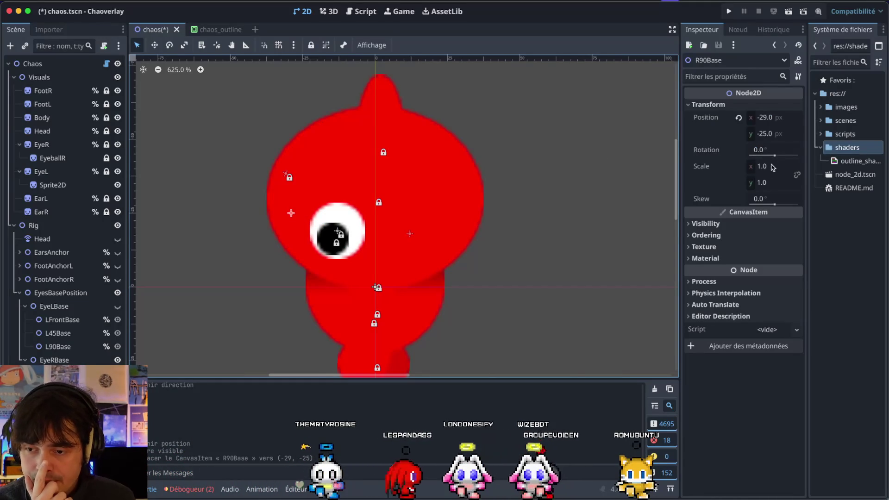
pyautogui.moveTo(763, 168); pyautogui.dragTo(746, 168)
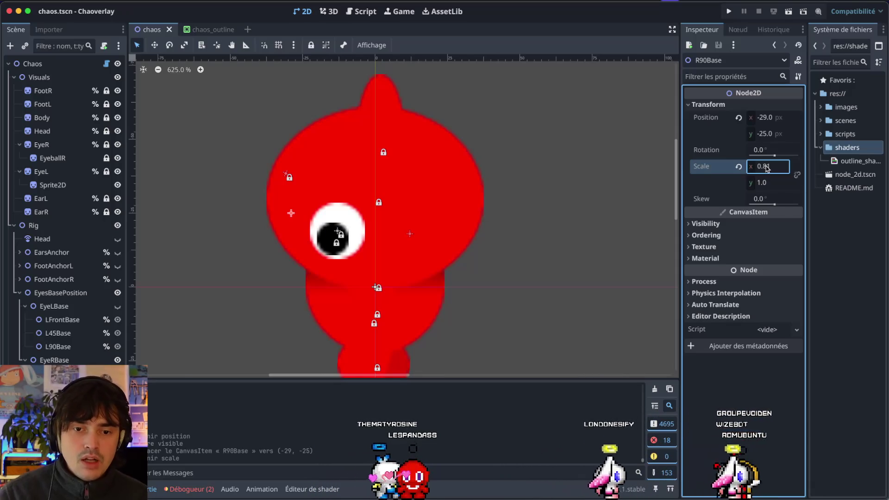
pyautogui.press('super+s')
# Change line 116 of chaos.gd to use %R90Base.scale
pyautogui.click(38, 64)
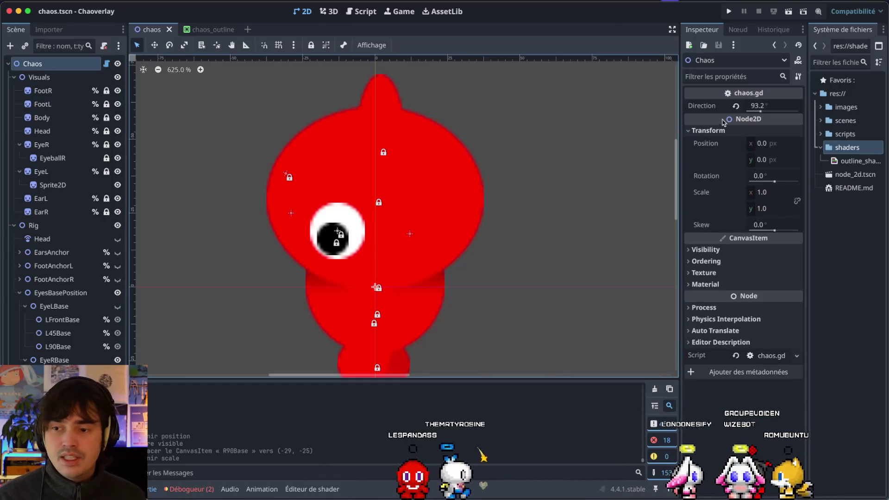
pyautogui.press('super+Tab')
pyautogui.press('BackSpace')
pyautogui.press('BackSpace')
pyautogui.write('90Base.scale, value)')
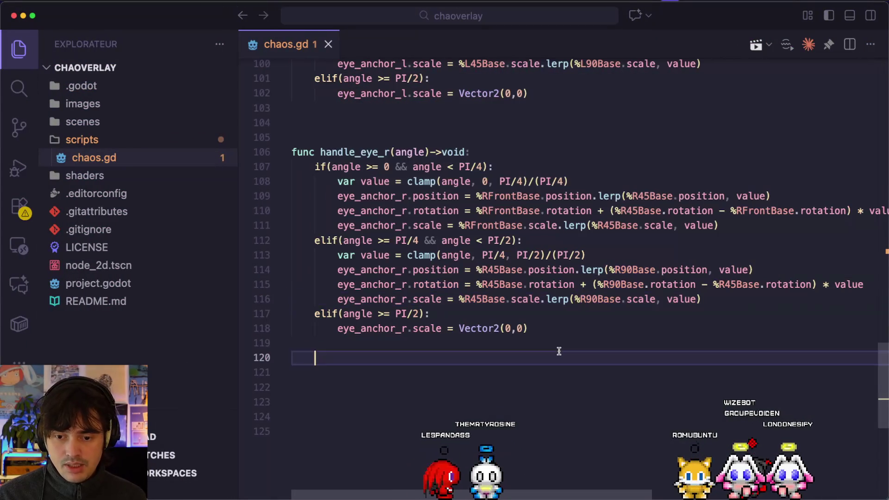
pyautogui.press('super+Tab')
# Set Chaos's Direction to 90, then 89.0, and nudge EyeAnchorR slightly right
pyautogui.moveTo(757, 111)
pyautogui.mouseDown()
pyautogui.moveTo(718, 114)
pyautogui.moveTo(759, 111)
pyautogui.mouseUp()
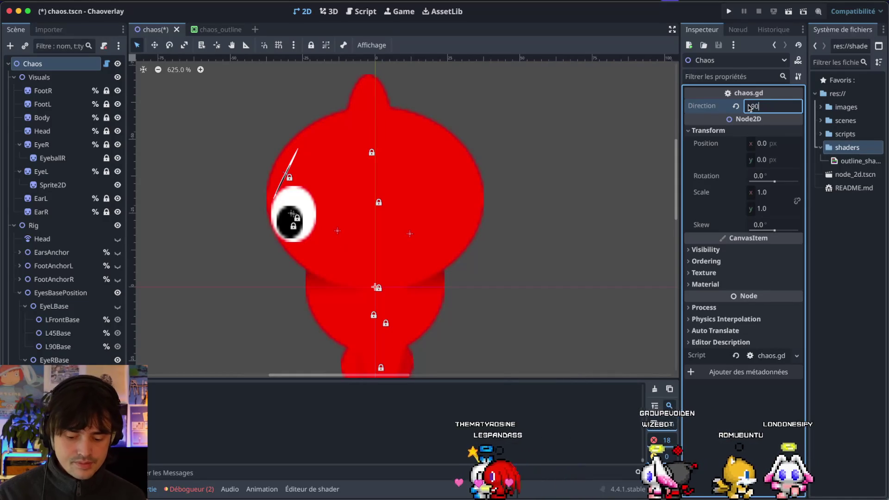
pyautogui.press('Return')
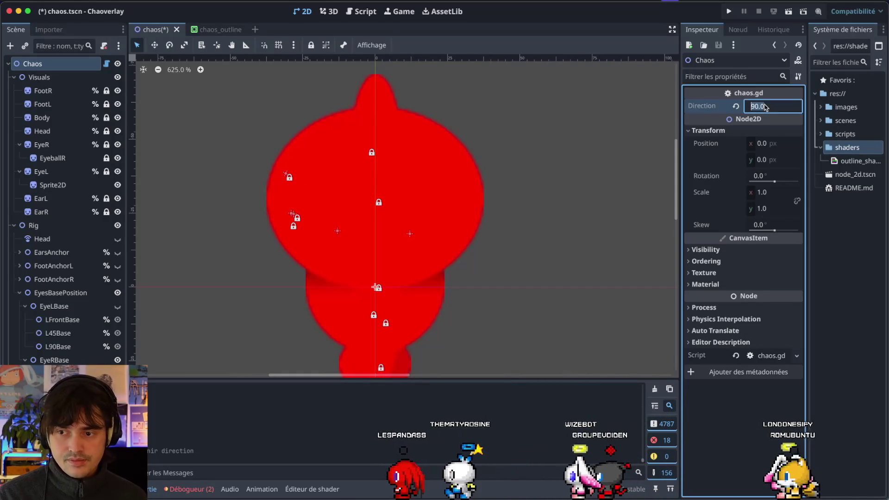
pyautogui.write('9')
pyautogui.press('Return')
pyautogui.scroll(3, 373, 134)
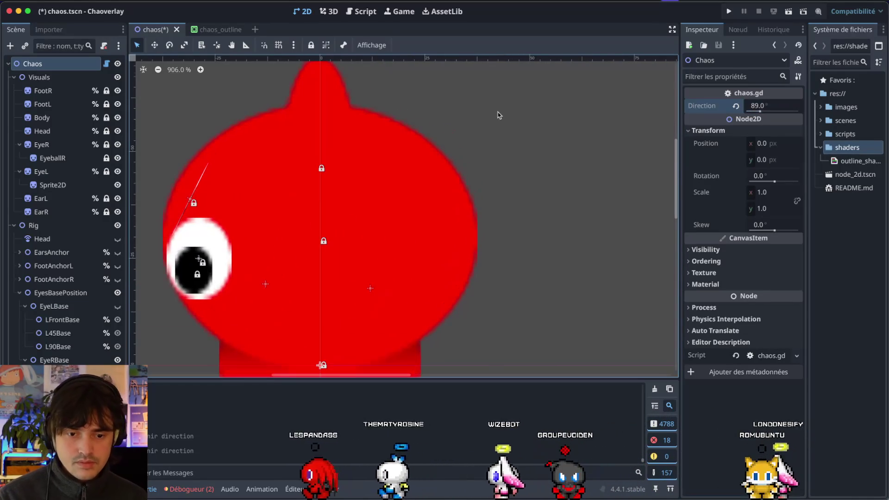
pyautogui.click(257, 252)
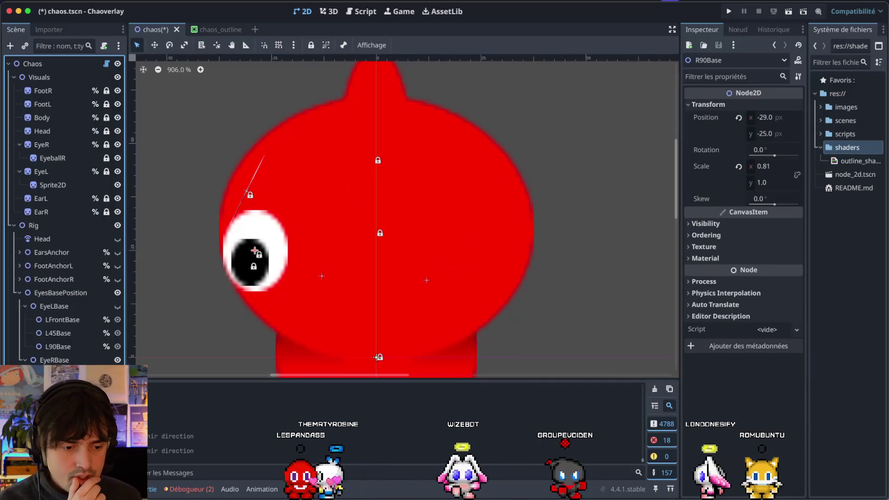
pyautogui.click(257, 252)
pyautogui.moveTo(257, 251); pyautogui.dragTo(268, 253)
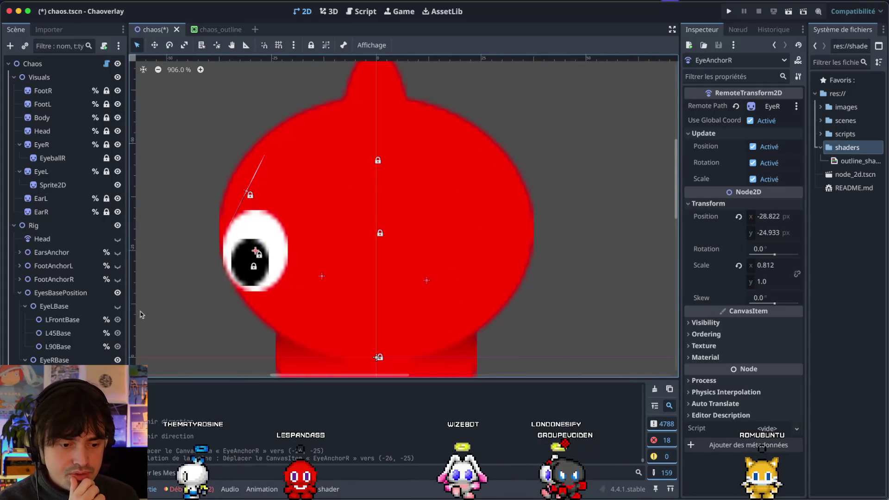
# Nudge EyeAnchorR to (-27, -25) and hide it
pyautogui.click(250, 242)
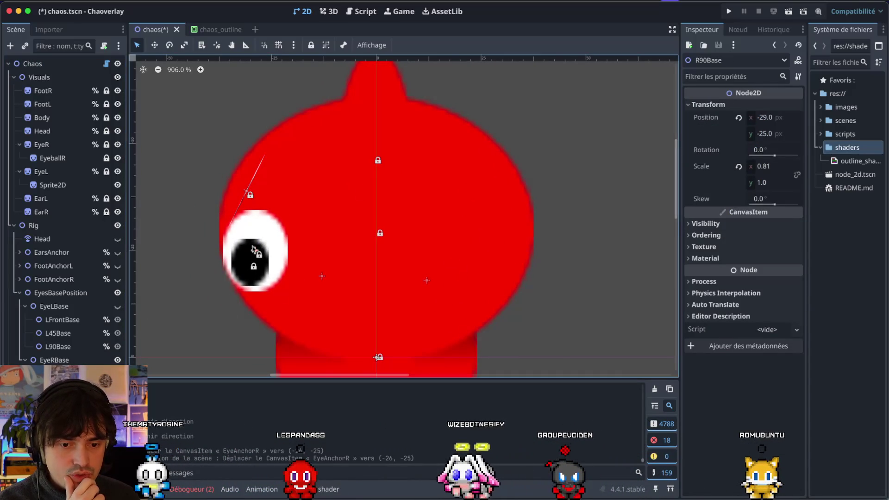
pyautogui.click(257, 251)
pyautogui.click(258, 253)
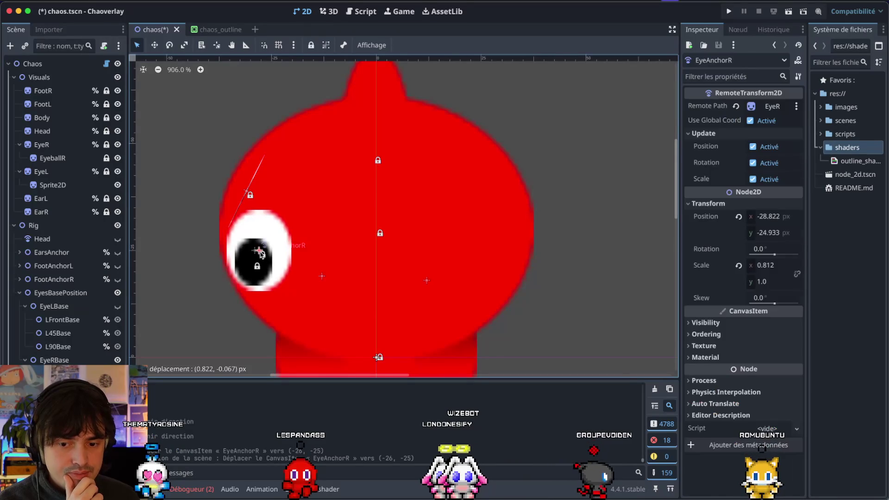
pyautogui.moveTo(259, 254); pyautogui.dragTo(263, 255)
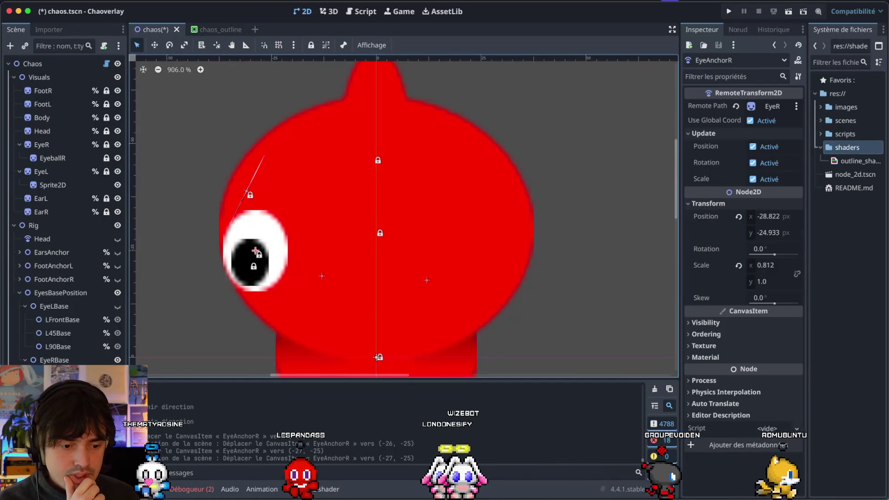
pyautogui.press('h')
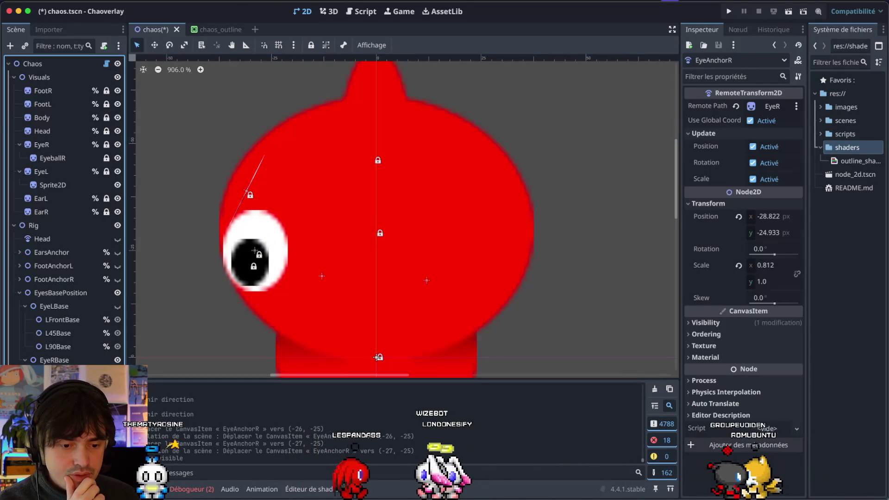
# Place R90Base at (-28, -25), rotated 10.2° with horizontal scale 0.75
pyautogui.moveTo(255, 251); pyautogui.dragTo(264, 252)
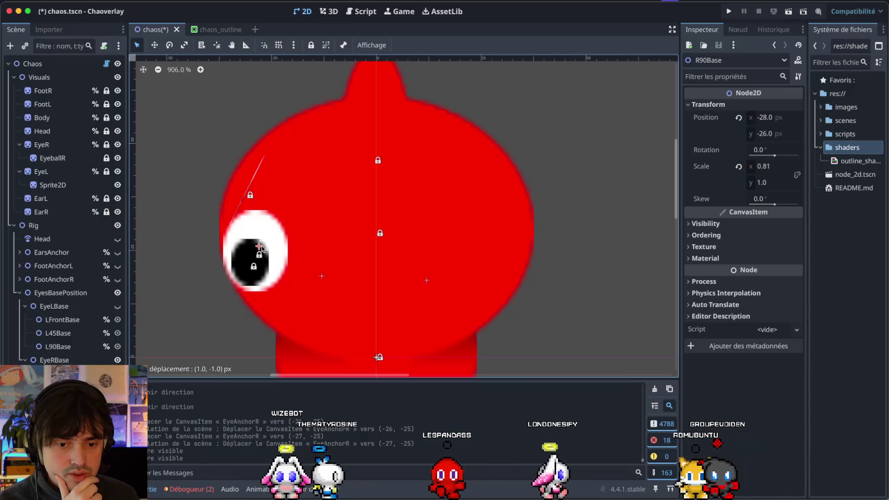
pyautogui.moveTo(262, 249); pyautogui.dragTo(262, 250)
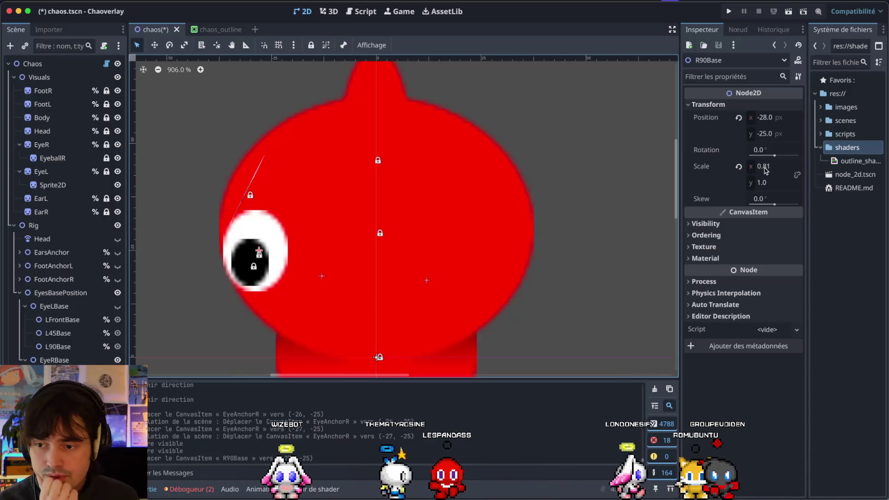
pyautogui.moveTo(769, 151); pyautogui.dragTo(774, 157)
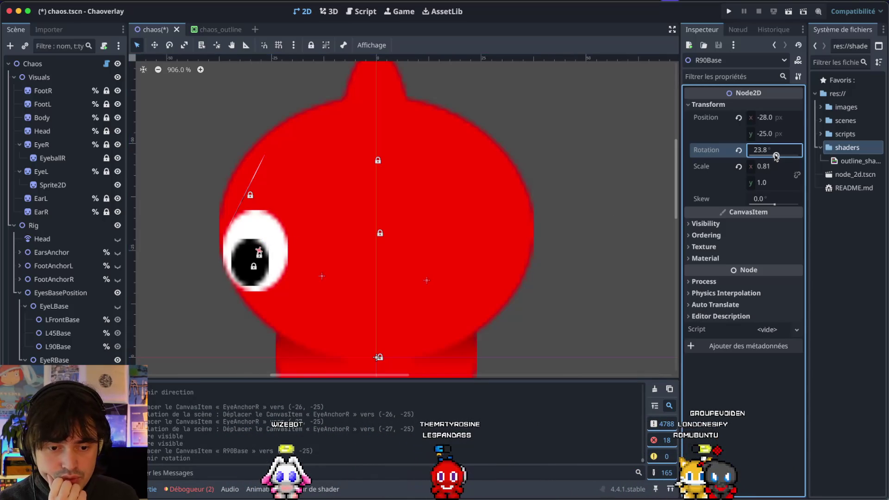
pyautogui.click(772, 167)
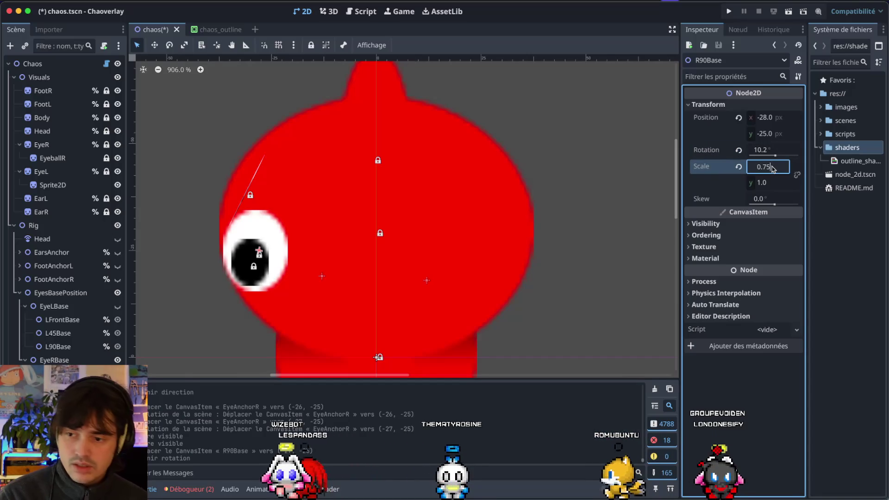
pyautogui.press('Return')
# Save the chaos scene and drag the Chaos root's Direction to preview the eye turning
pyautogui.hotkey('ctrl', 's')
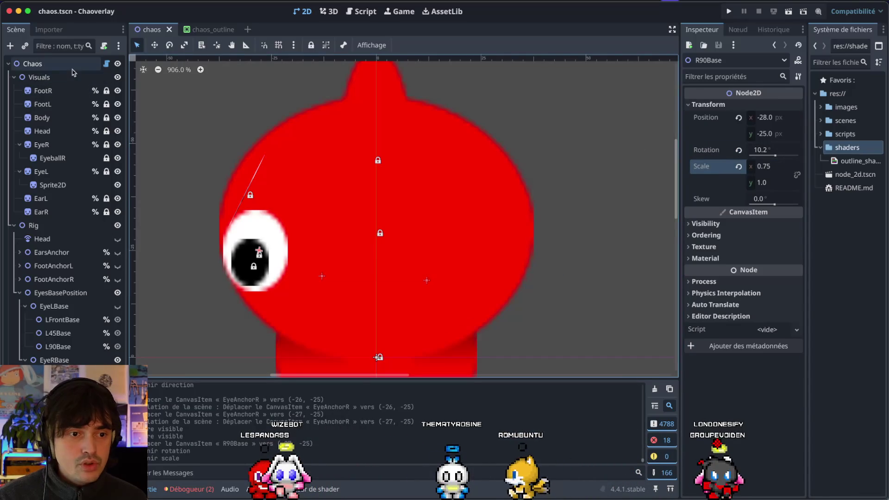
pyautogui.click(72, 68)
pyautogui.moveTo(753, 108)
pyautogui.mouseDown()
pyautogui.moveTo(736, 107)
pyautogui.moveTo(760, 111)
pyautogui.mouseUp()
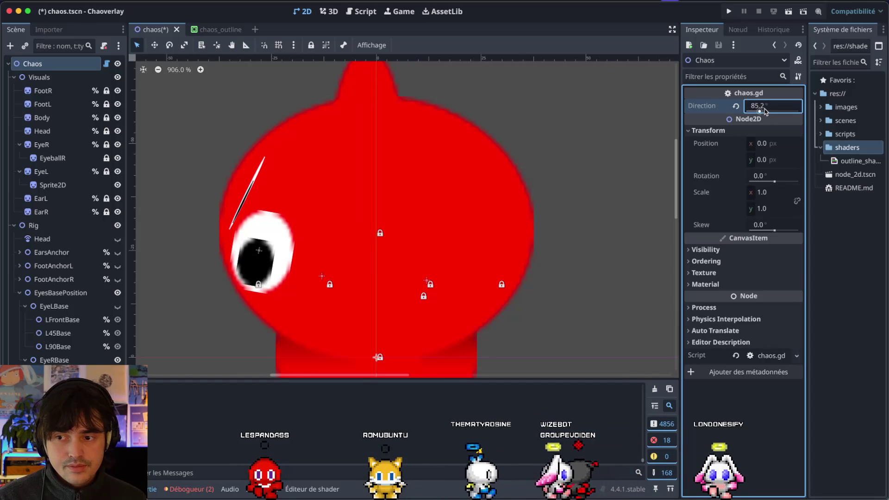
# Set the Chaos Direction to 90.0, then settle on 89.0
pyautogui.write('0')
pyautogui.press('Return')
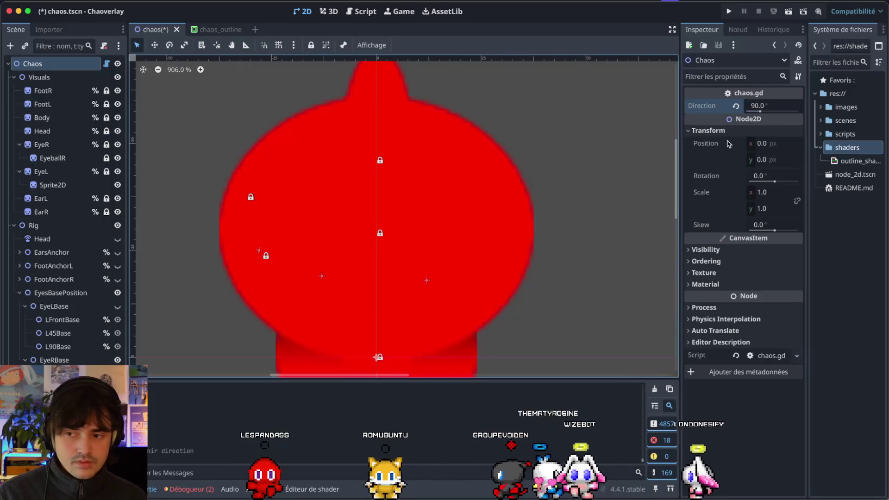
pyautogui.click(777, 110)
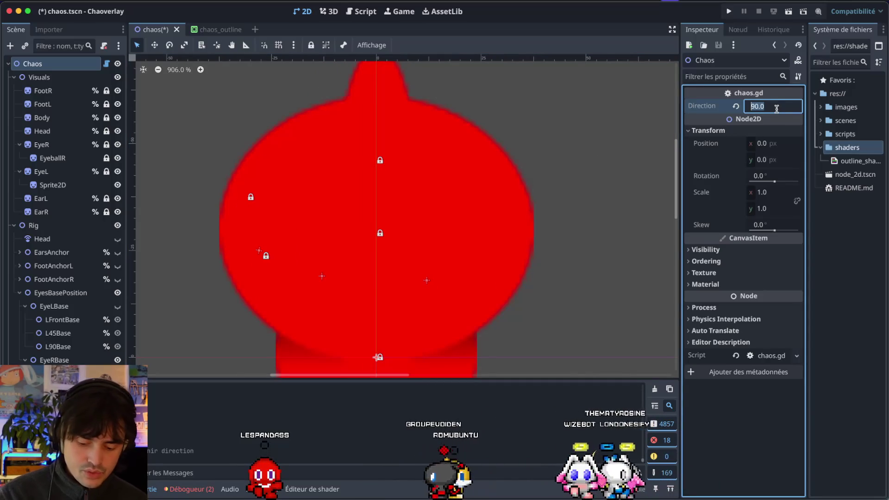
pyautogui.write('89')
pyautogui.press('Return')
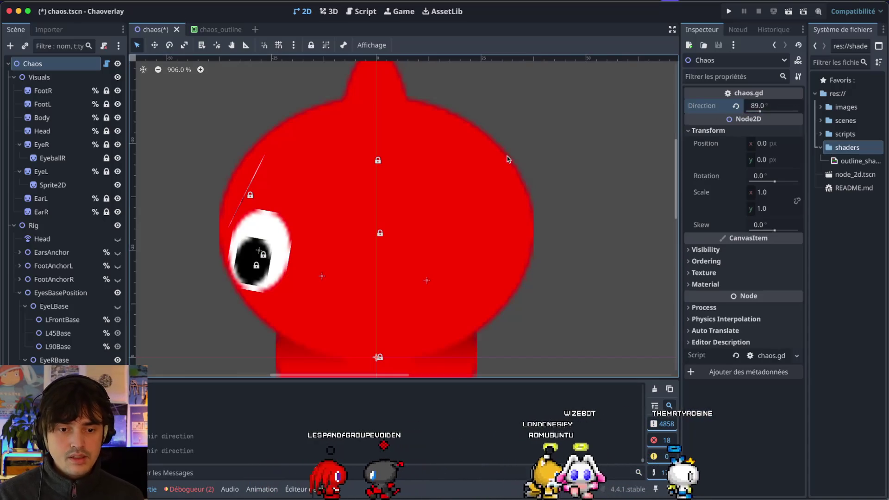
# Scroll the Inspector, then switch over to the chaos.gd script
pyautogui.scroll(-6, 456, 161)
pyautogui.scroll(4, 456, 160)
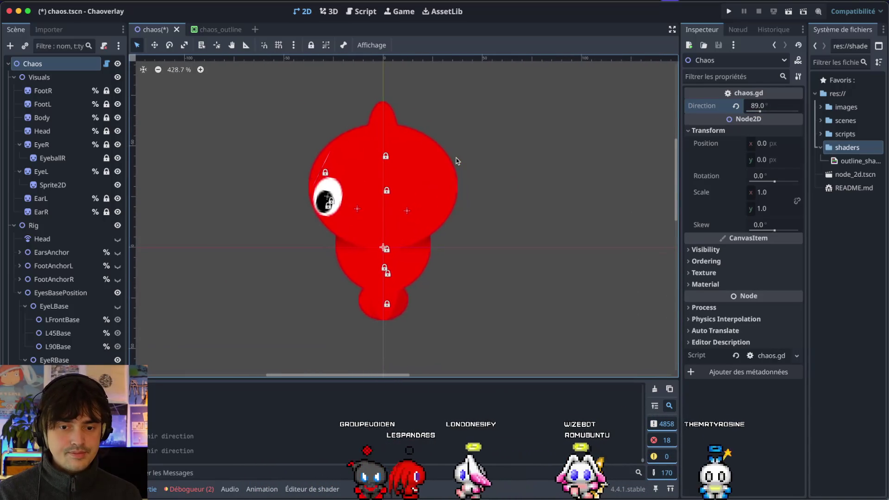
pyautogui.scroll(1, 456, 161)
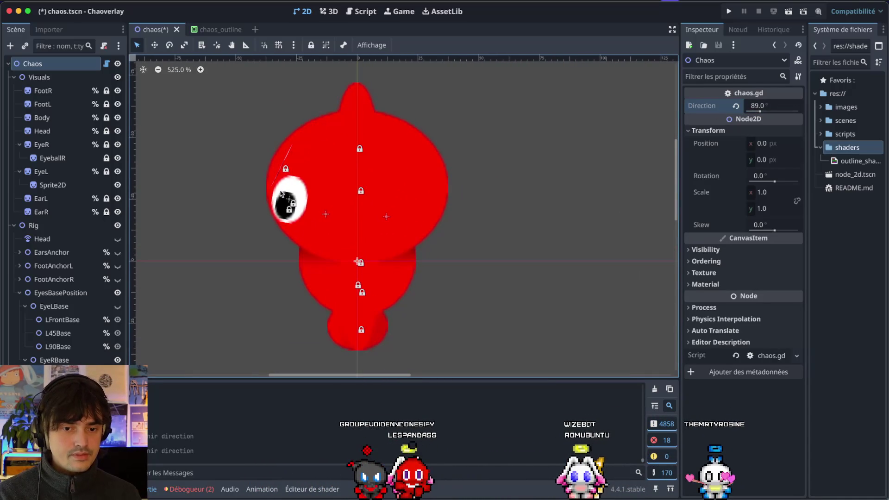
pyautogui.hotkey('ctrl', 'Right')
pyautogui.hotkey('ctrl', 'Right')
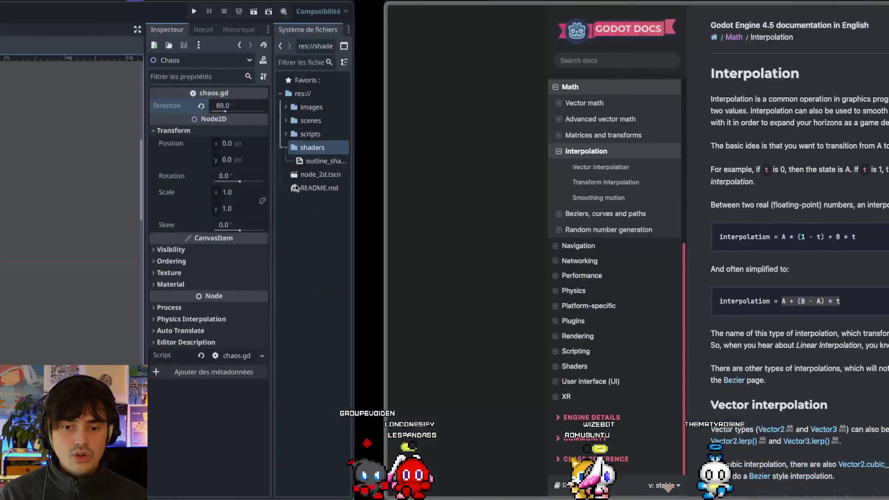
# Replace the scale-to-zero line 118 with a copy of interpolation lines 114–116
pyautogui.press('Up')
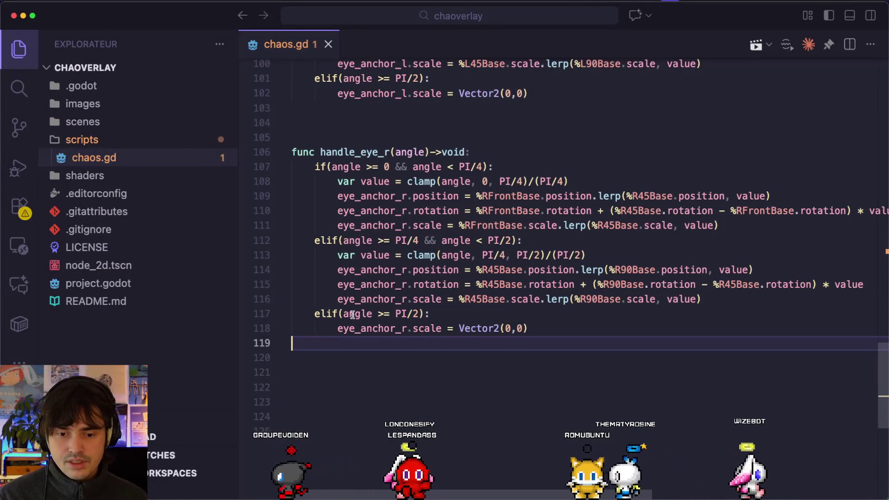
pyautogui.click(532, 328)
pyautogui.moveTo(702, 293)
pyautogui.mouseDown()
pyautogui.moveTo(565, 299)
pyautogui.moveTo(119, 281)
pyautogui.moveTo(125, 268)
pyautogui.mouseUp()
pyautogui.hotkey('ctrl', 'c')
pyautogui.moveTo(528, 329); pyautogui.dragTo(338, 328)
pyautogui.hotkey('ctrl', 'v')
pyautogui.click(400, 334)
pyautogui.hotkey('shift', 'Tab')
pyautogui.hotkey('shift', 'Tab')
# Make line 118 assign %R90Base.position directly, dropping the lerp call
pyautogui.hscroll(2, 445, 331)
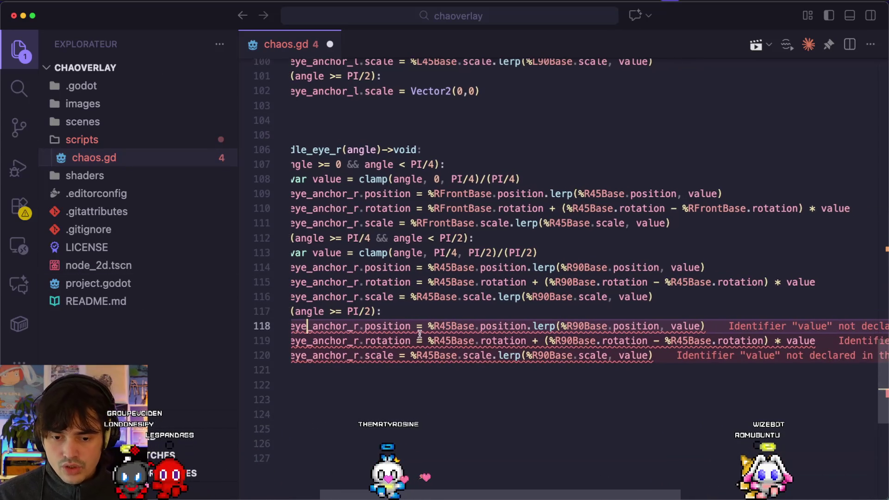
pyautogui.doubleClick(485, 329)
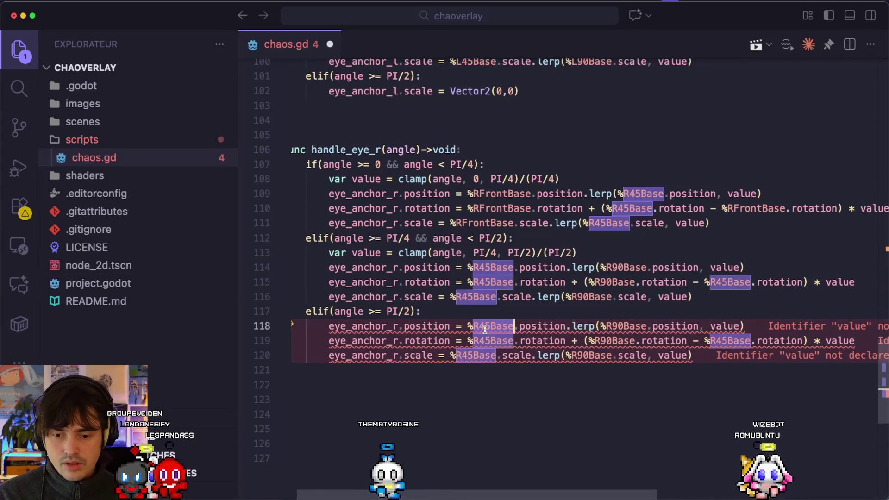
pyautogui.write('90')
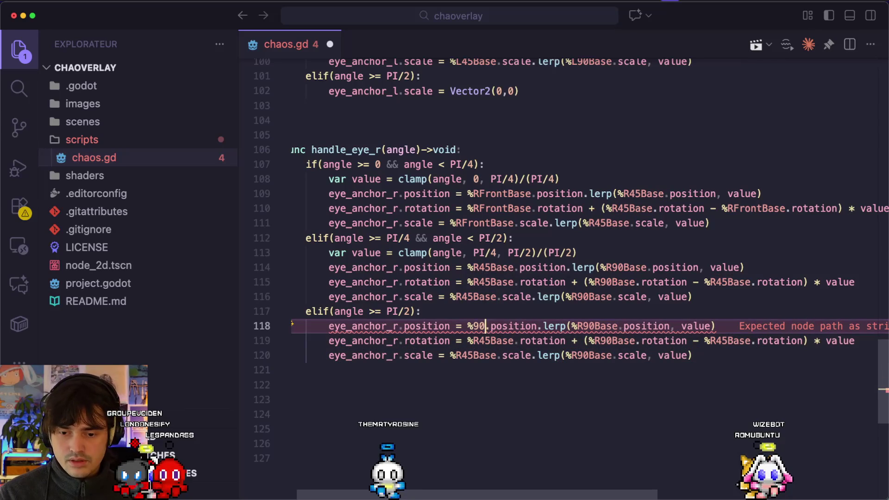
pyautogui.click(473, 326)
pyautogui.write('R')
pyautogui.press('Tab')
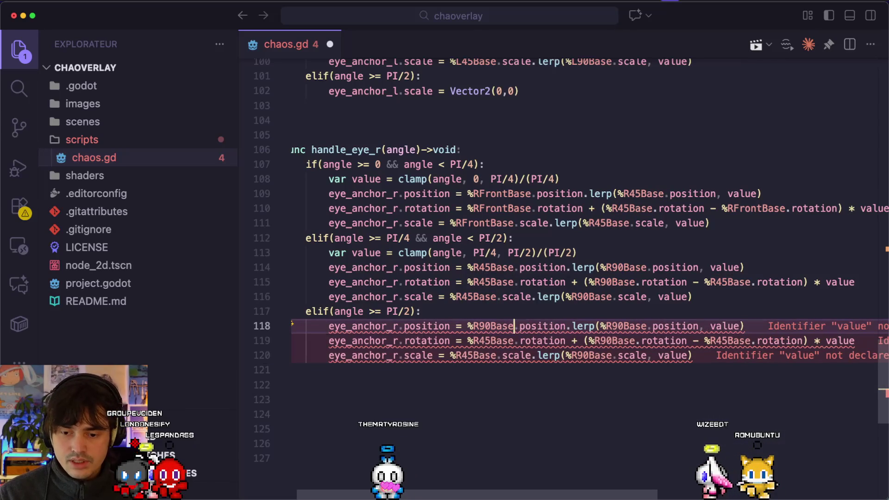
pyautogui.click(519, 326)
pyautogui.hotkey('shift', 'End')
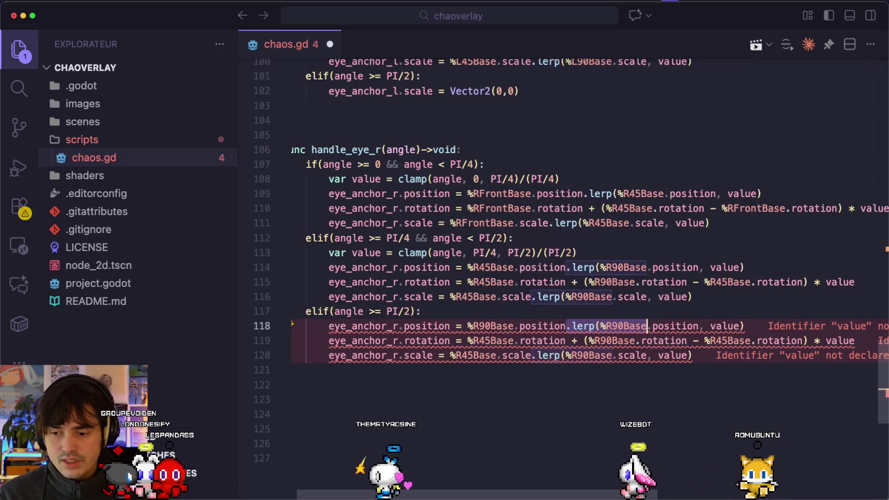
pyautogui.press('BackSpace')
pyautogui.click(473, 314)
# Strip the added rotation term from line 119 and the lerp call from line 120
pyautogui.click(474, 341)
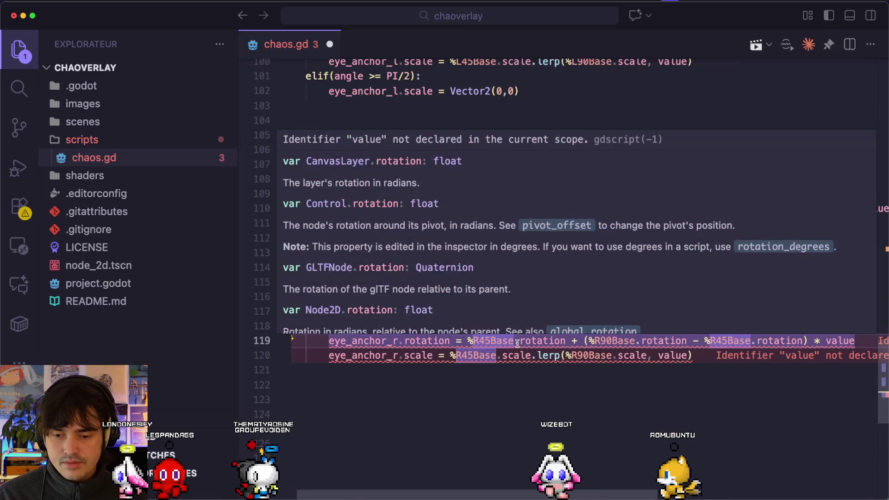
pyautogui.moveTo(572, 341); pyautogui.dragTo(814, 342)
pyautogui.hotkey('shift', 'End')
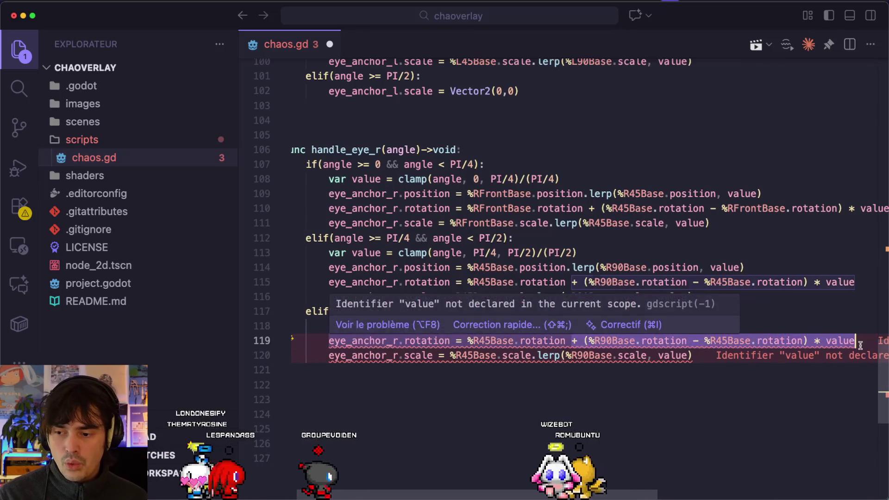
pyautogui.press('BackSpace')
pyautogui.moveTo(532, 356); pyautogui.dragTo(692, 355)
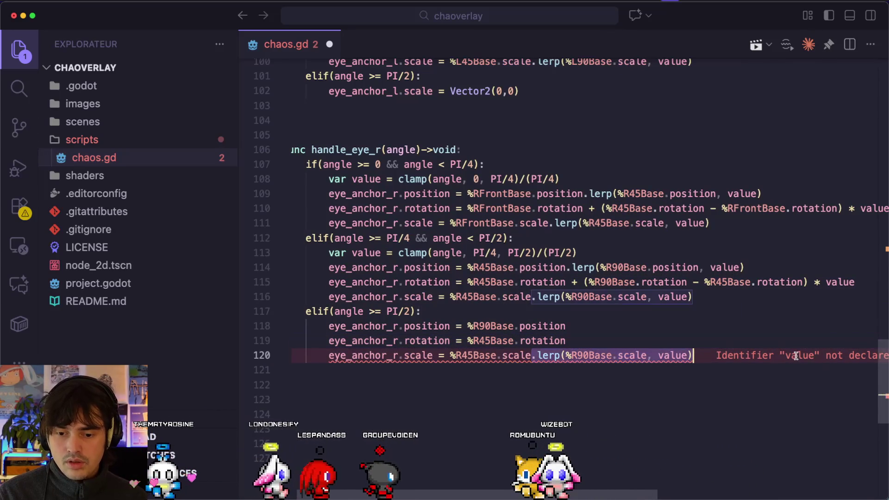
pyautogui.press('BackSpace')
# Change R45Base to R90Base on lines 119 and 120, then return to Godot's Direction field
pyautogui.click(486, 341)
pyautogui.click(480, 326)
pyautogui.doubleClick(481, 326)
pyautogui.press('super+c')
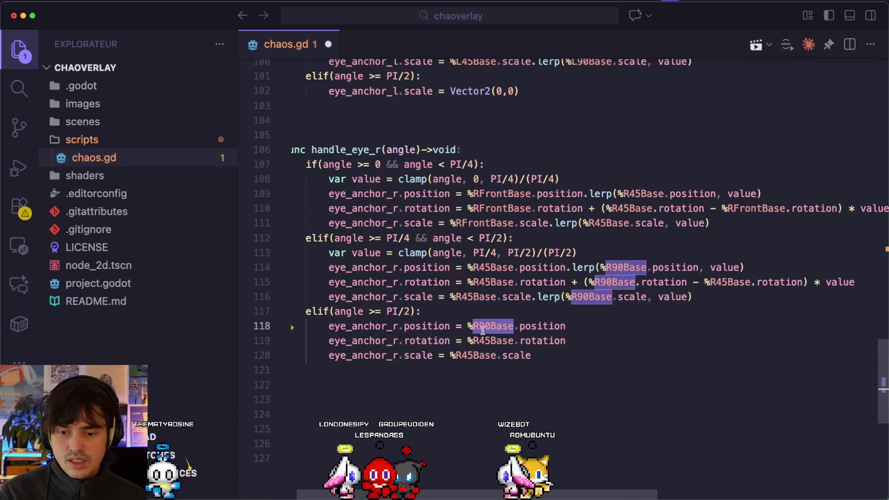
pyautogui.doubleClick(491, 341)
pyautogui.press('super+v')
pyautogui.doubleClick(482, 355)
pyautogui.press('super+v')
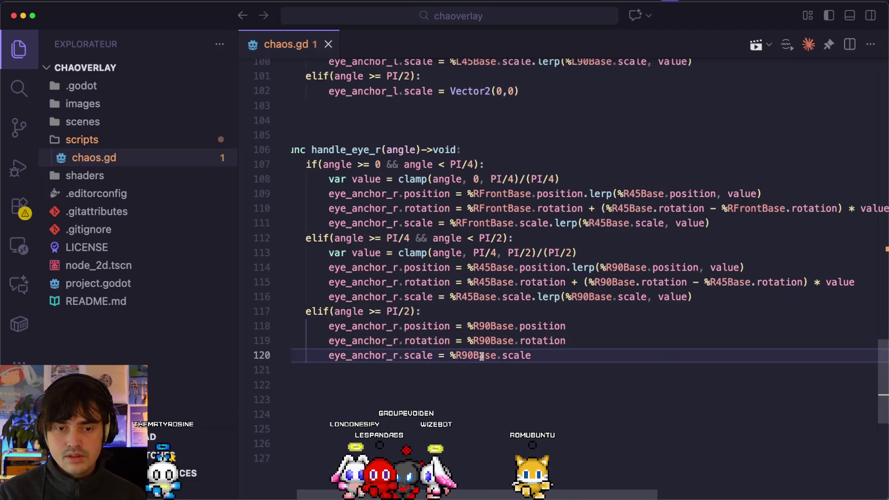
pyautogui.press('super+Tab')
pyautogui.click(760, 110)
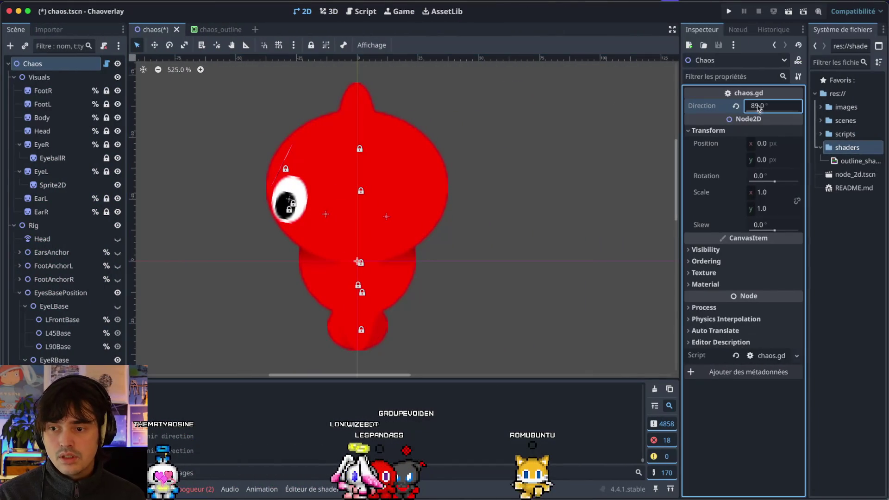
# Confirm Direction at 90.0 and save the chaos scene
pyautogui.click(336, 225)
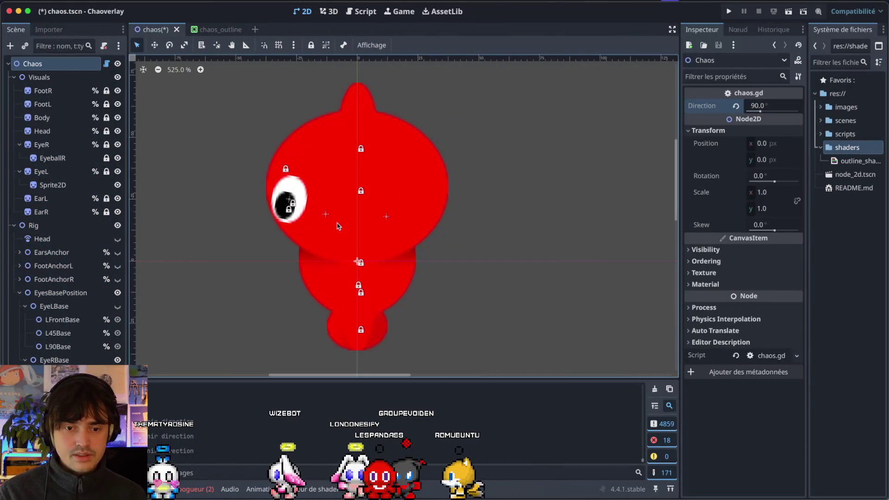
pyautogui.click(453, 253)
pyautogui.scroll(-8, 452, 250)
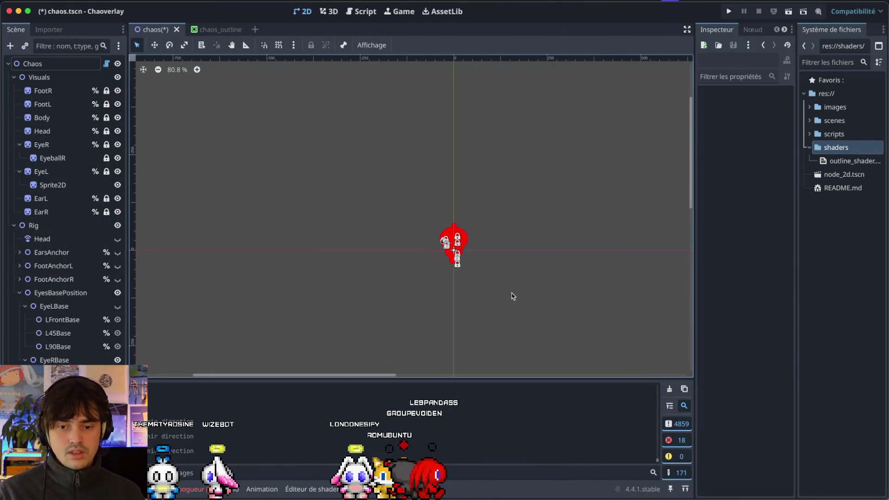
pyautogui.scroll(3, 515, 266)
pyautogui.hotkey('ctrl', 's')
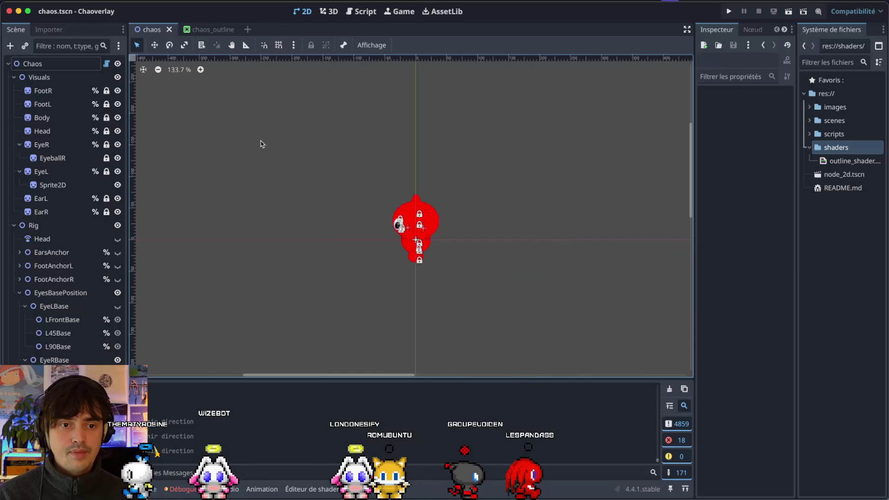
# In chaos_outline, inspect the Chaos instance's Direction and save the outline scene
pyautogui.click(191, 29)
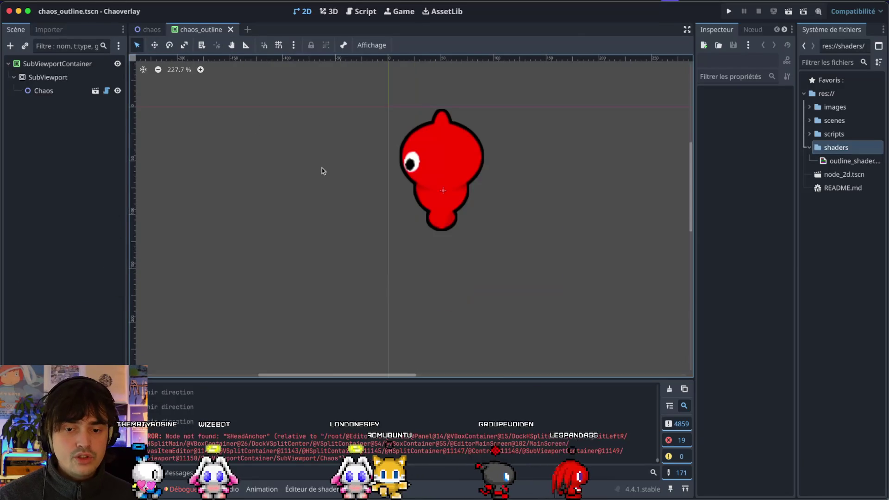
pyautogui.click(51, 64)
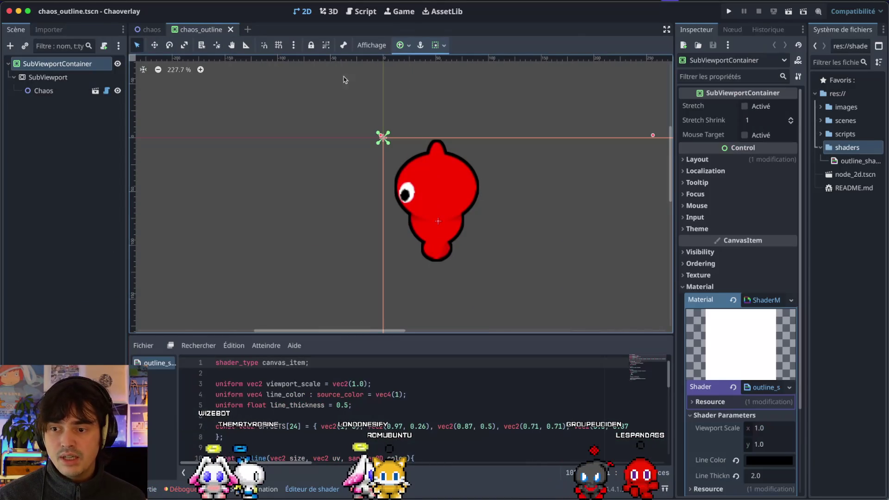
pyautogui.click(81, 90)
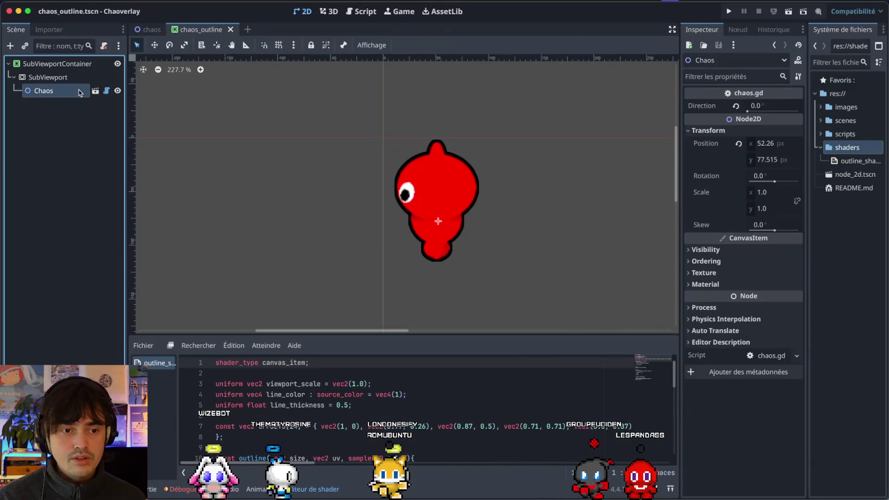
pyautogui.click(747, 109)
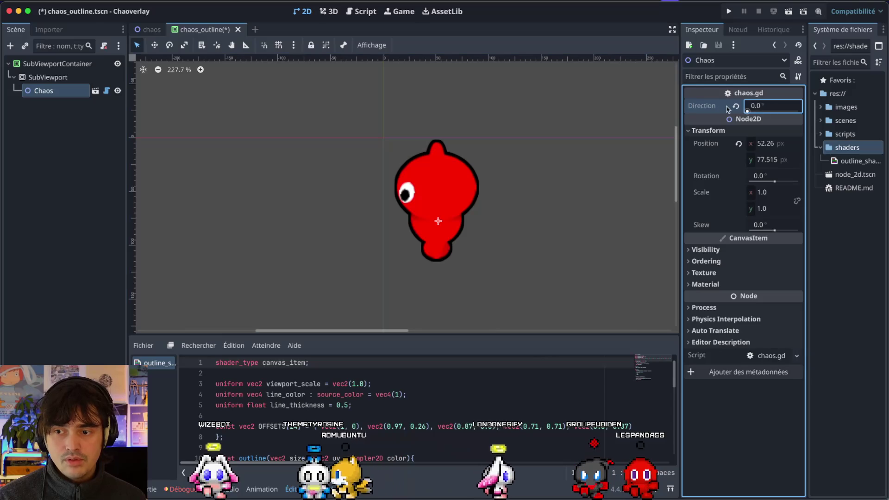
pyautogui.click(232, 142)
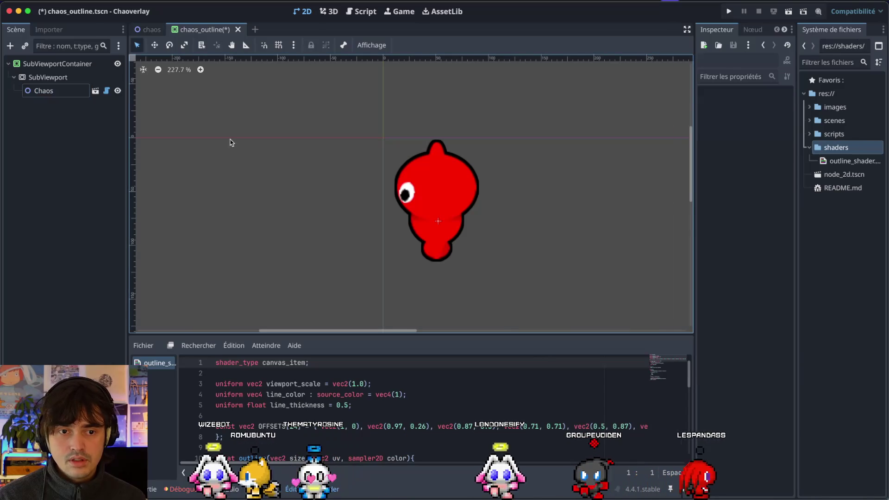
pyautogui.hotkey('ctrl', 's')
# Leave the outline instance's Direction at 0.0 and go back to the chaos scene
pyautogui.click(46, 90)
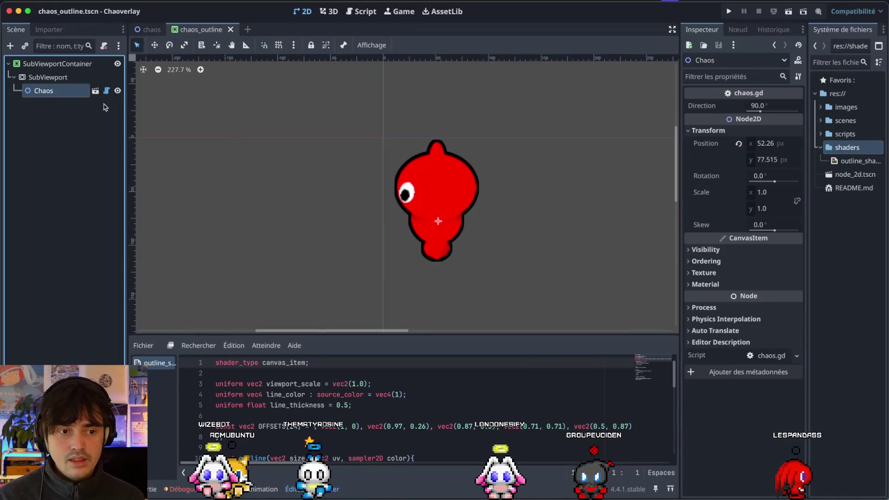
pyautogui.click(760, 111)
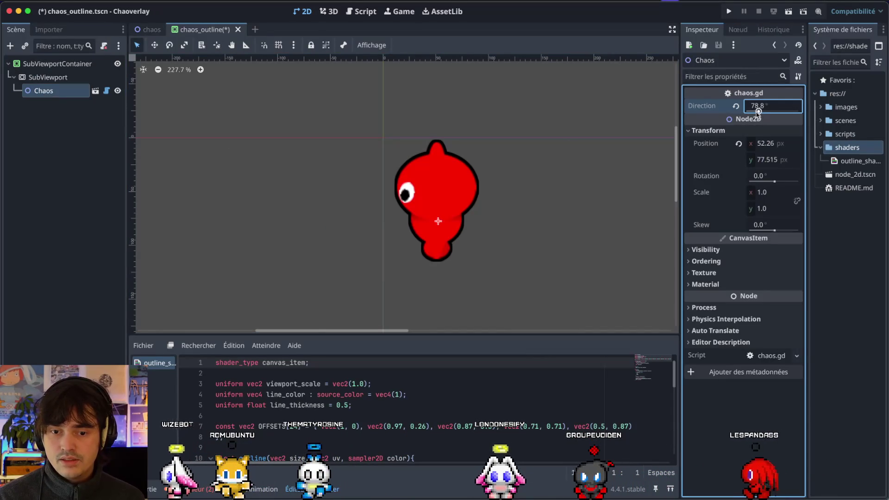
pyautogui.press('Return')
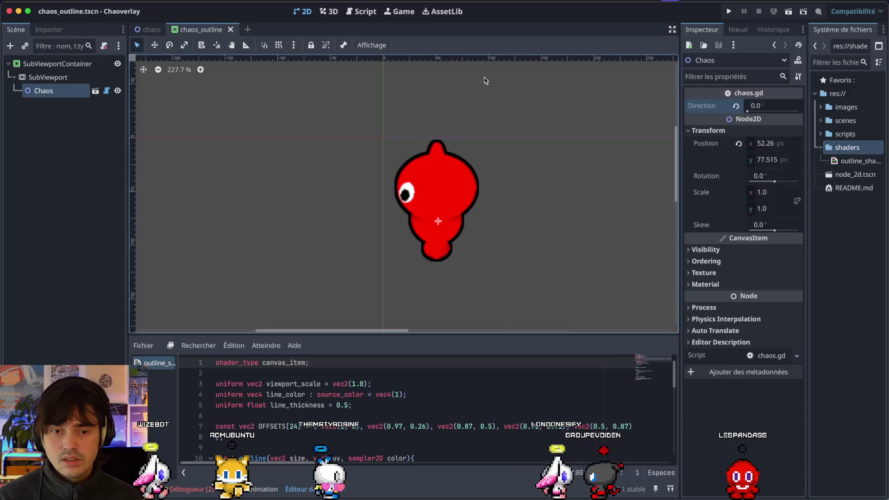
pyautogui.click(149, 29)
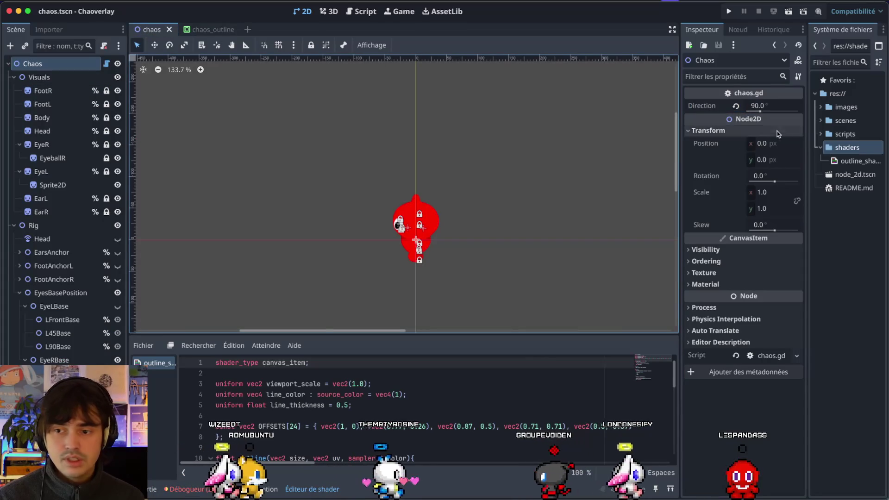
pyautogui.moveTo(758, 108)
pyautogui.mouseDown()
pyautogui.moveTo(747, 112)
pyautogui.moveTo(760, 111)
pyautogui.mouseUp()
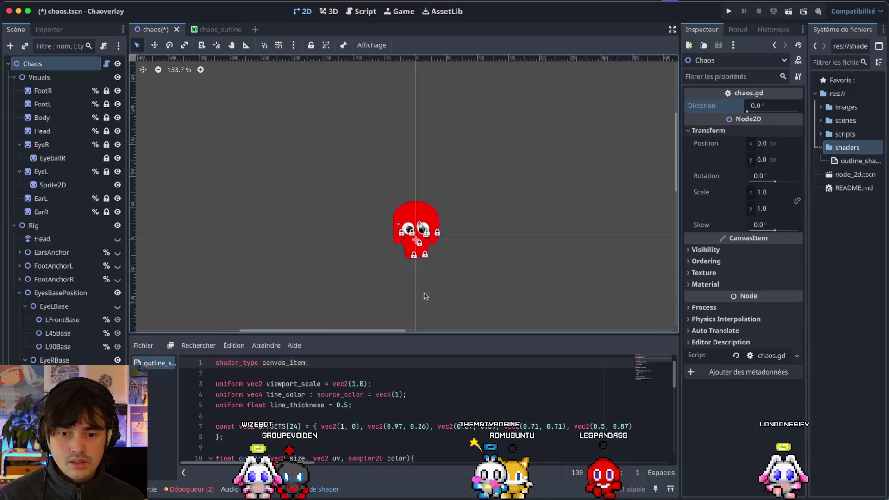
pyautogui.scroll(5, 429, 287)
pyautogui.scroll(2, 430, 166)
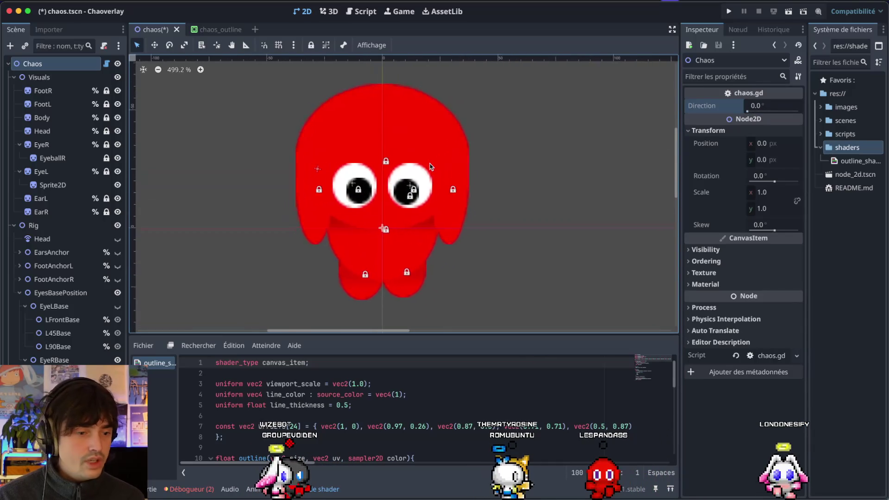
pyautogui.moveTo(754, 106)
pyautogui.mouseDown()
pyautogui.moveTo(777, 107)
pyautogui.moveTo(757, 110)
pyautogui.mouseUp()
pyautogui.click(736, 106)
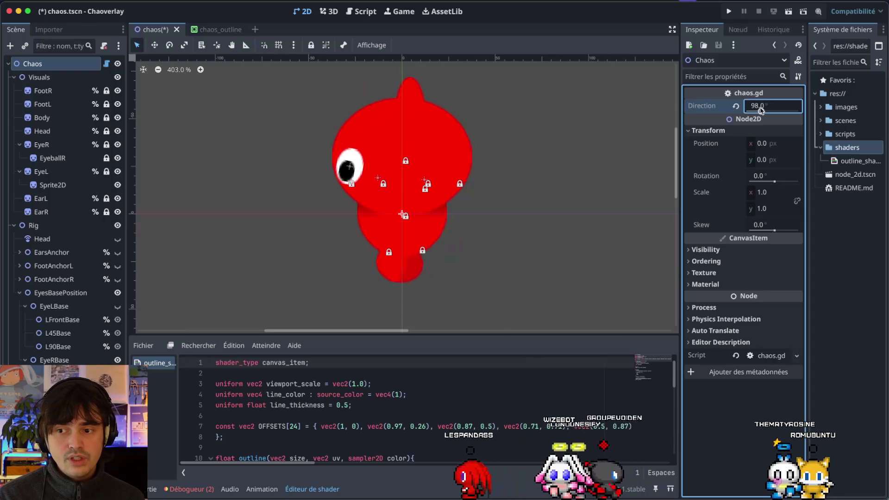